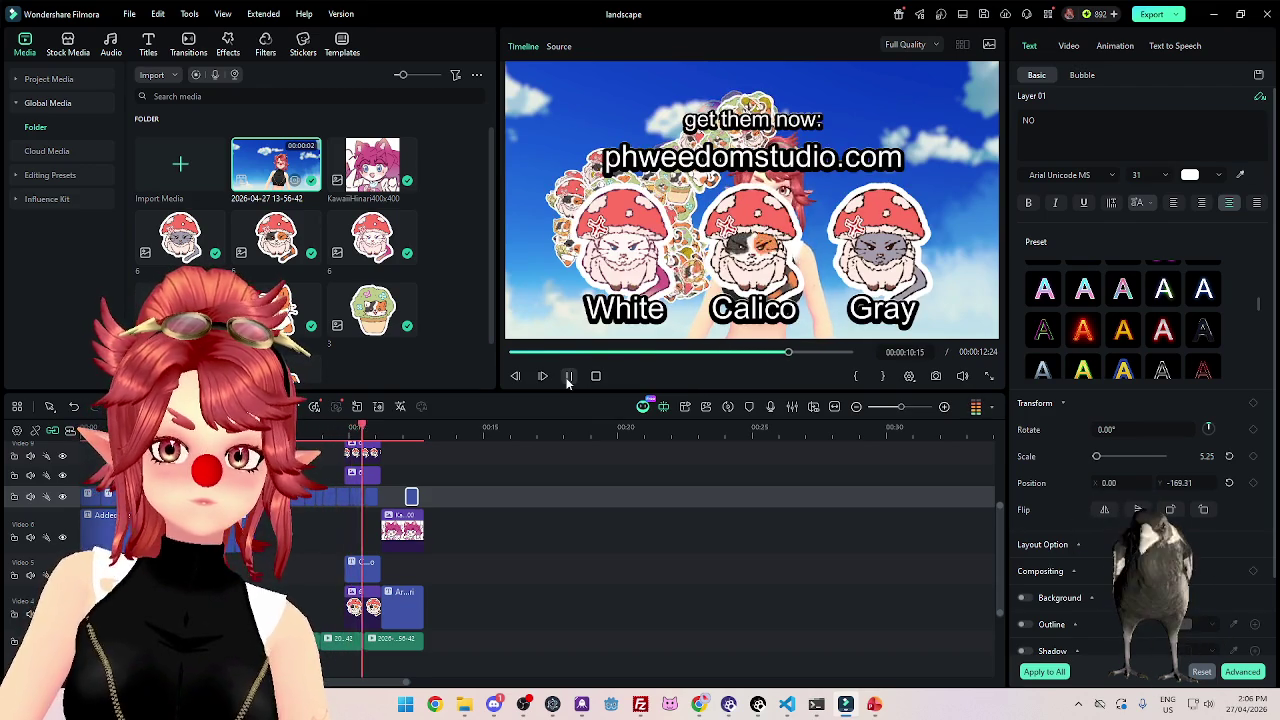
# Play and pause the preview to review the art credit and earlier frames.
pyautogui.click(569, 376)
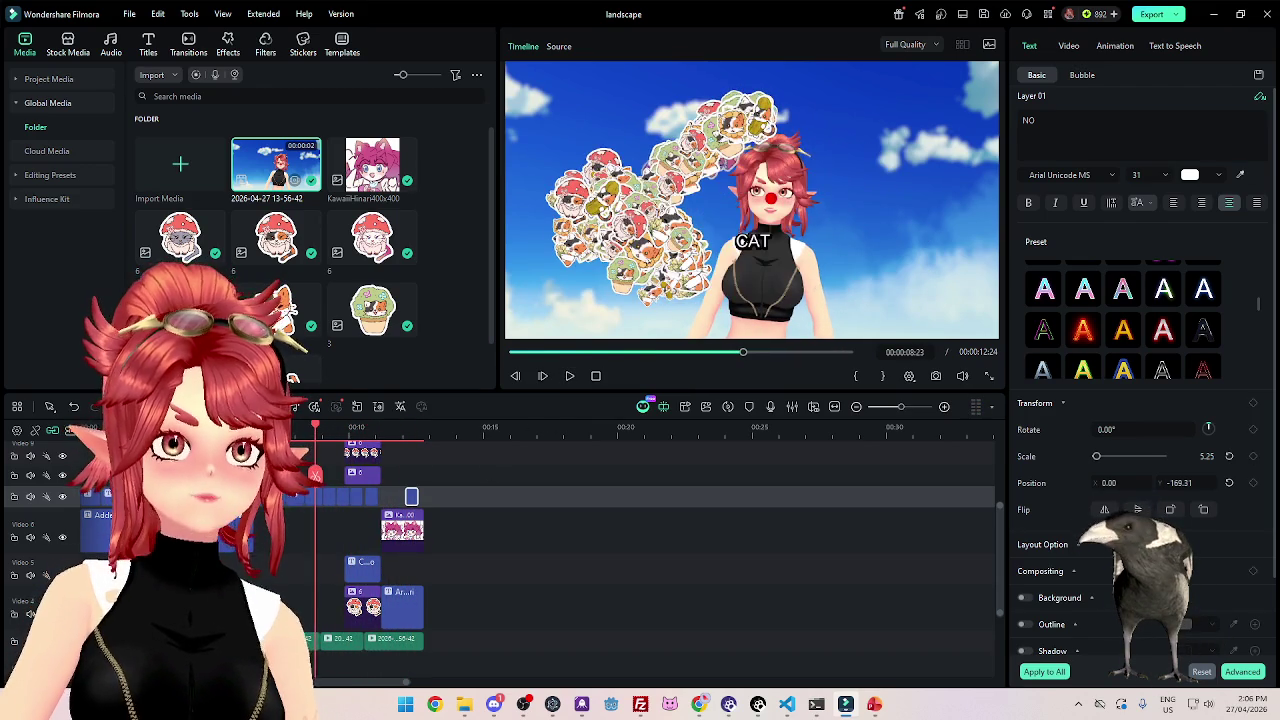
pyautogui.click(571, 376)
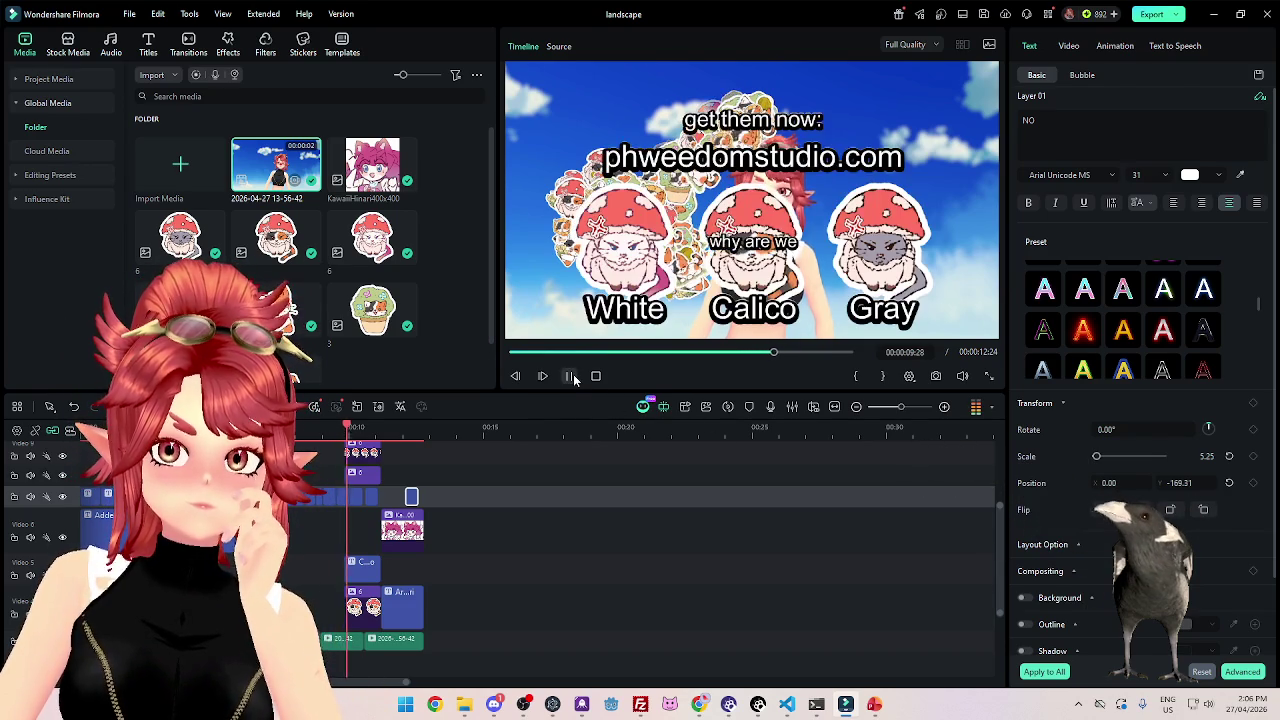
pyautogui.click(571, 376)
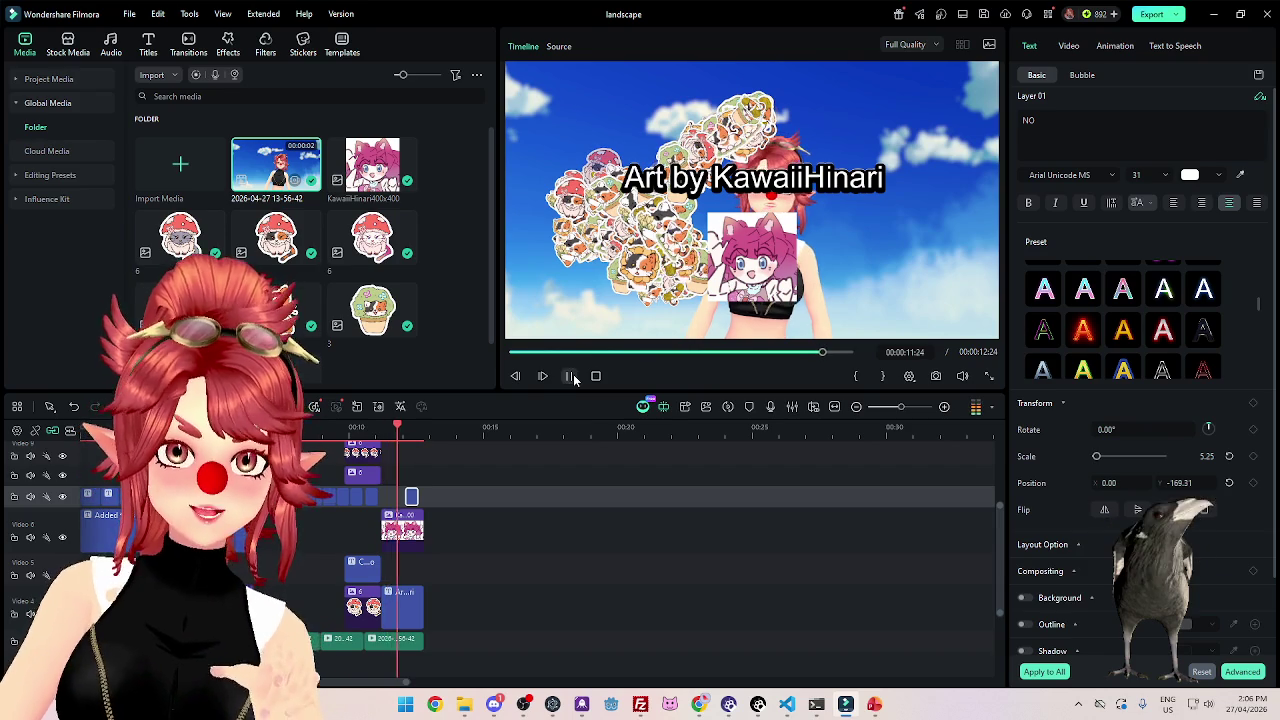
pyautogui.click(303, 427)
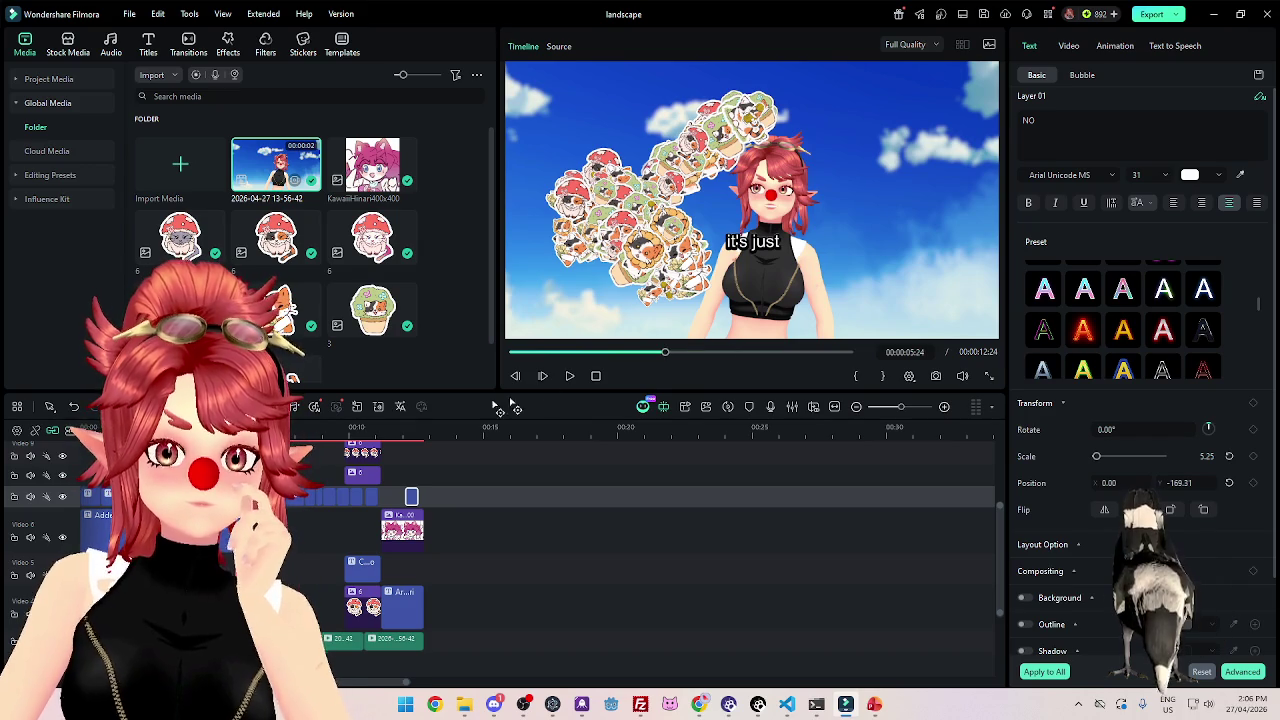
pyautogui.click(569, 376)
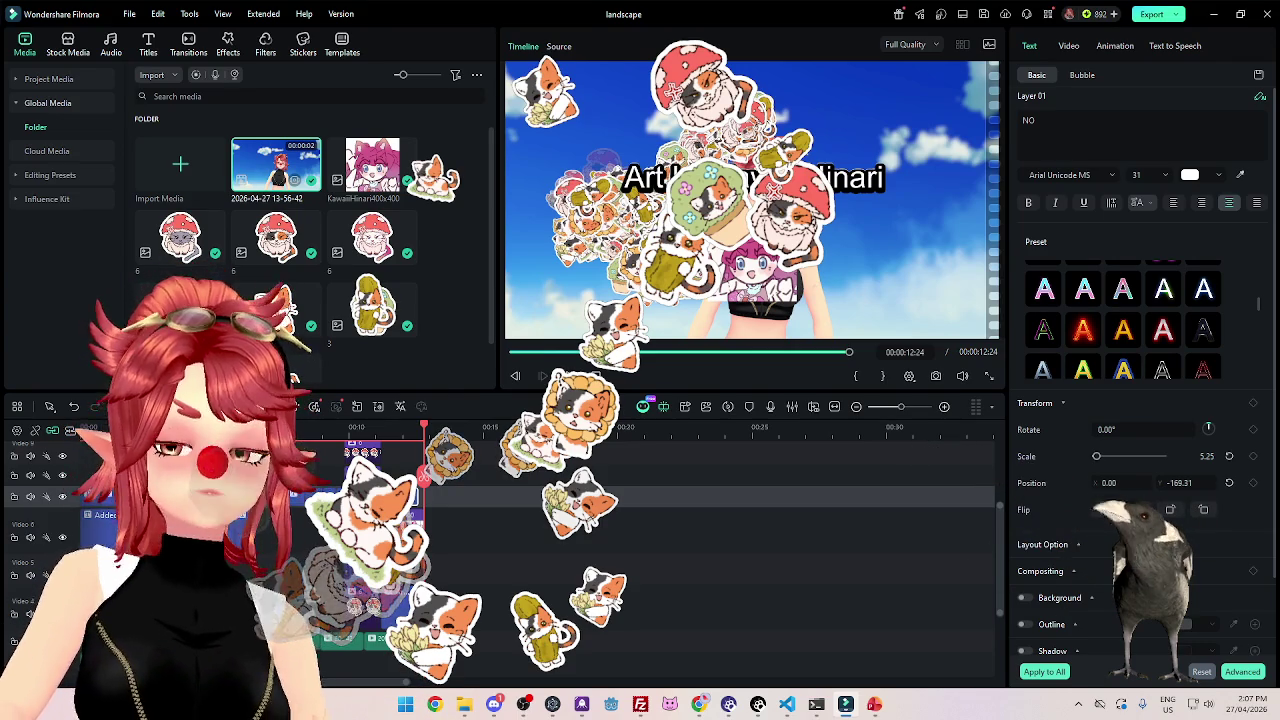
# Bring up the local Export dialog, showing the project as a 500 x 500 GIF.
pyautogui.click(366, 427)
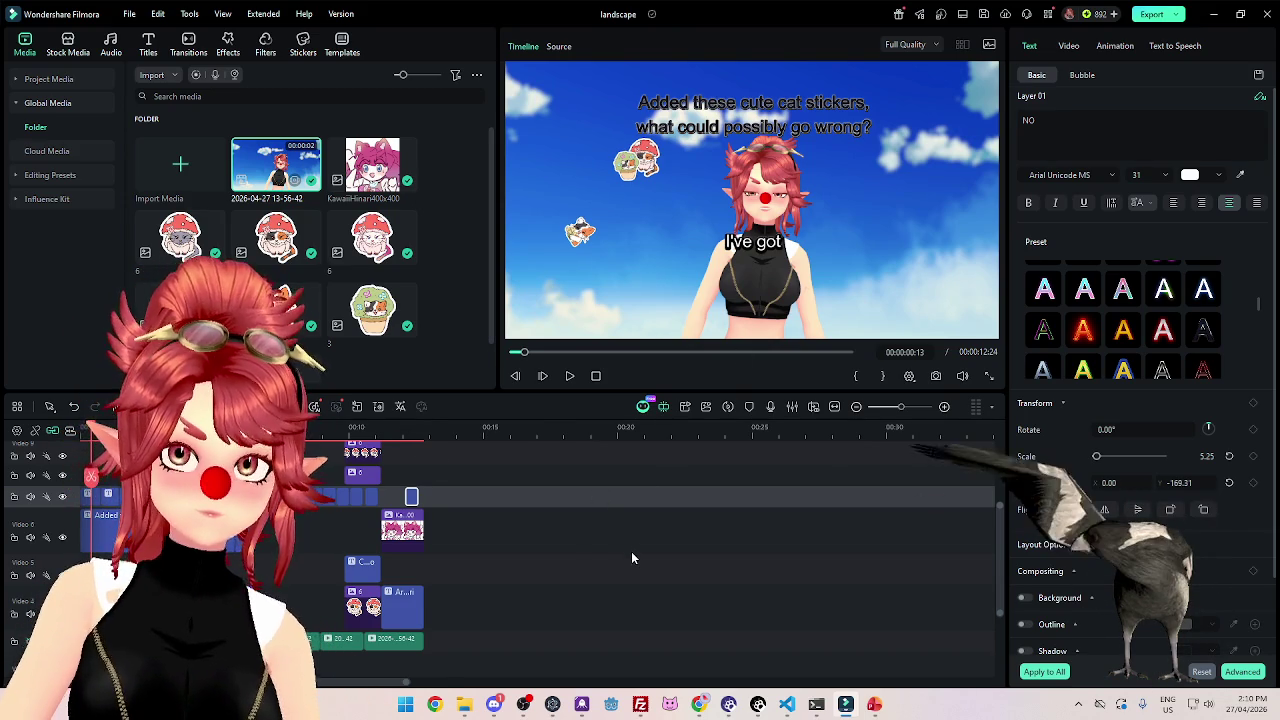
pyautogui.scroll(-2, 631, 551)
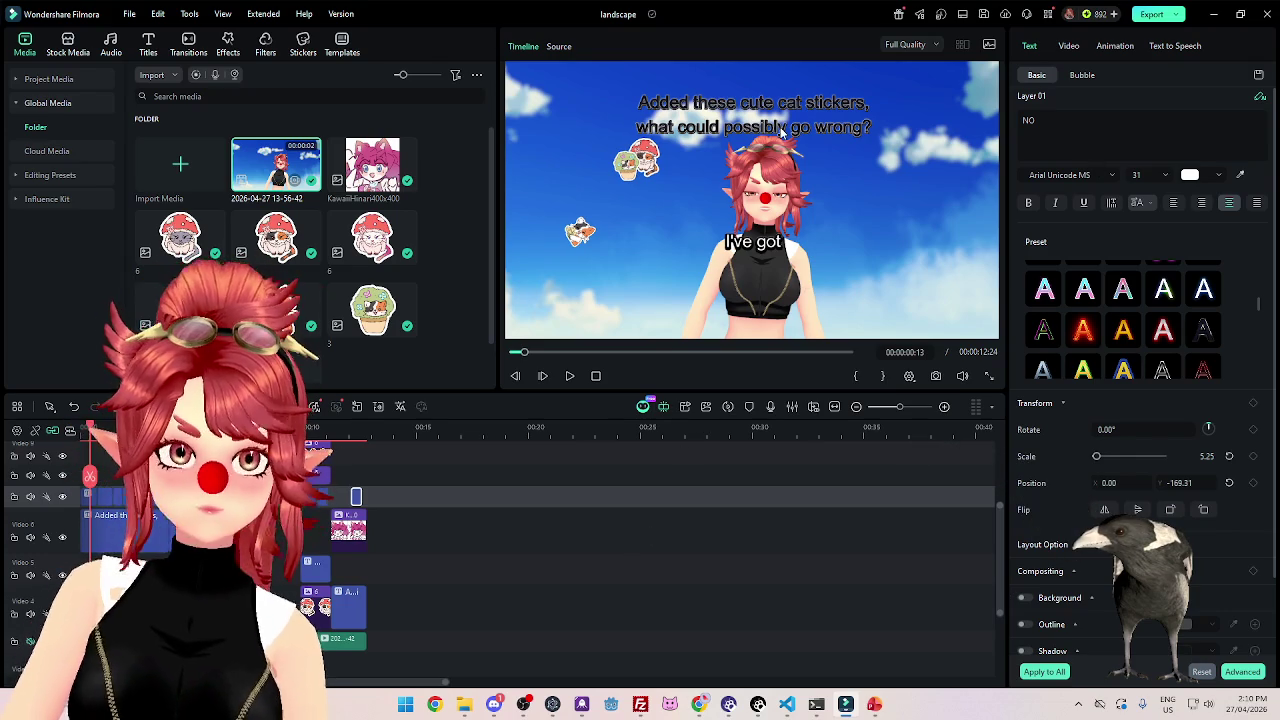
pyautogui.click(1176, 16)
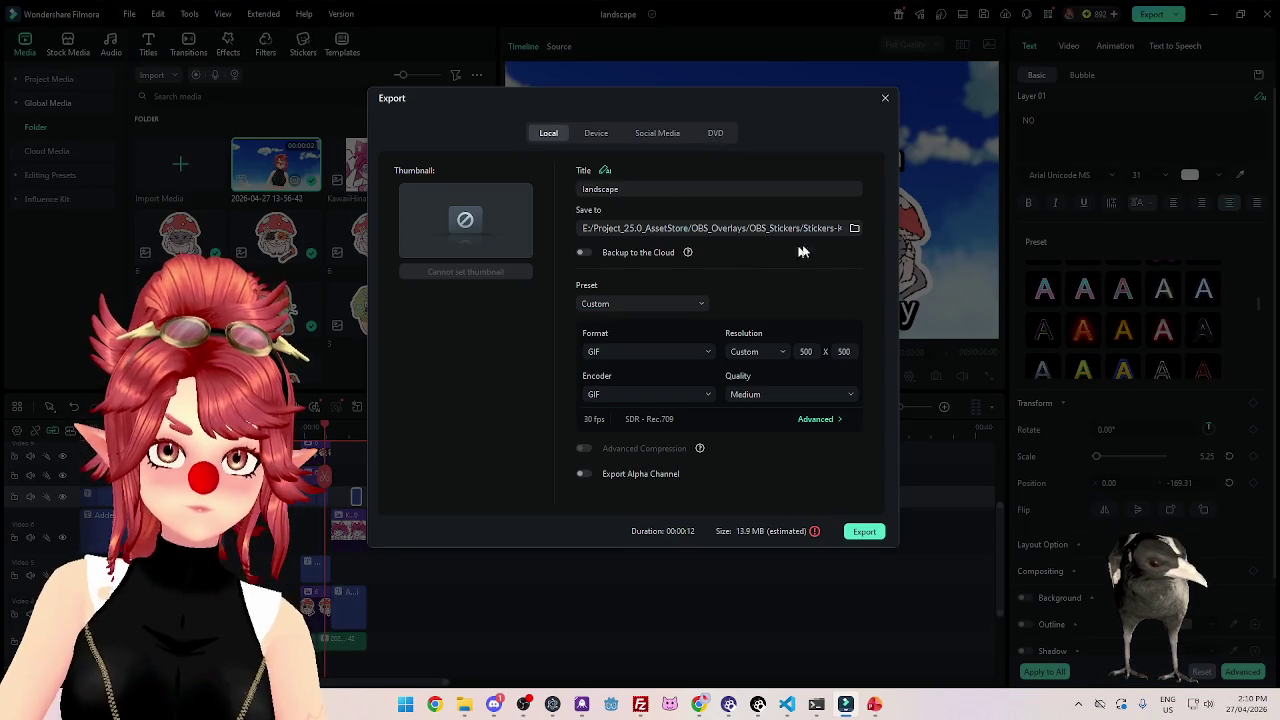
# Title the export Kawaii_cat as a 1920*1080 H.264 MP4 and open the thumbnail editor.
pyautogui.click(632, 190)
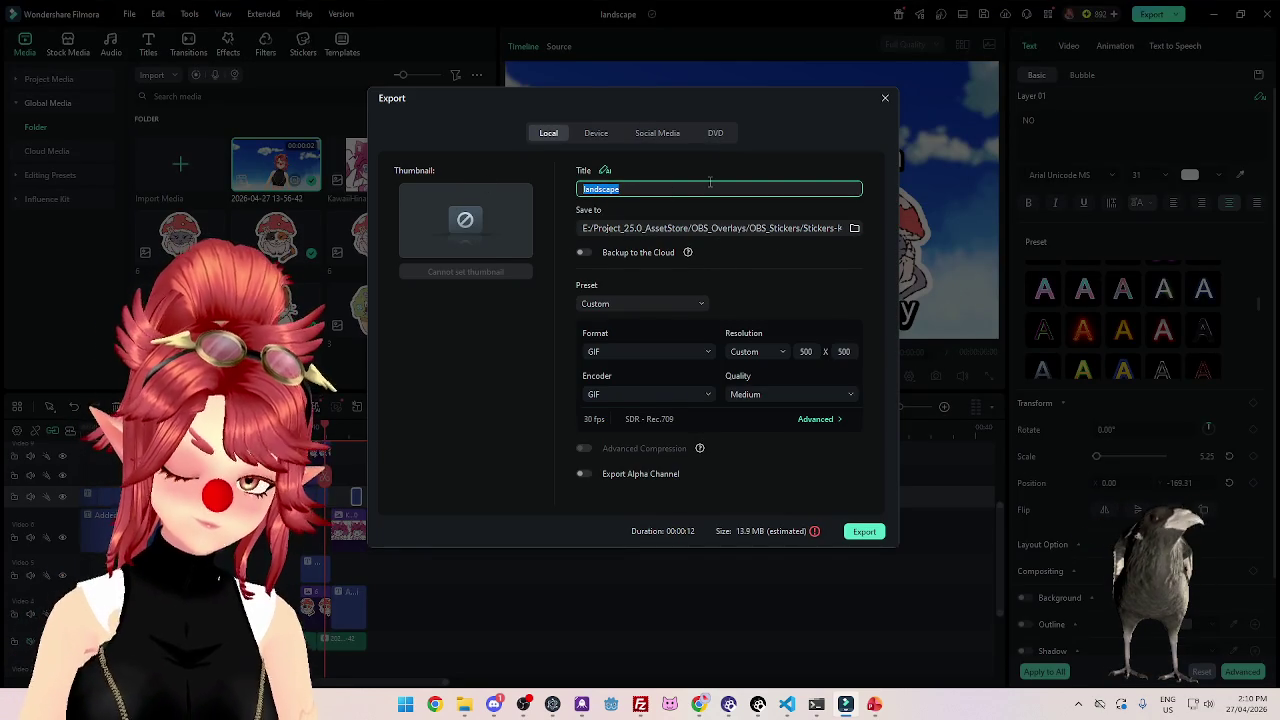
pyautogui.write('Kawaii_cat')
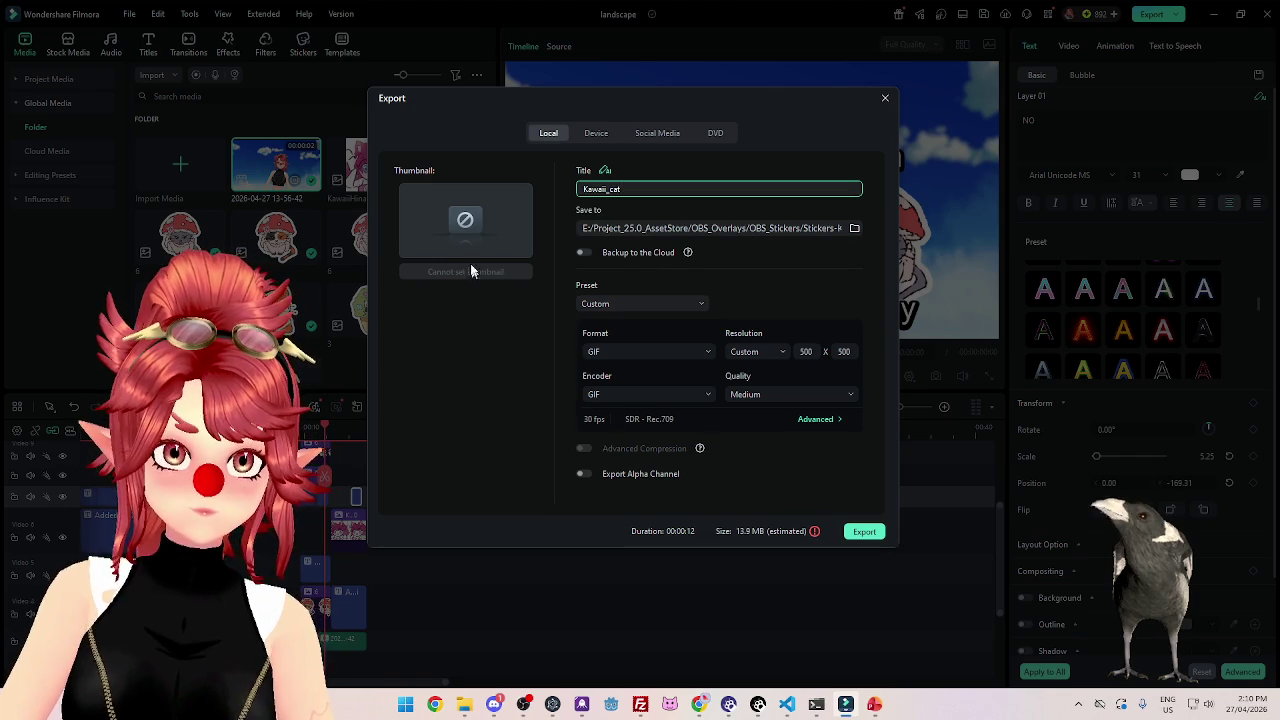
pyautogui.click(650, 351)
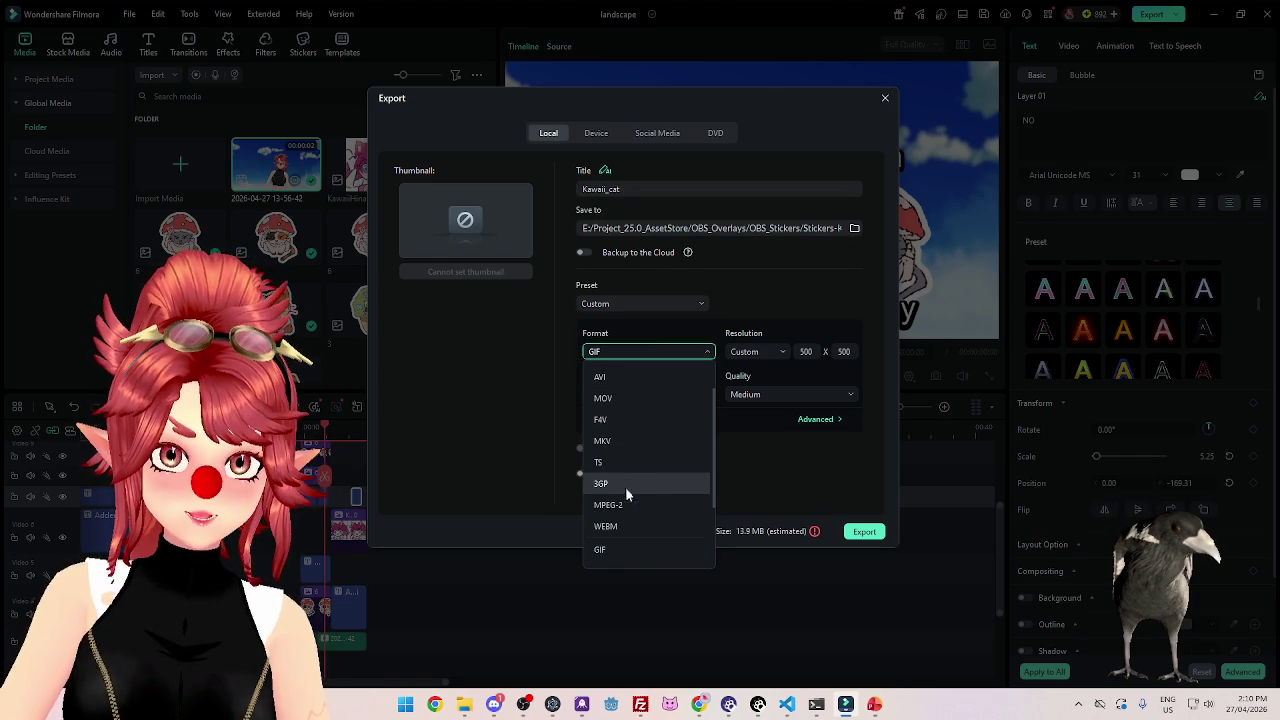
pyautogui.scroll(5, 630, 510)
pyautogui.click(626, 390)
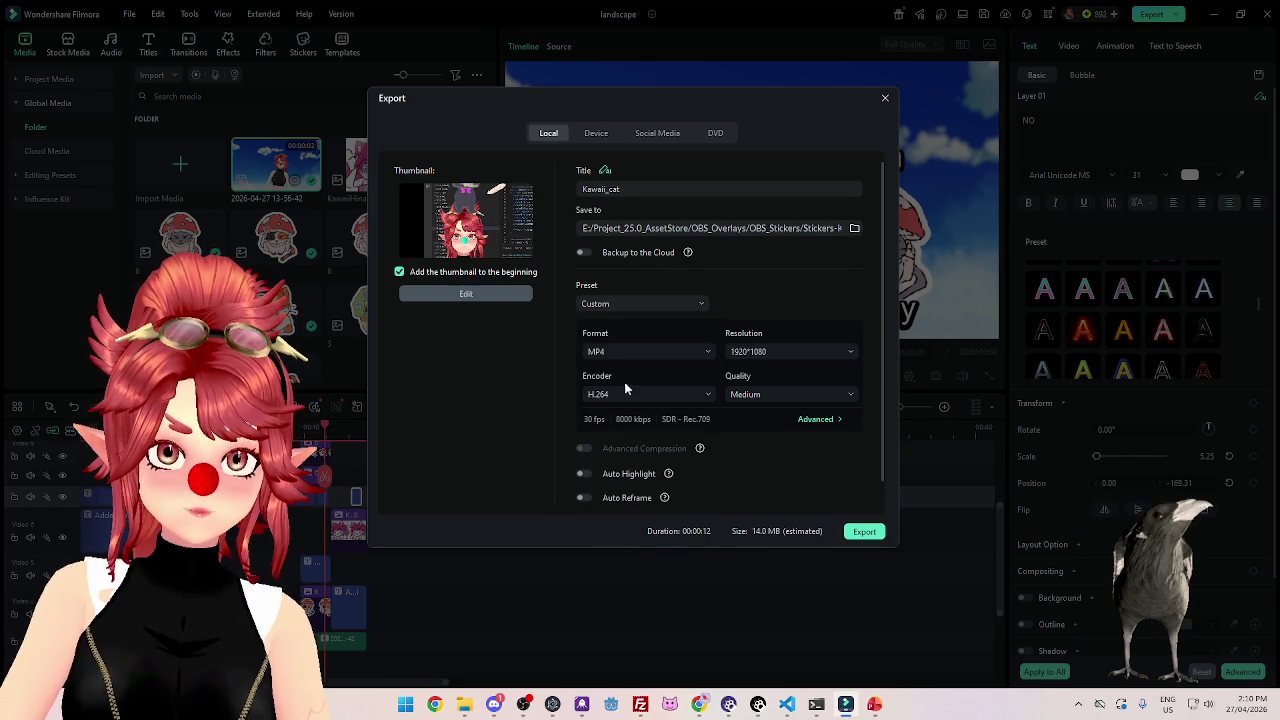
pyautogui.click(458, 296)
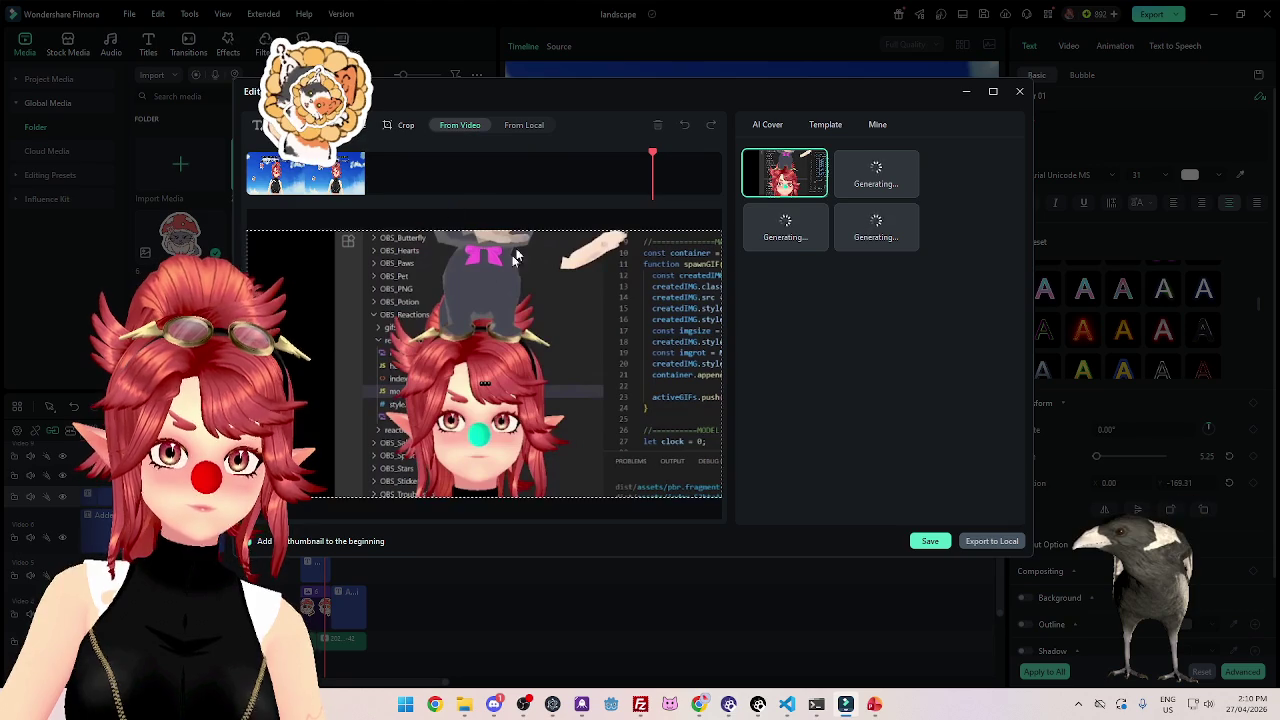
# Browse the video's frames and save the 'not that' caption frame as the thumbnail.
pyautogui.click(411, 172)
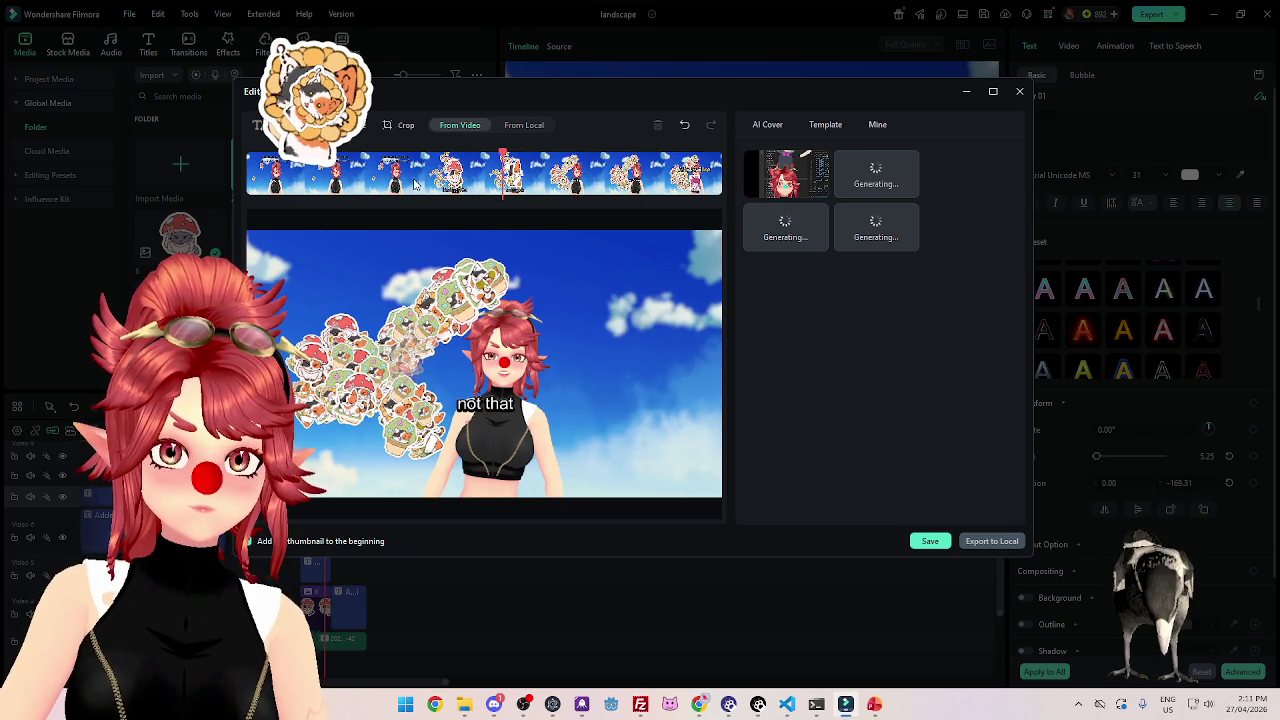
pyautogui.click(577, 172)
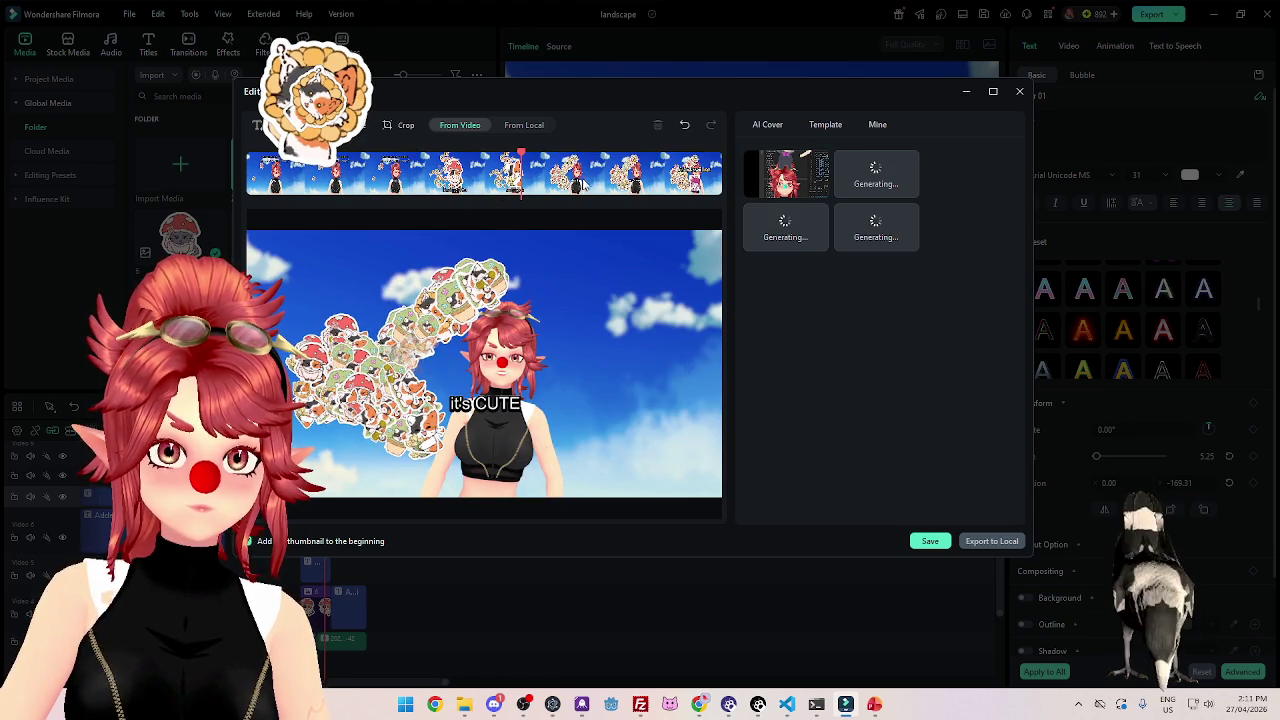
pyautogui.click(606, 175)
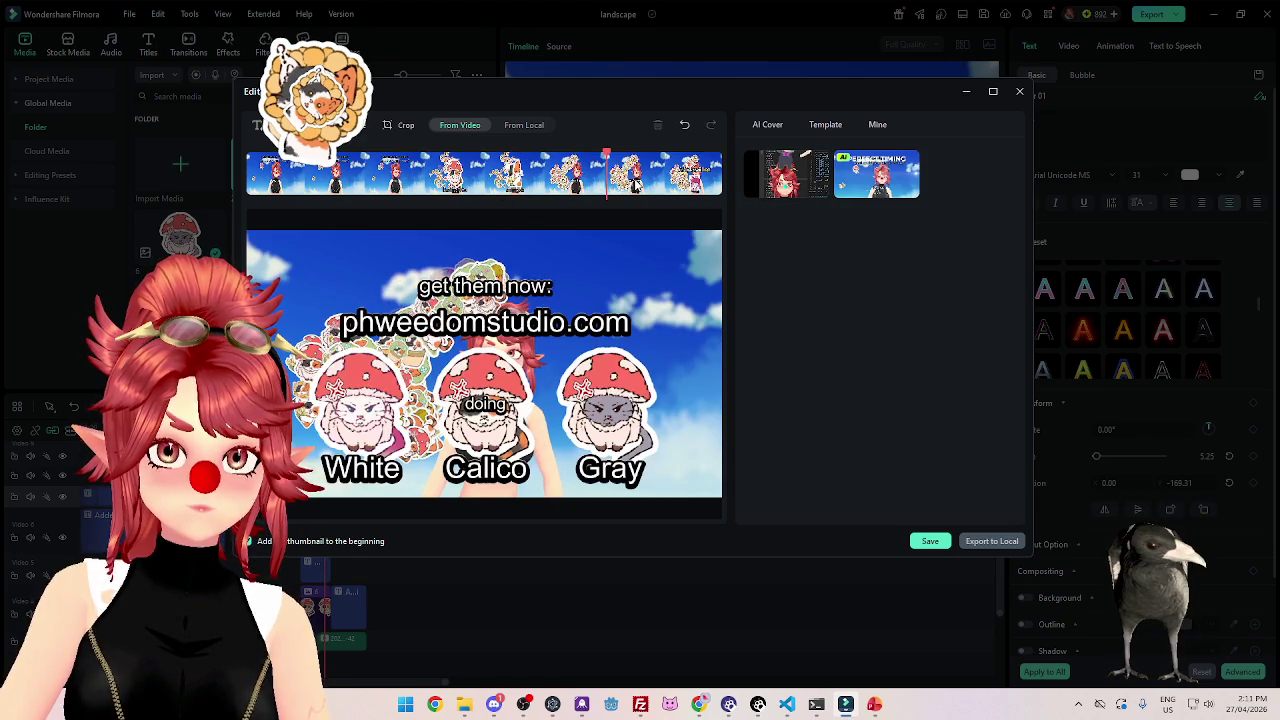
pyautogui.click(600, 181)
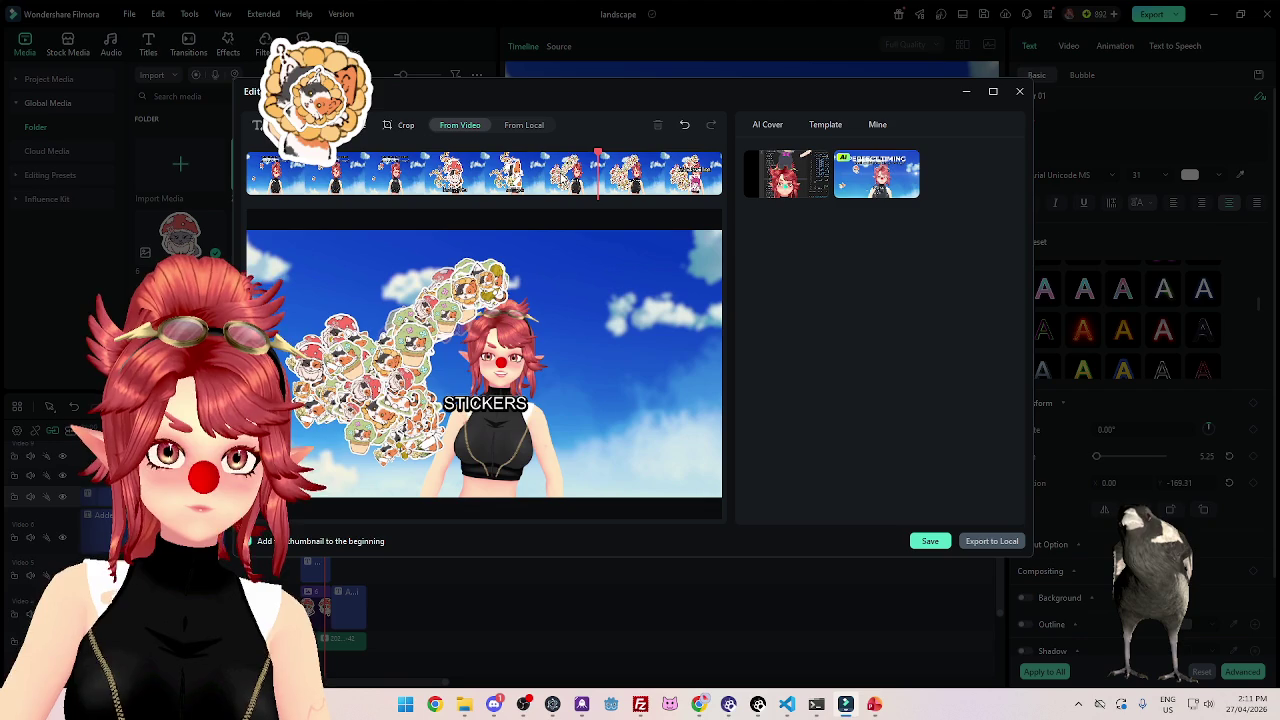
pyautogui.click(527, 180)
pyautogui.click(520, 180)
pyautogui.click(487, 175)
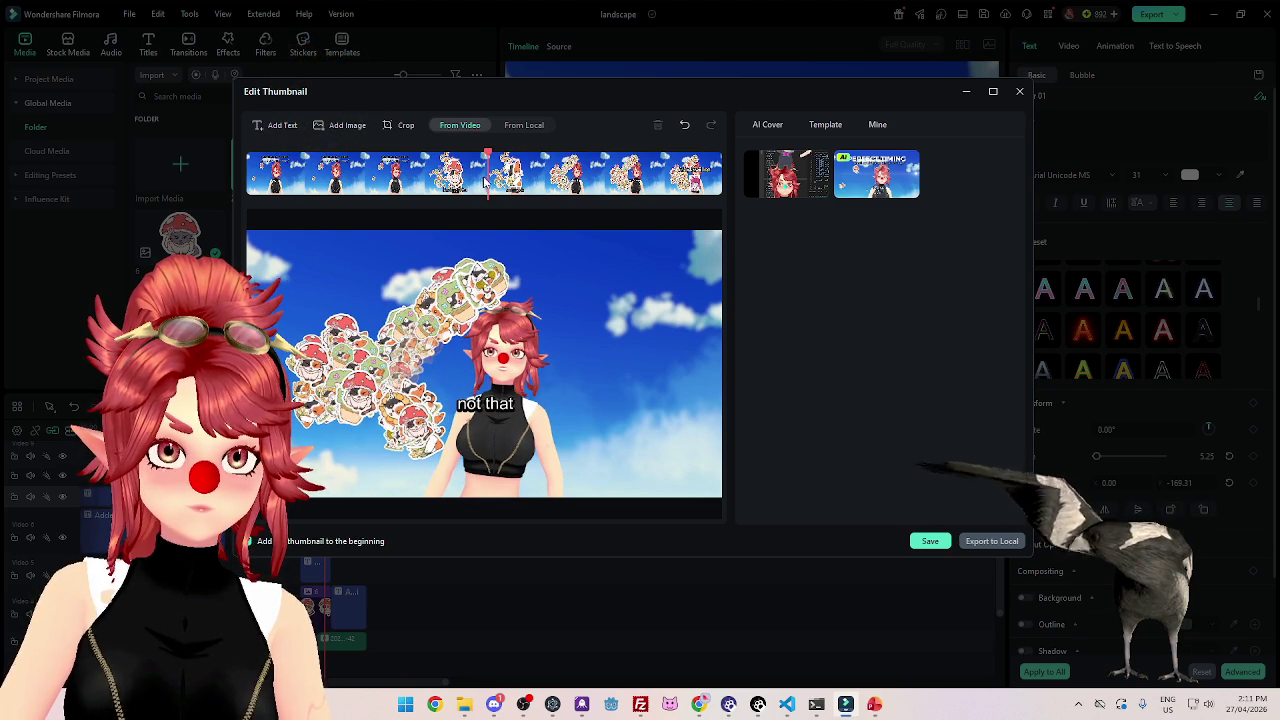
pyautogui.click(485, 180)
pyautogui.click(489, 180)
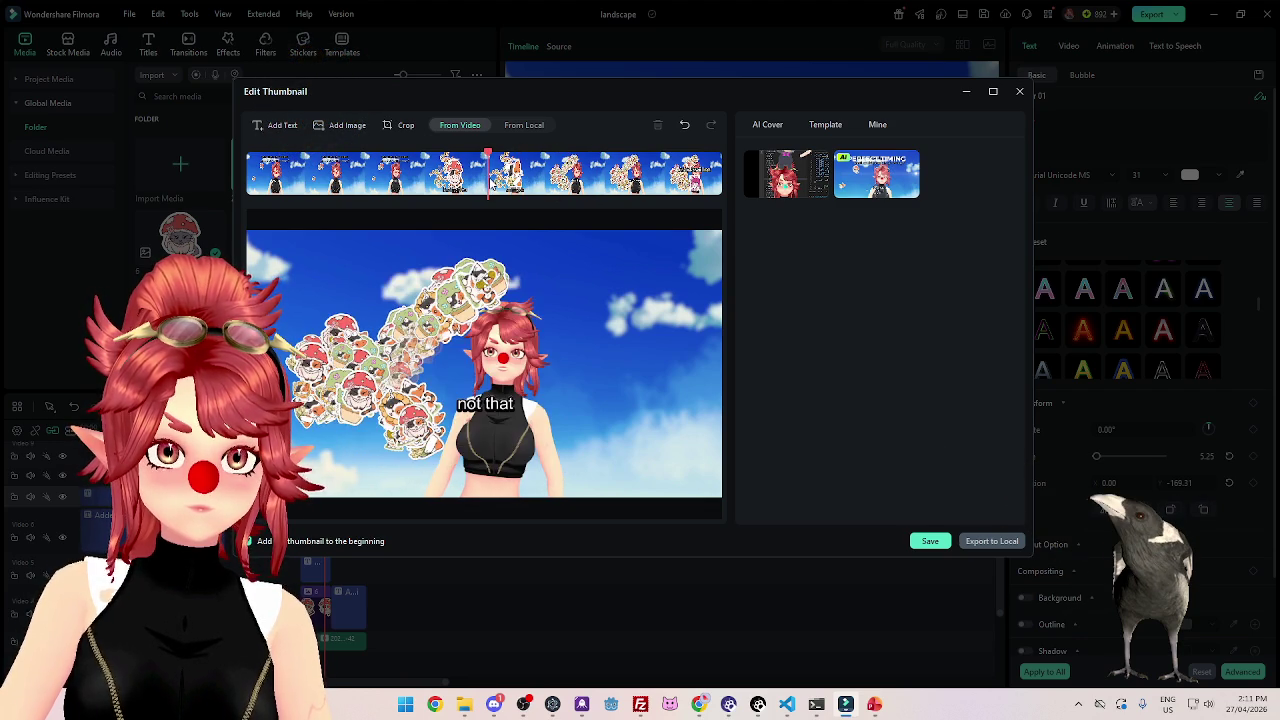
pyautogui.click(930, 542)
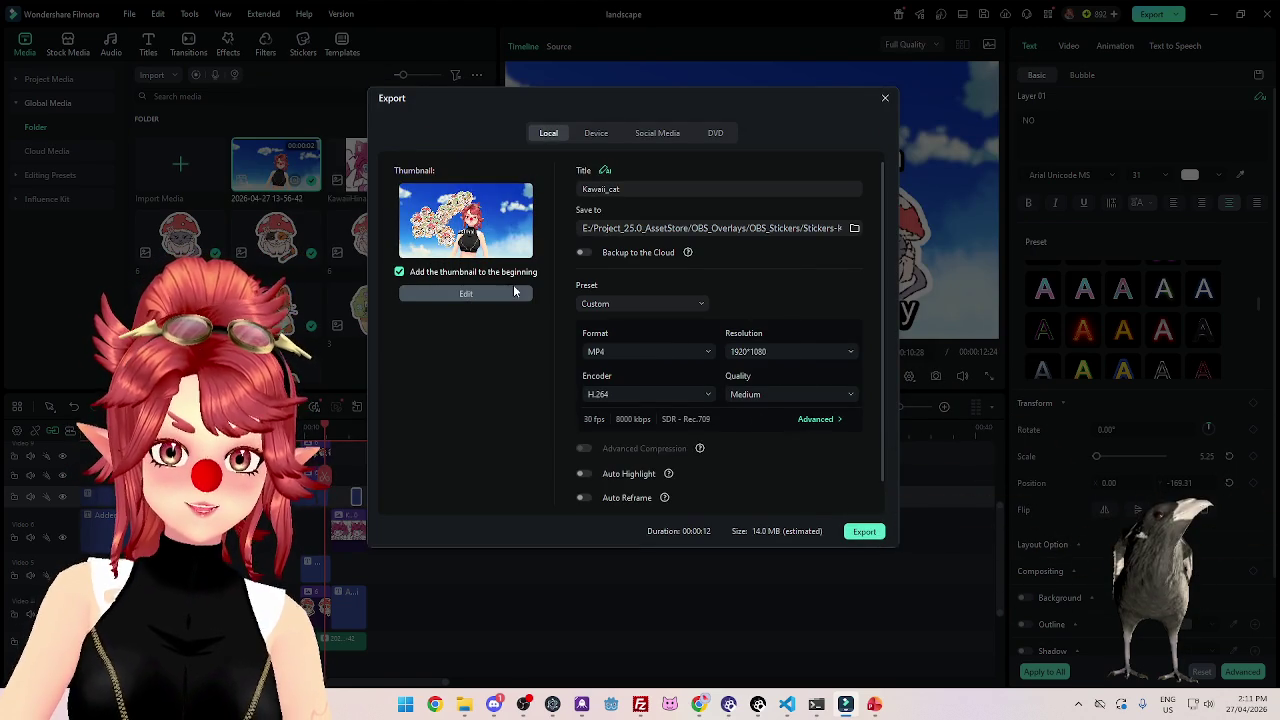
# Replace the thumbnail with the Pickle Cat frame from the video.
pyautogui.click(430, 293)
pyautogui.click(459, 125)
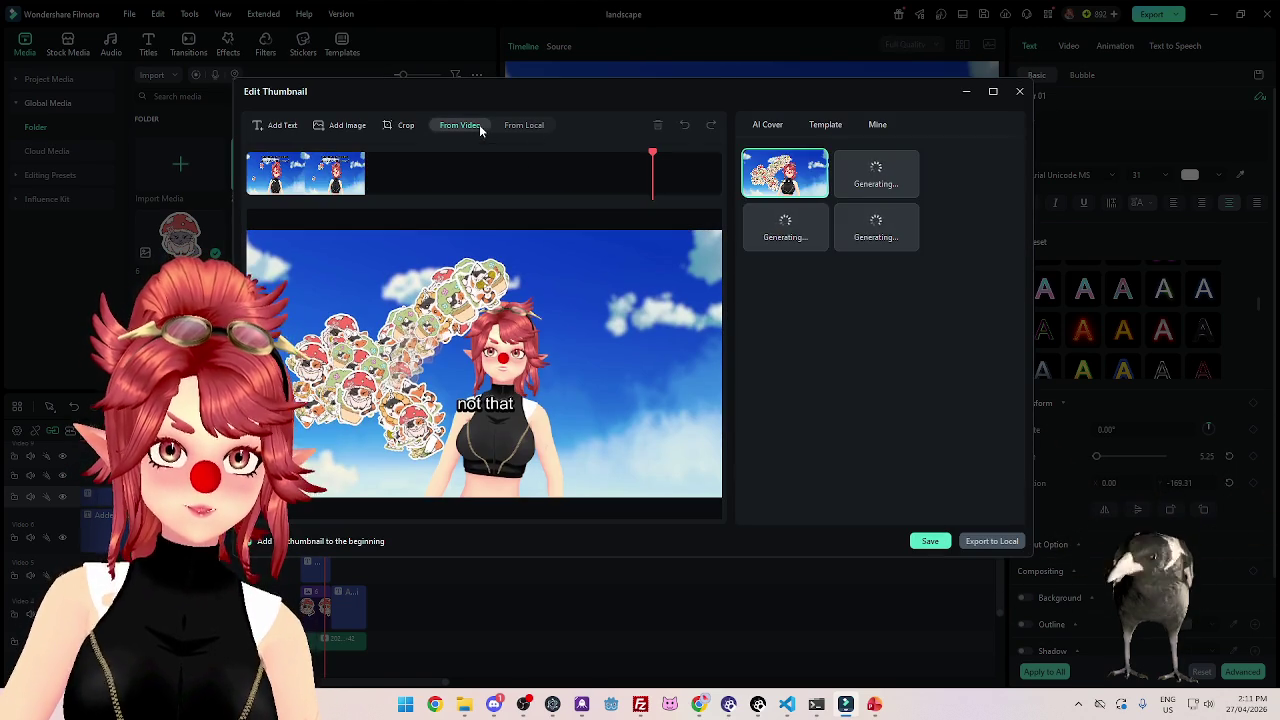
pyautogui.click(451, 175)
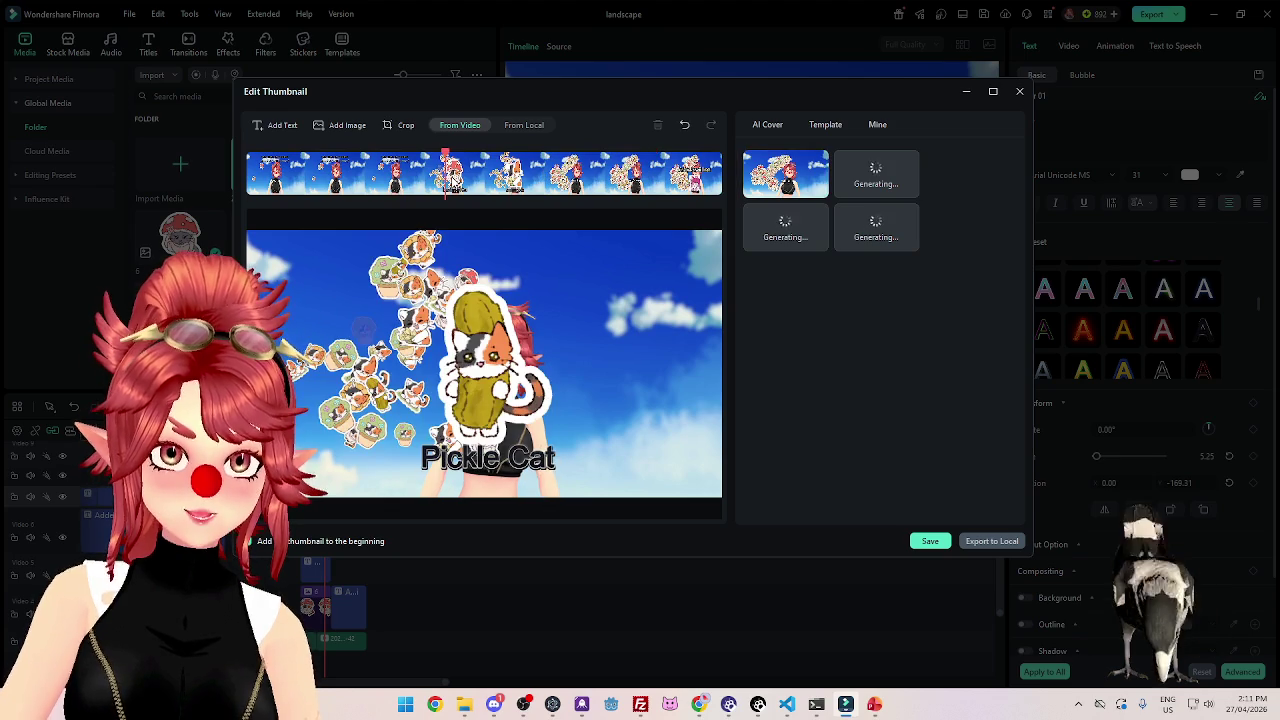
pyautogui.click(432, 180)
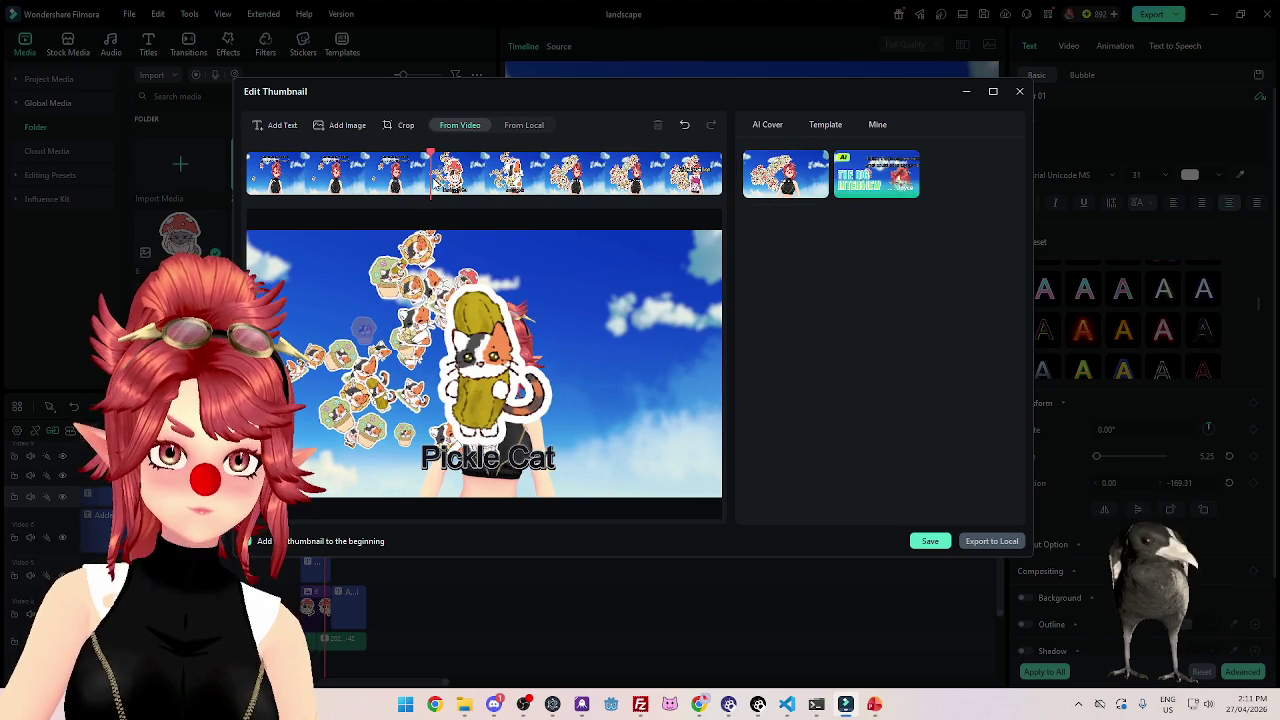
pyautogui.click(398, 185)
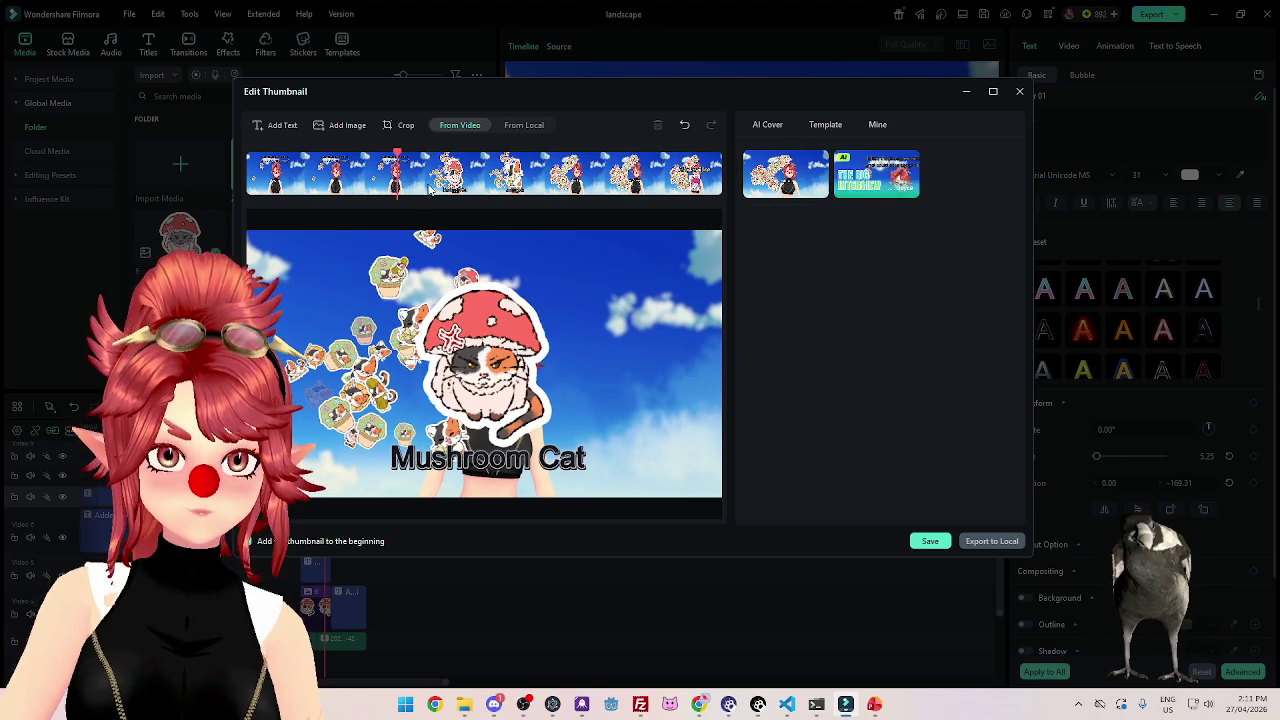
pyautogui.click(429, 188)
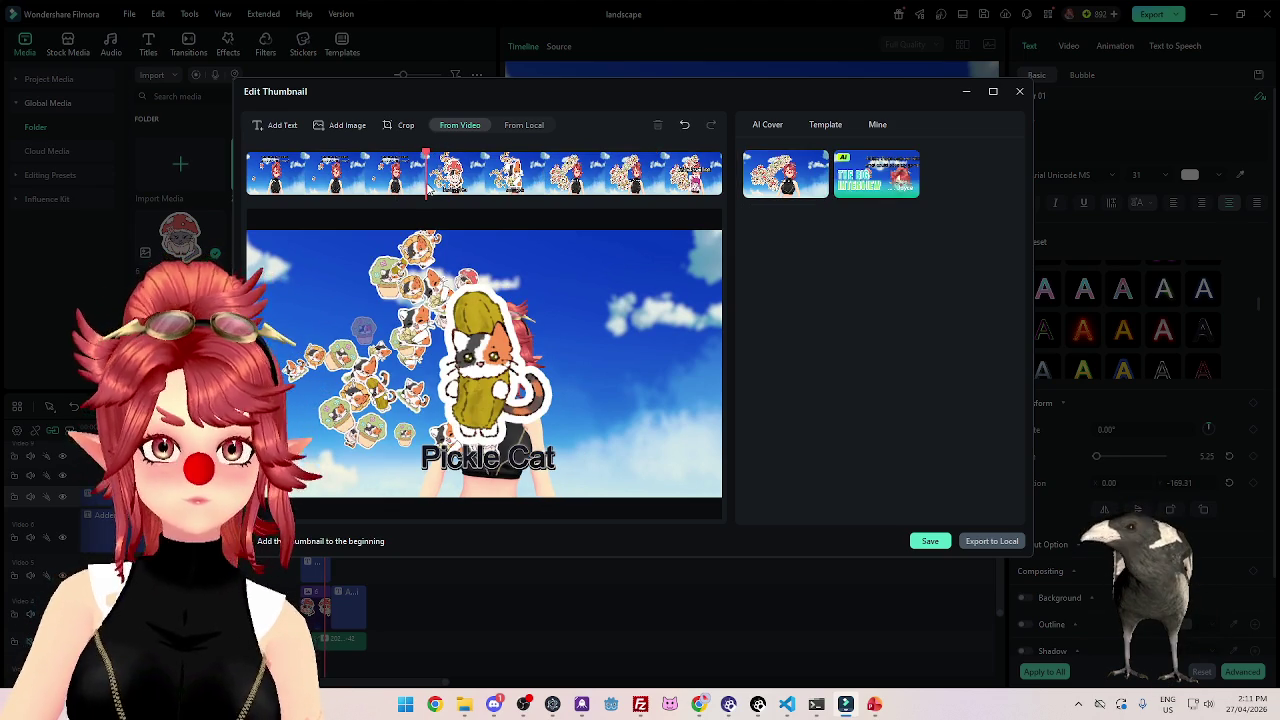
pyautogui.click(930, 541)
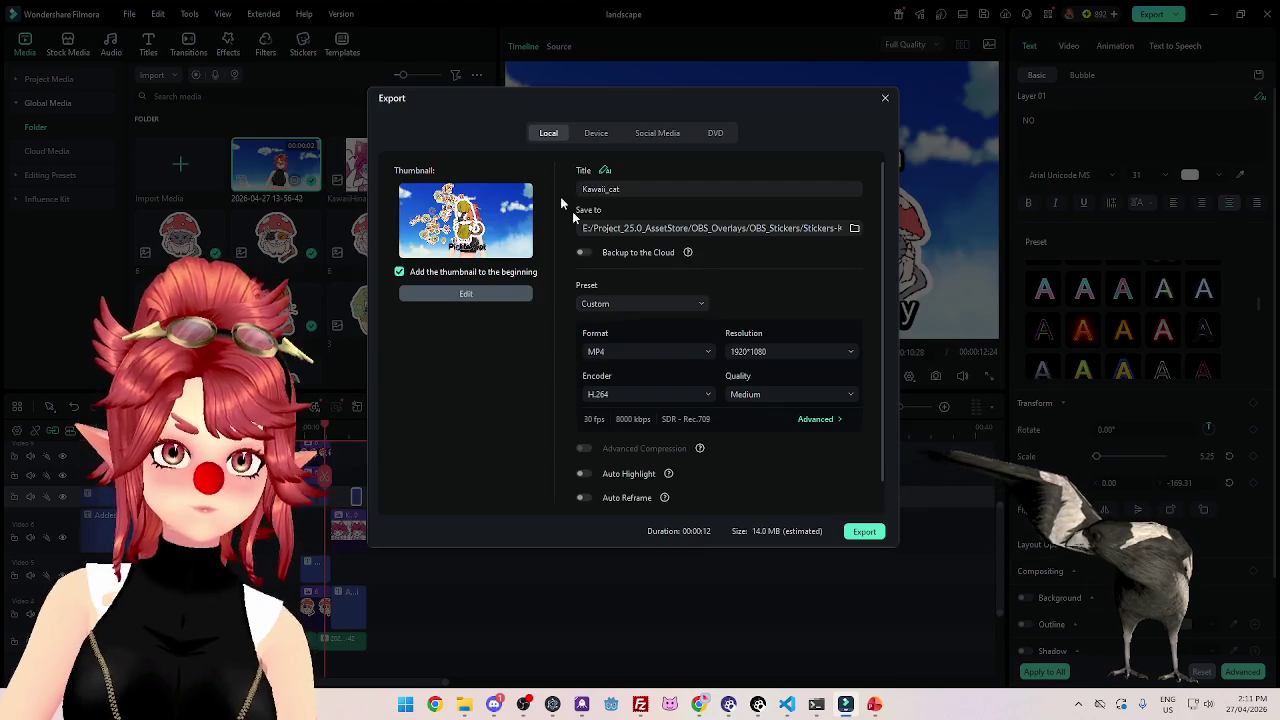
# Render Kawaii_cat.mp4 at 1280*720 resolution with High quality.
pyautogui.doubleClick(637, 191)
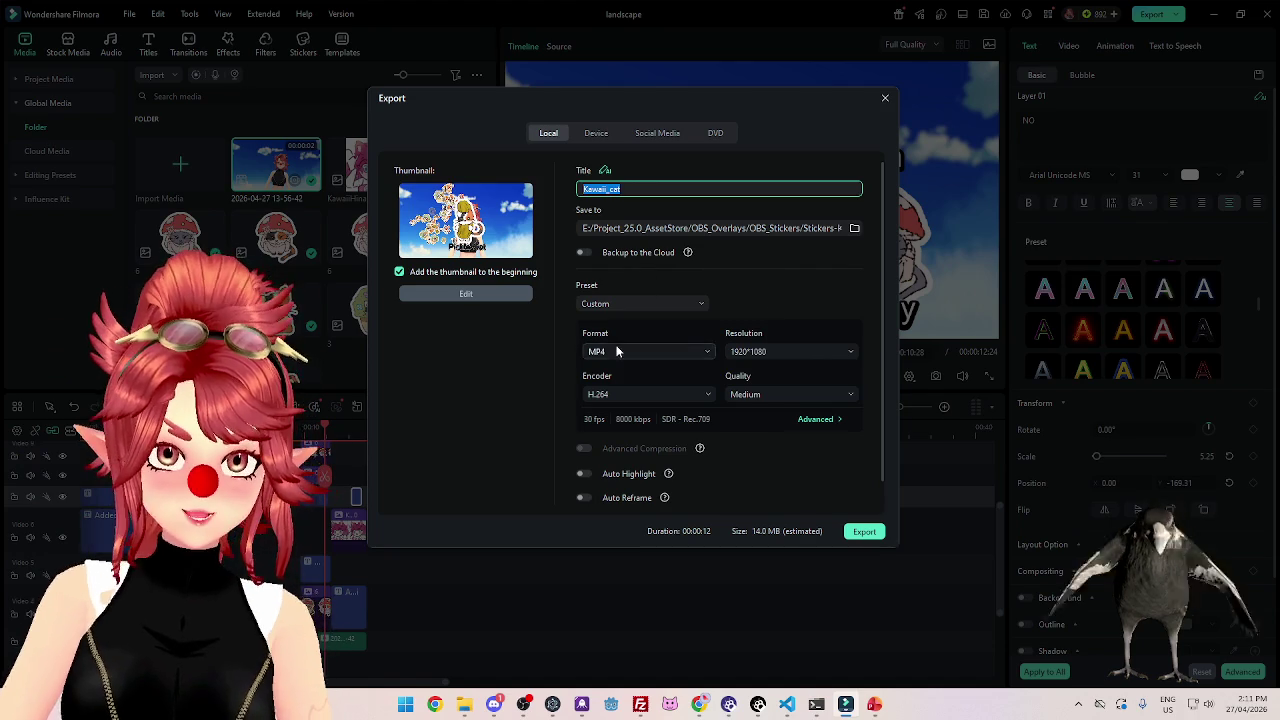
pyautogui.click(766, 352)
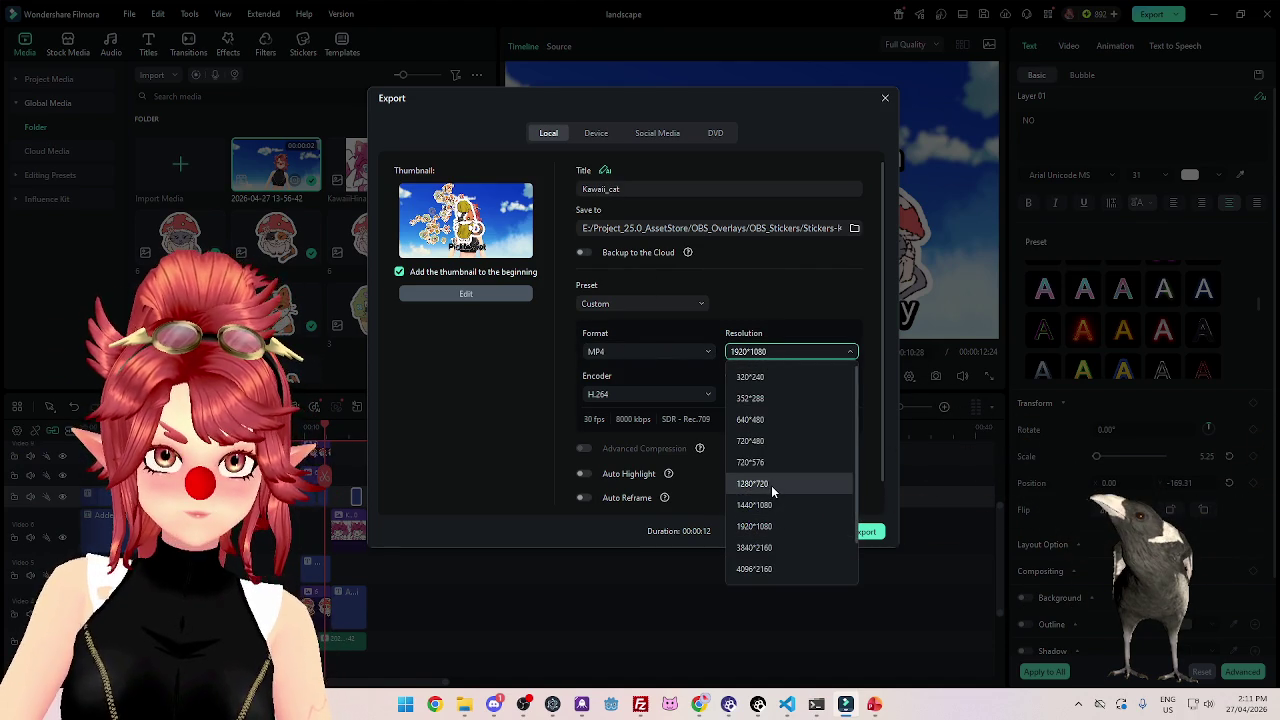
pyautogui.click(760, 486)
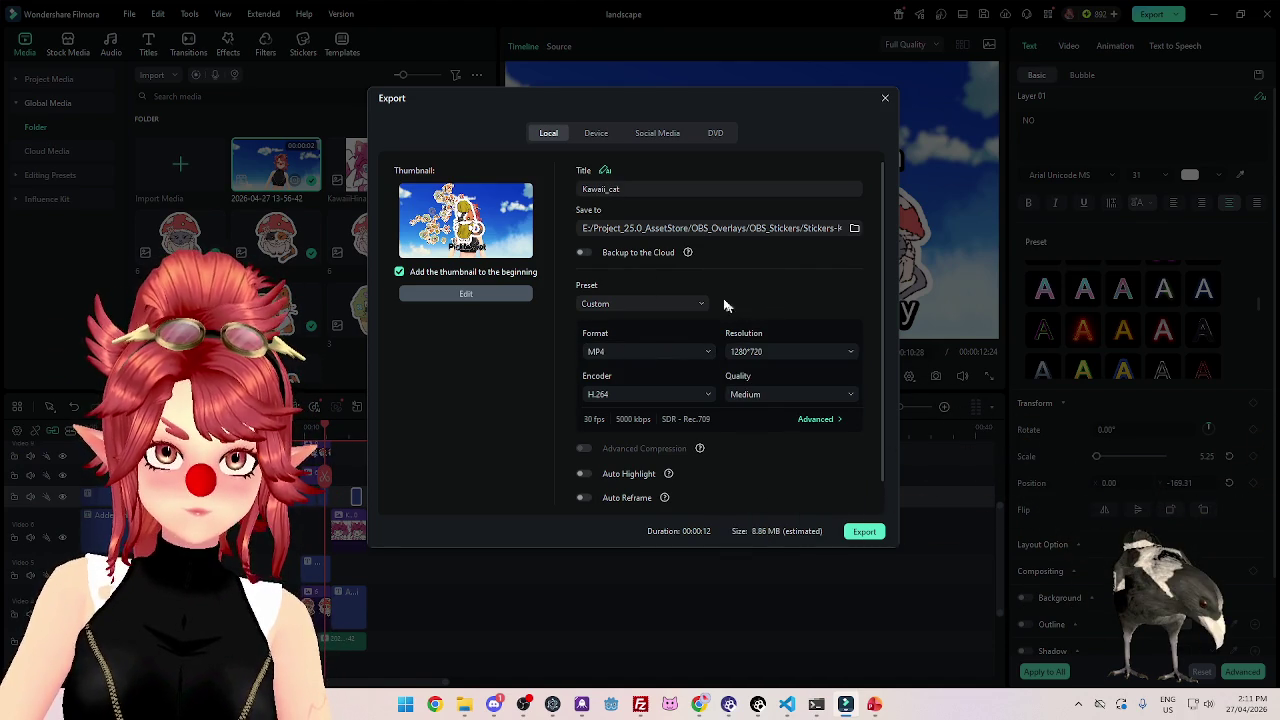
pyautogui.click(770, 394)
pyautogui.click(754, 459)
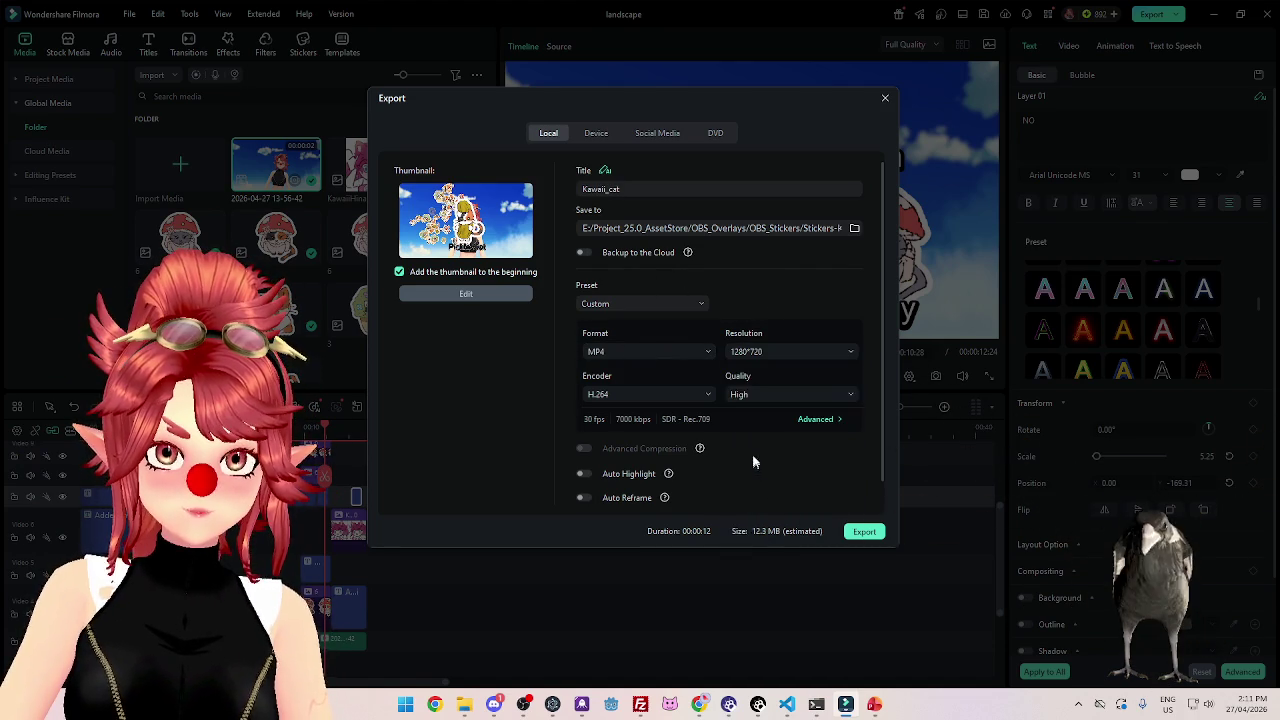
pyautogui.click(865, 532)
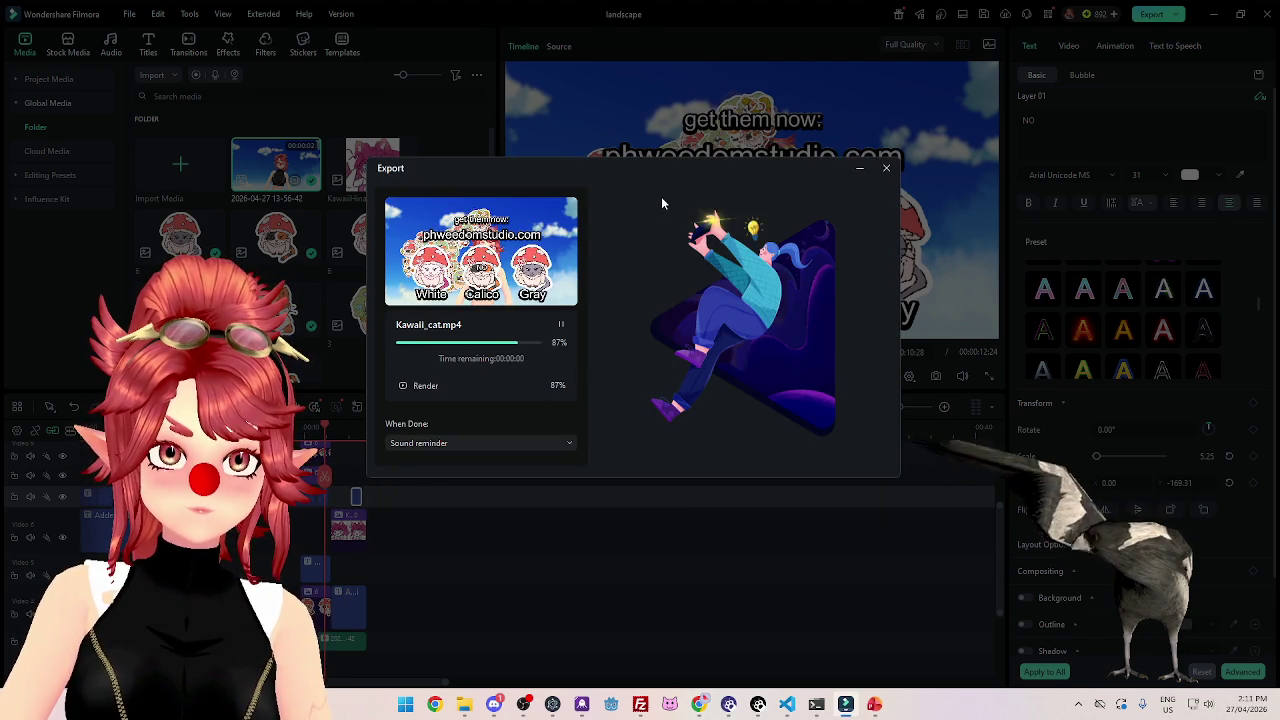
# Close the finished export, then play Kawaii_cat.mp4 from the 'video' output folder.
pyautogui.click(886, 171)
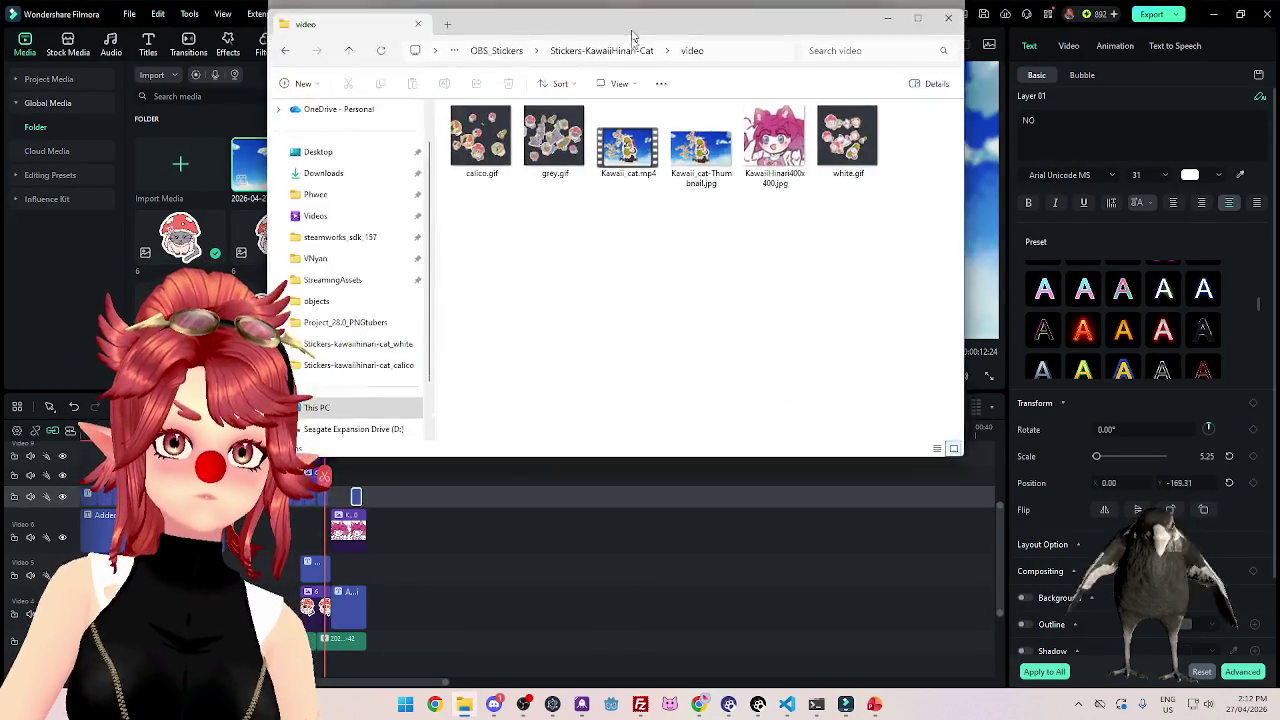
pyautogui.moveTo(620, 12); pyautogui.dragTo(600, 126)
pyautogui.click(610, 252)
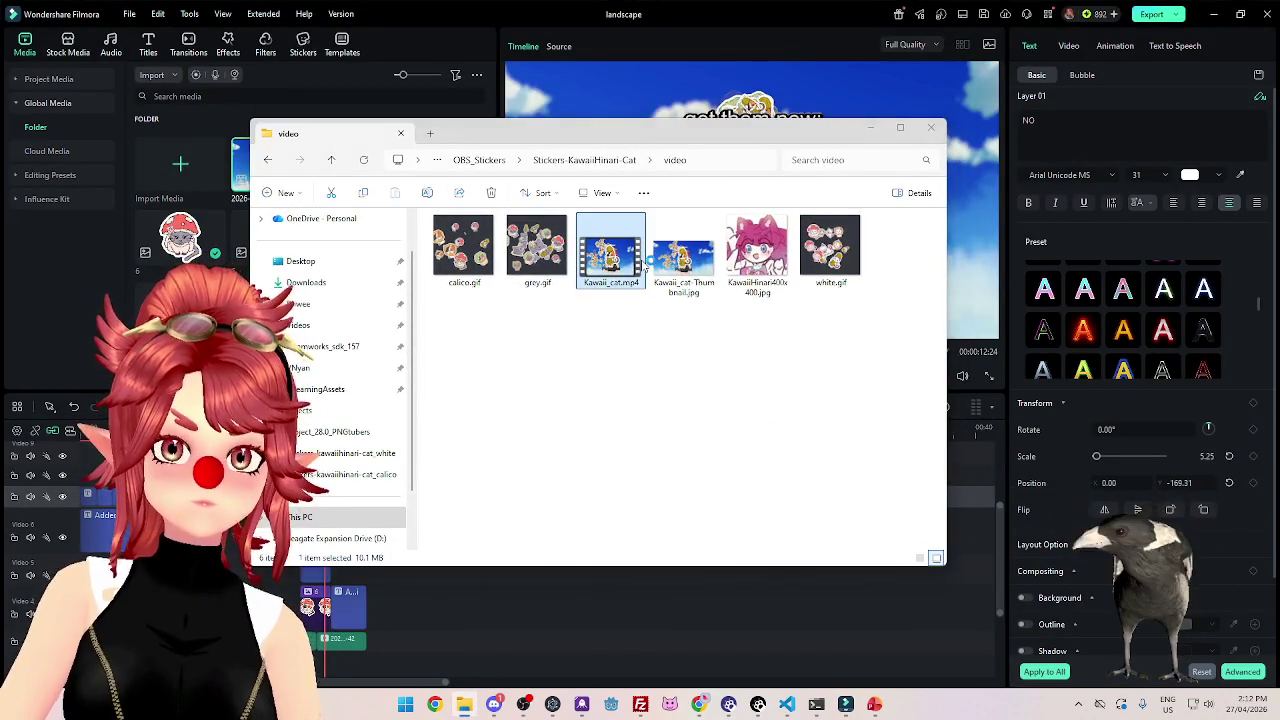
pyautogui.doubleClick(644, 264)
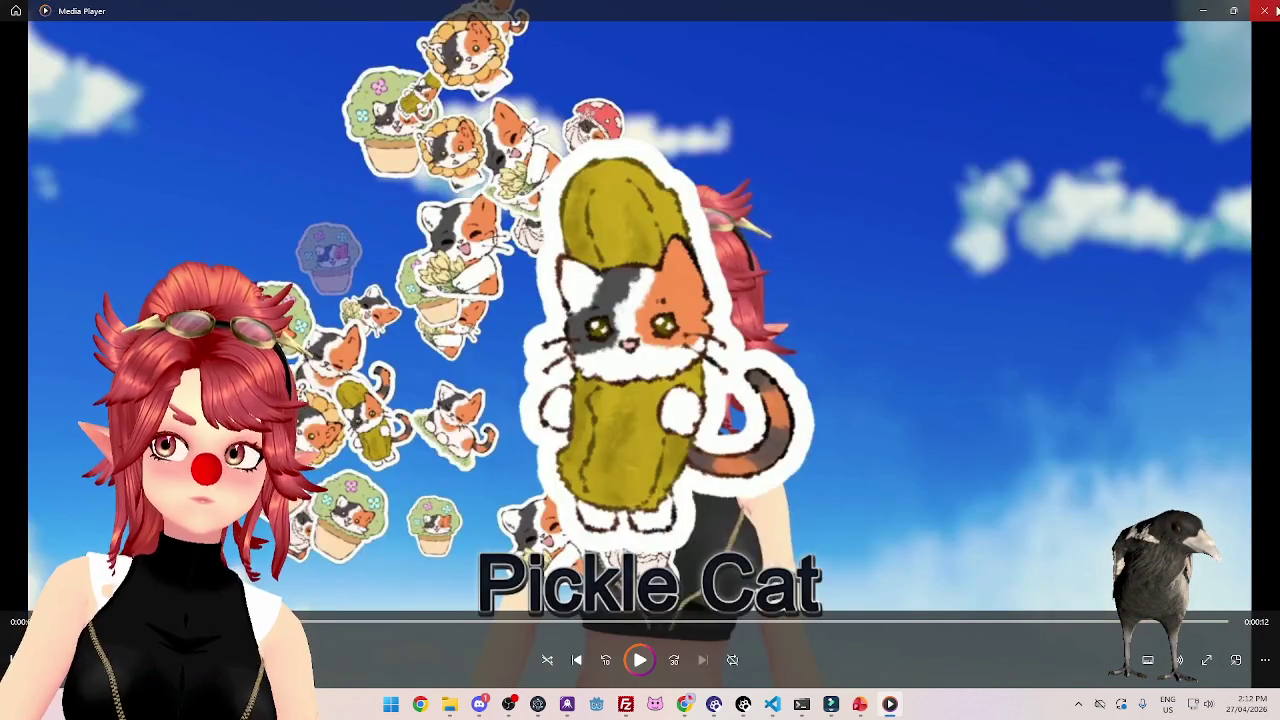
# Close Media Player after Kawaii_cat.mp4 plays through to the art credit.
pyautogui.click(1265, 10)
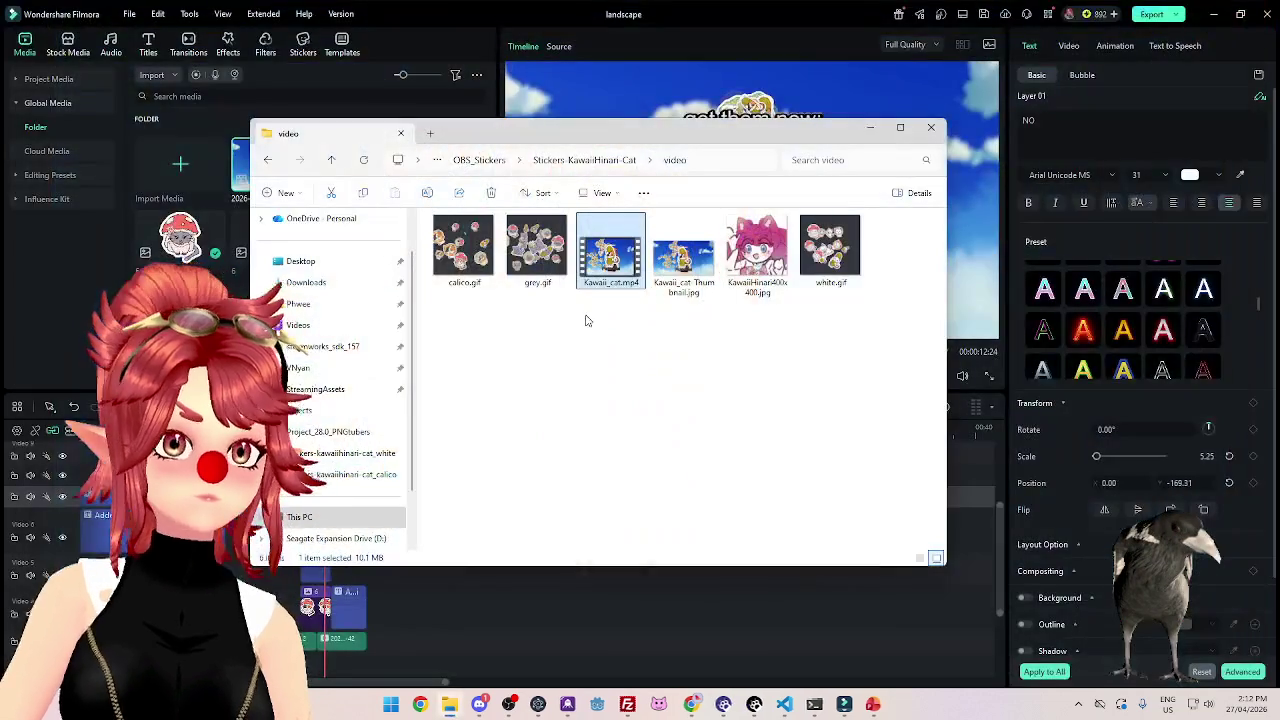
# Change the project aspect ratio to 9:16 Portrait (1080x1920) in Project Settings.
pyautogui.click(797, 21)
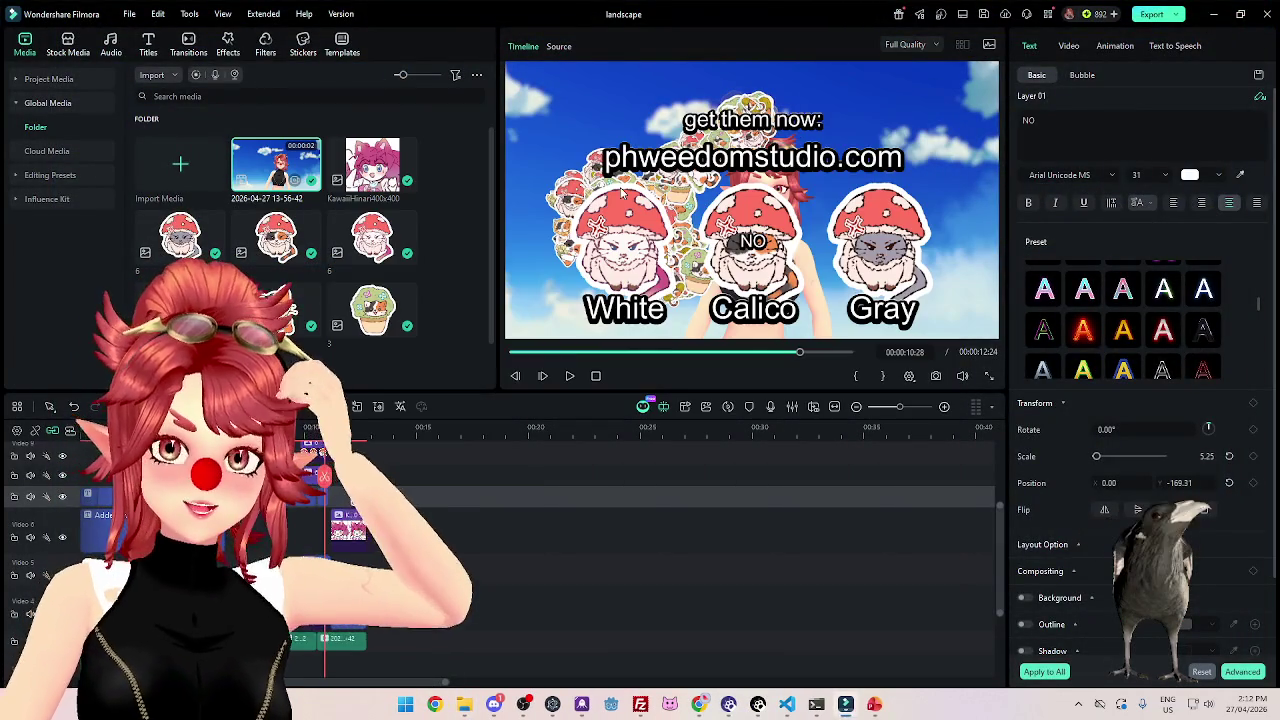
pyautogui.click(130, 14)
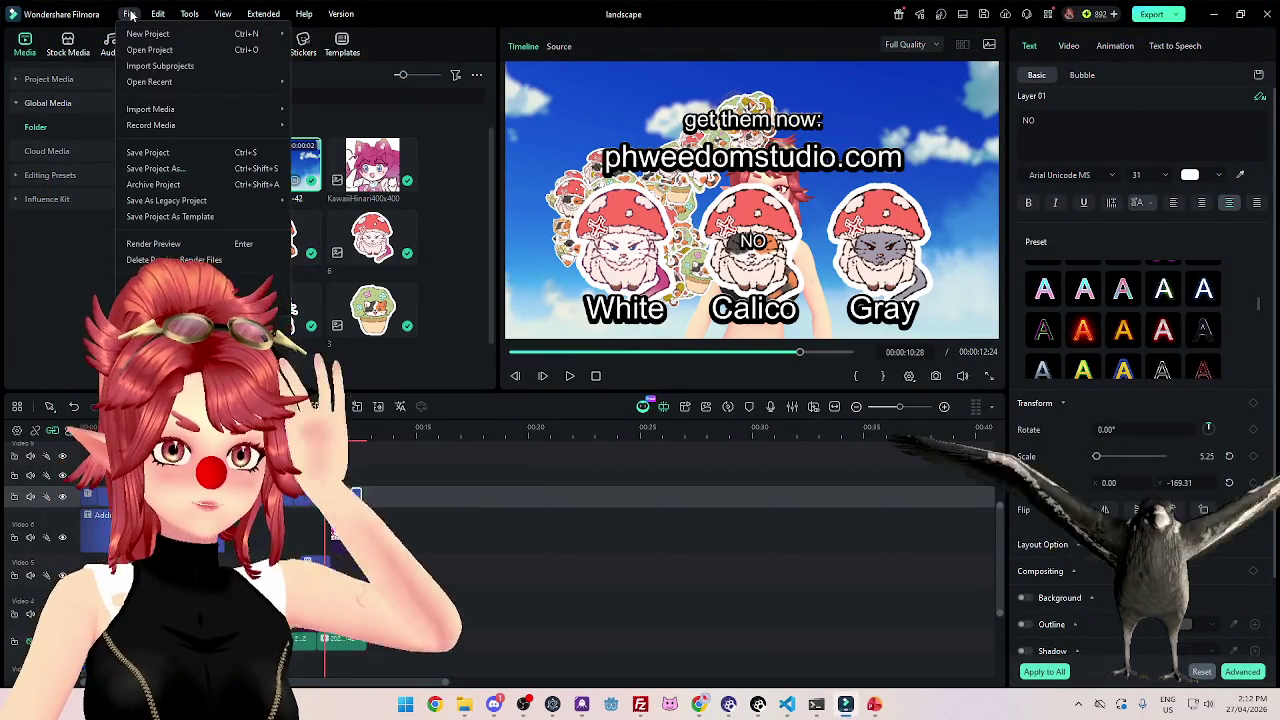
pyautogui.click(215, 314)
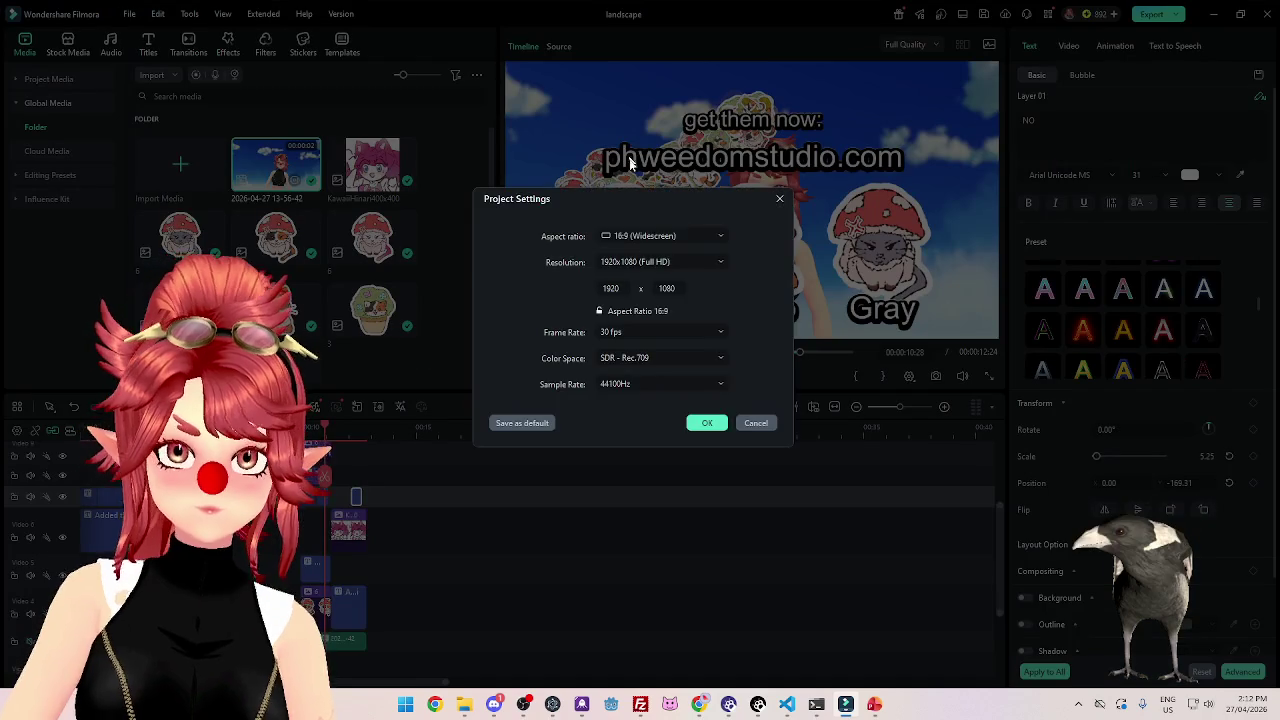
pyautogui.click(652, 237)
pyautogui.click(651, 255)
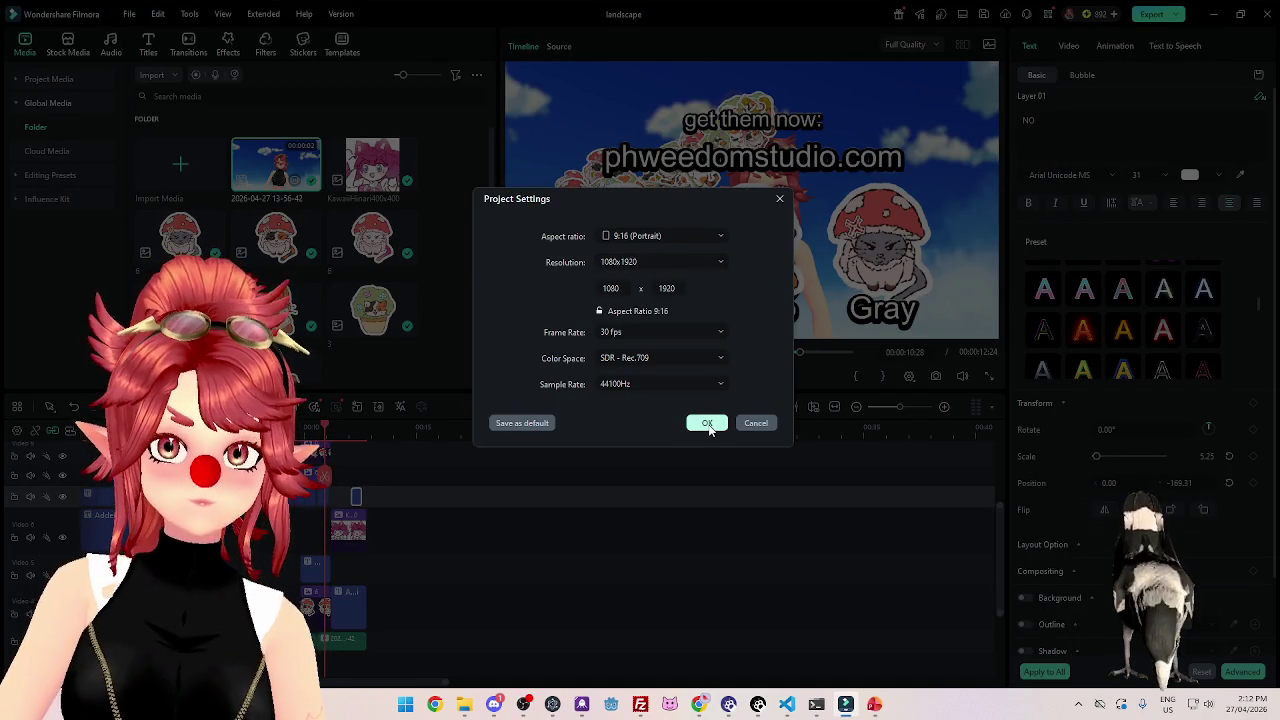
pyautogui.click(707, 423)
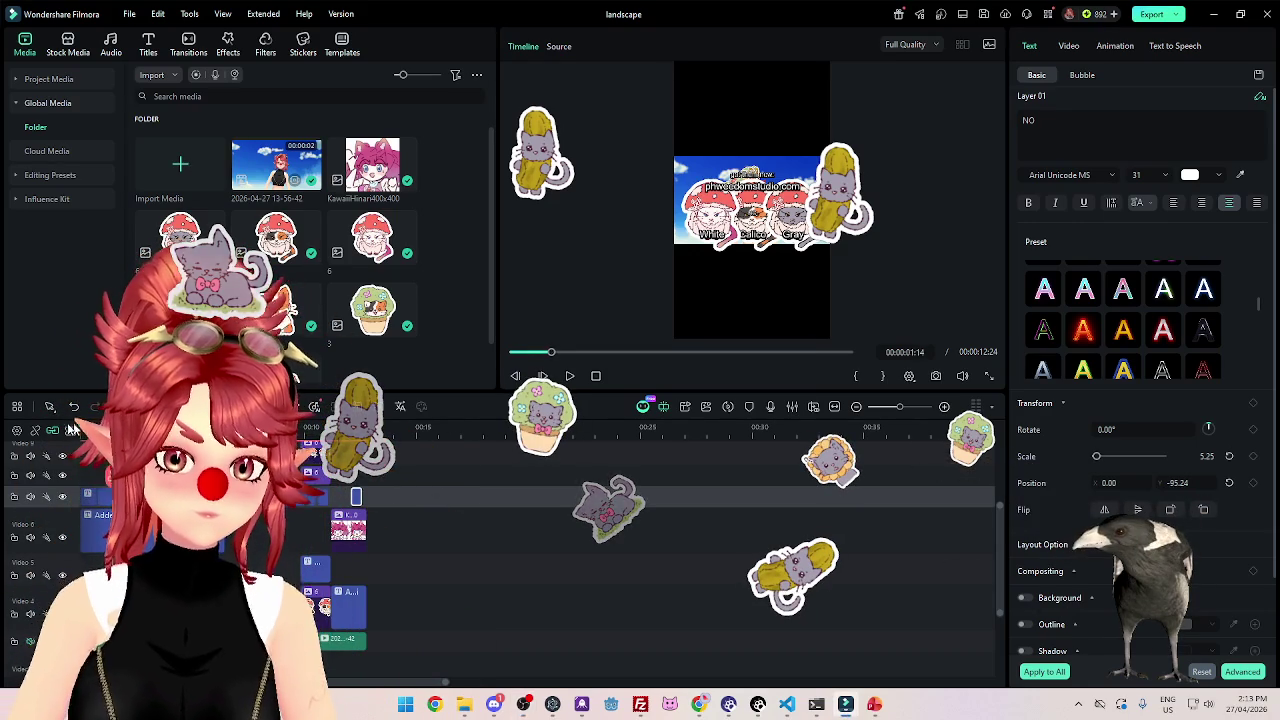
# Delete the green clips on the Video 3 track.
pyautogui.press('Home')
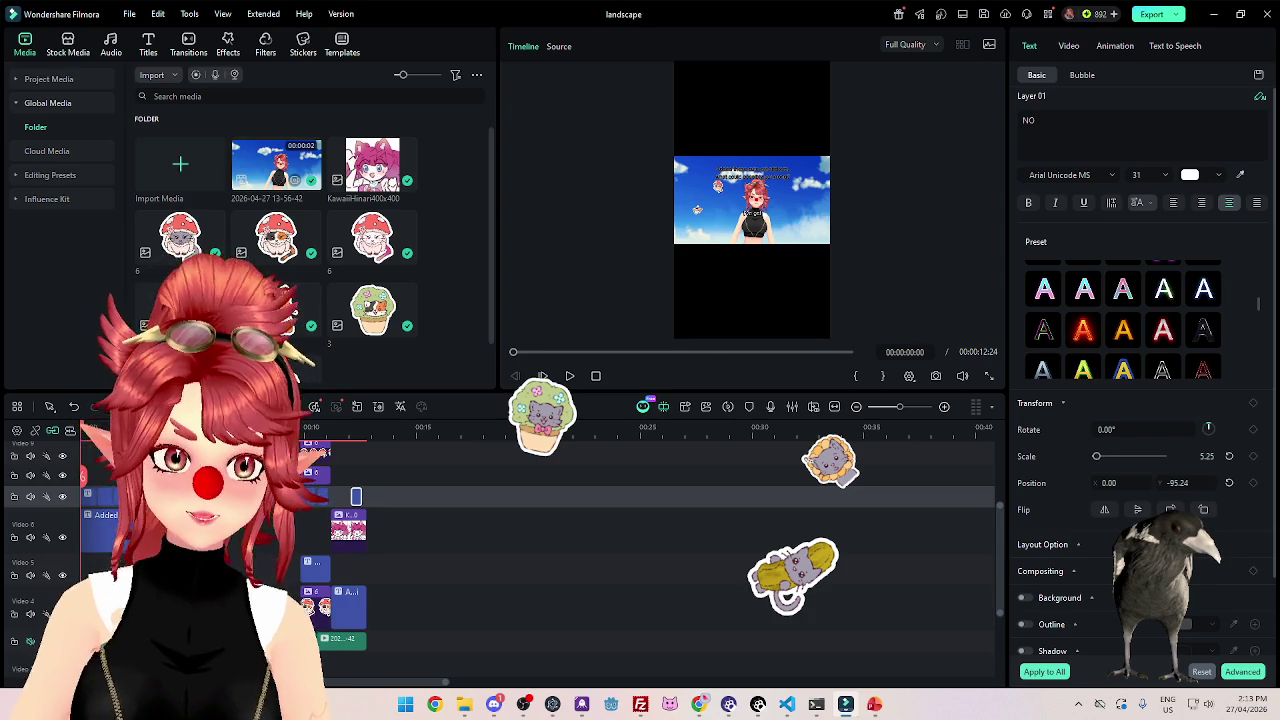
pyautogui.scroll(-3, 450, 510)
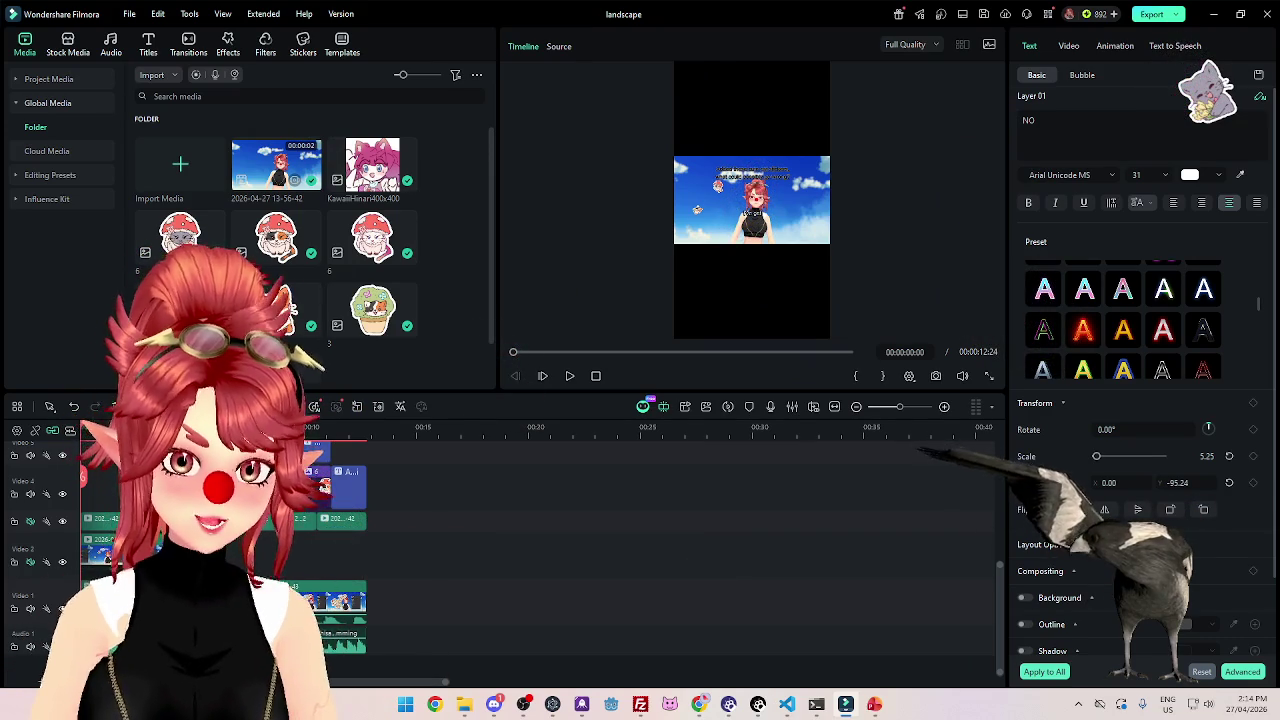
pyautogui.scroll(3, 365, 432)
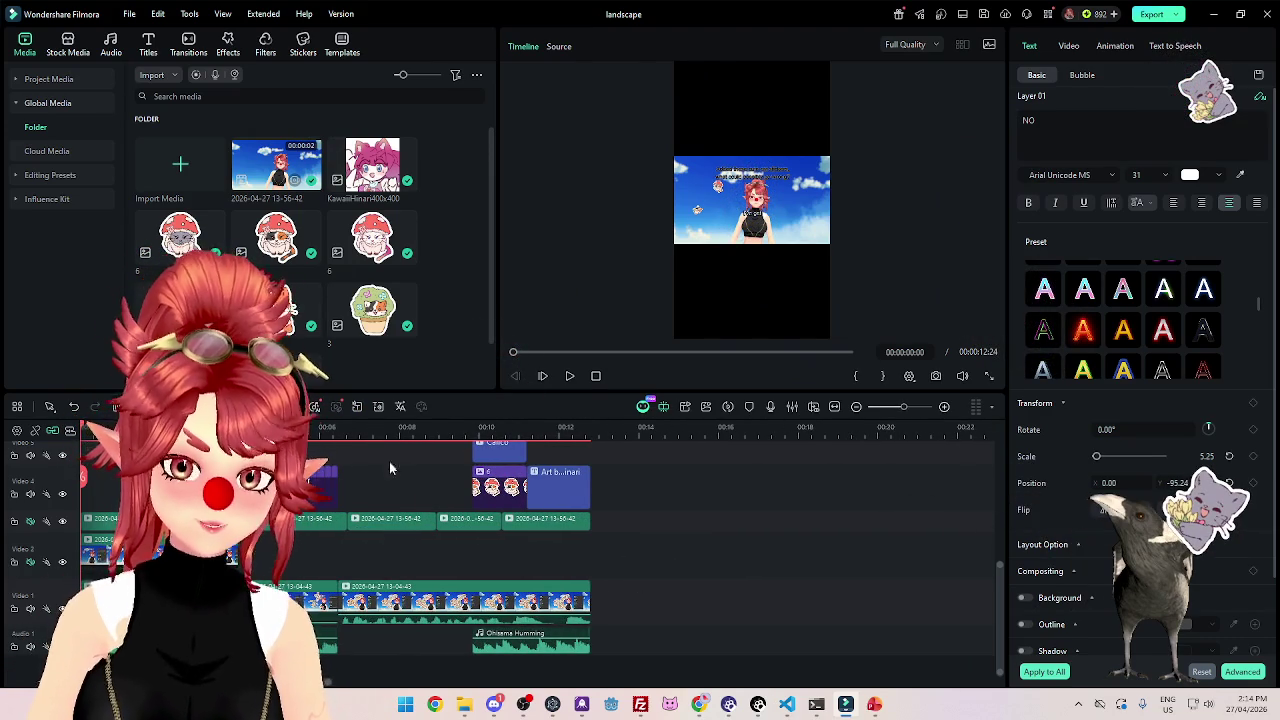
pyautogui.click(565, 600)
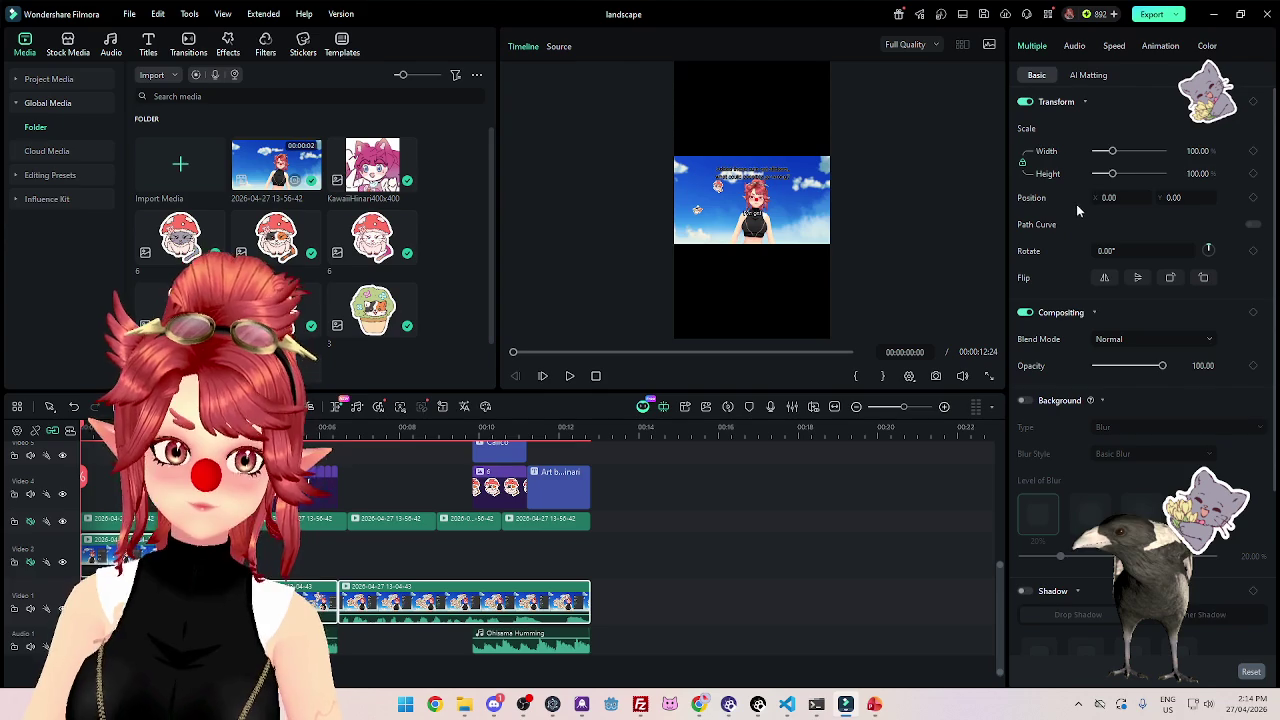
pyautogui.click(632, 586)
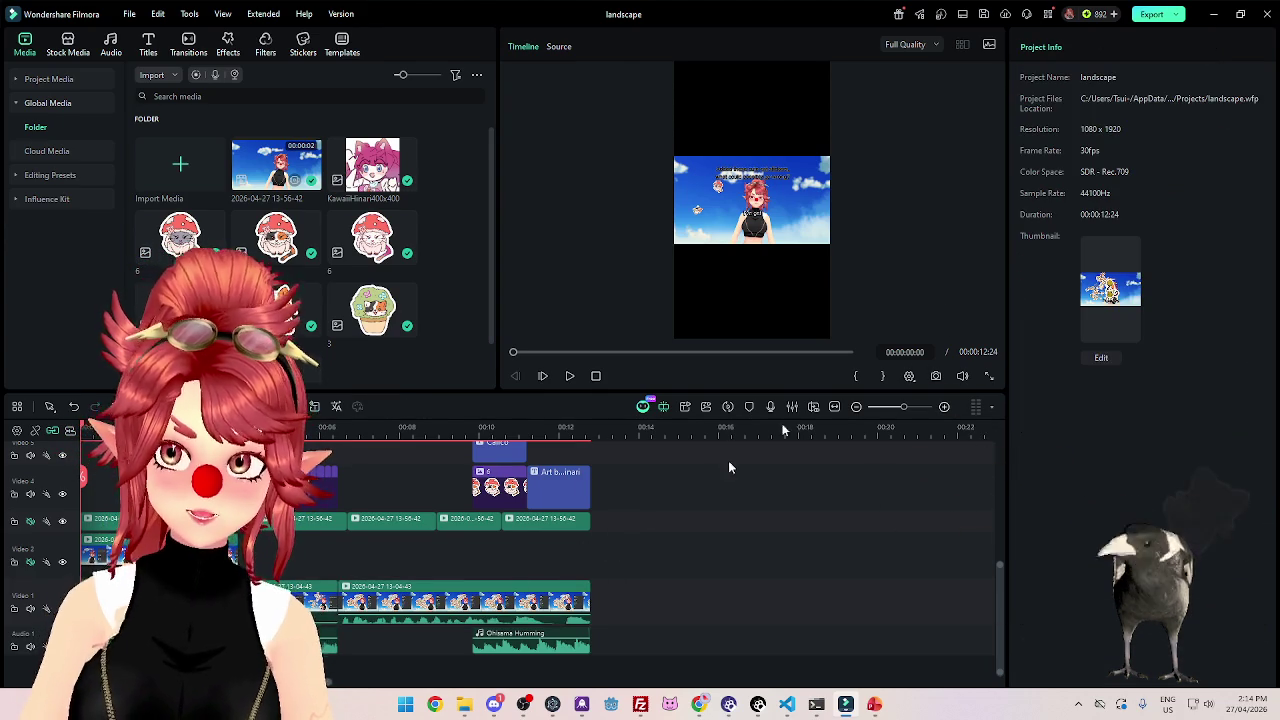
pyautogui.click(546, 518)
pyautogui.keyDown('shift'); pyautogui.click(100, 519); pyautogui.keyUp('shift')
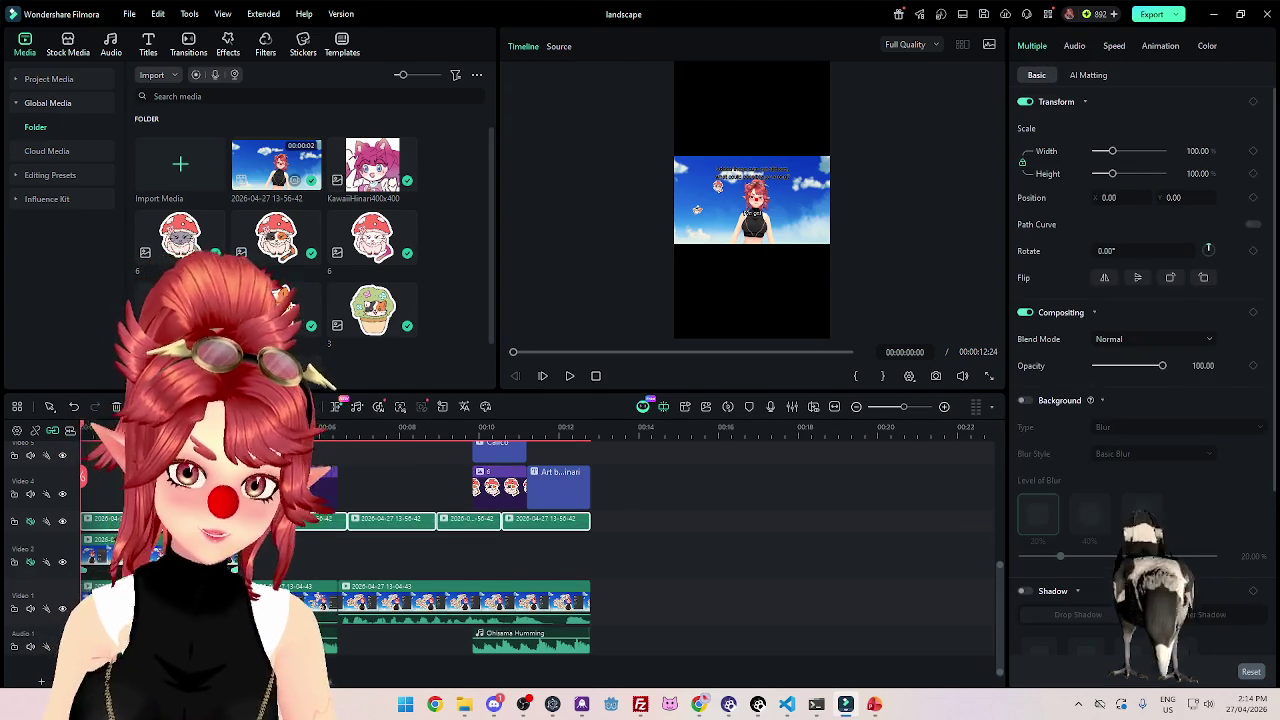
pyautogui.press('Delete')
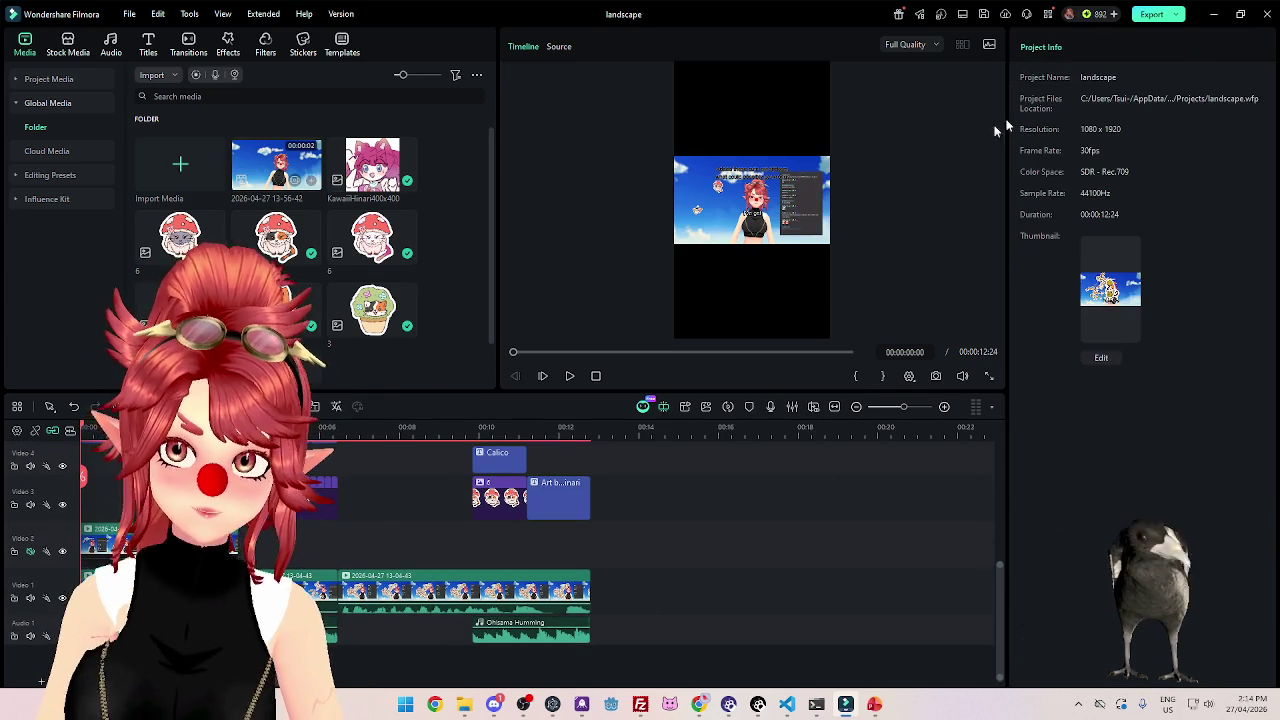
# Scale the Video 1 footage to 324% to fill the portrait frame and preview it.
pyautogui.click(580, 595)
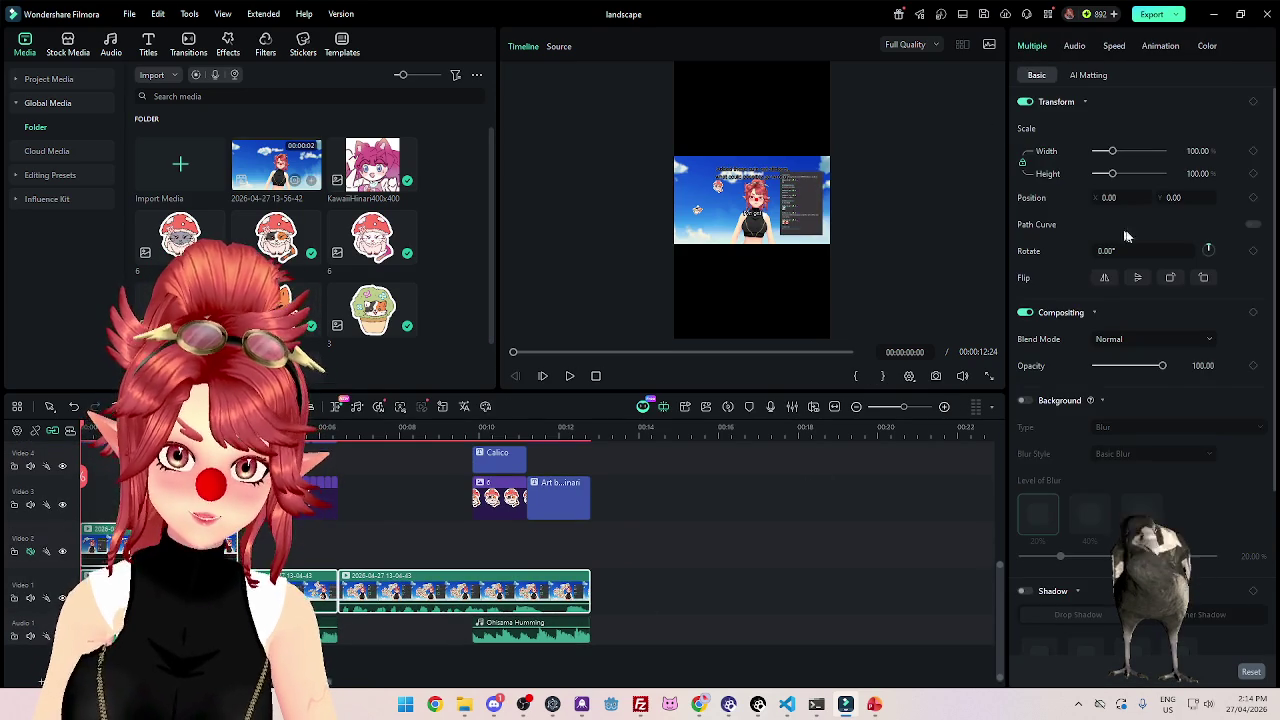
pyautogui.moveTo(1112, 173); pyautogui.dragTo(1151, 173)
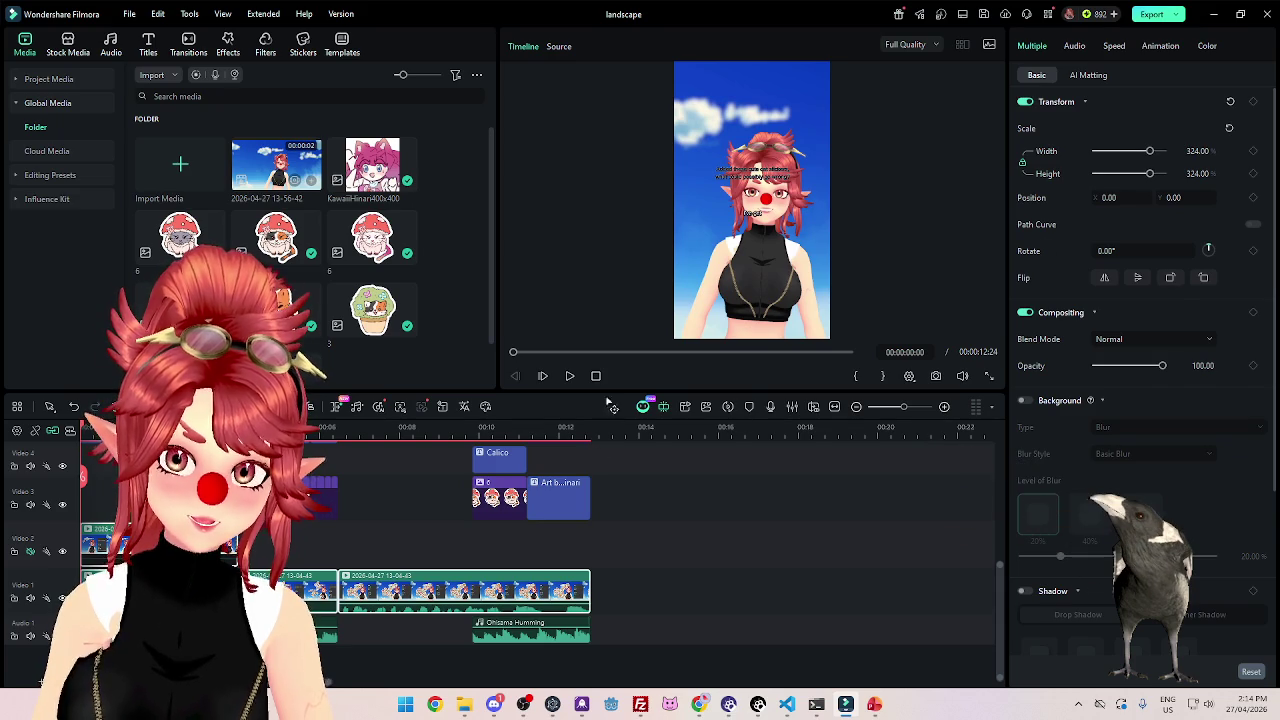
pyautogui.click(570, 376)
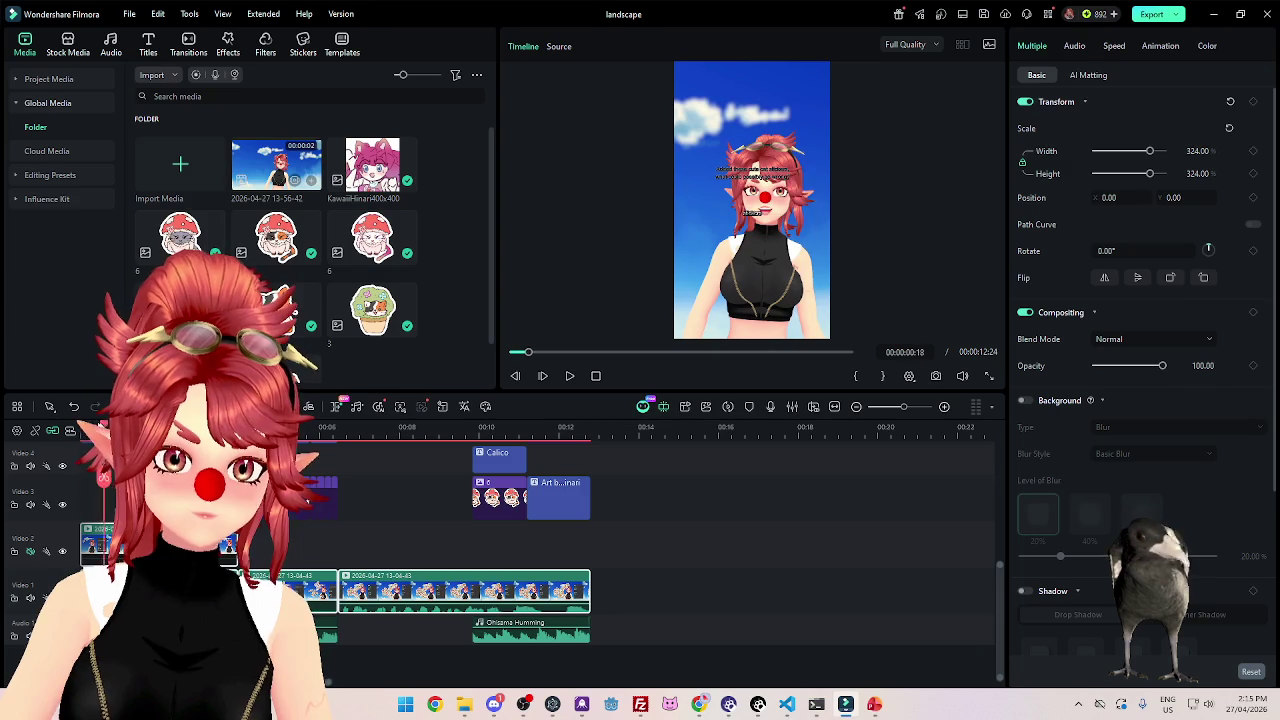
# Preview the opening, then move a sticker clip onto its own new track.
pyautogui.press('Home')
pyautogui.click(568, 377)
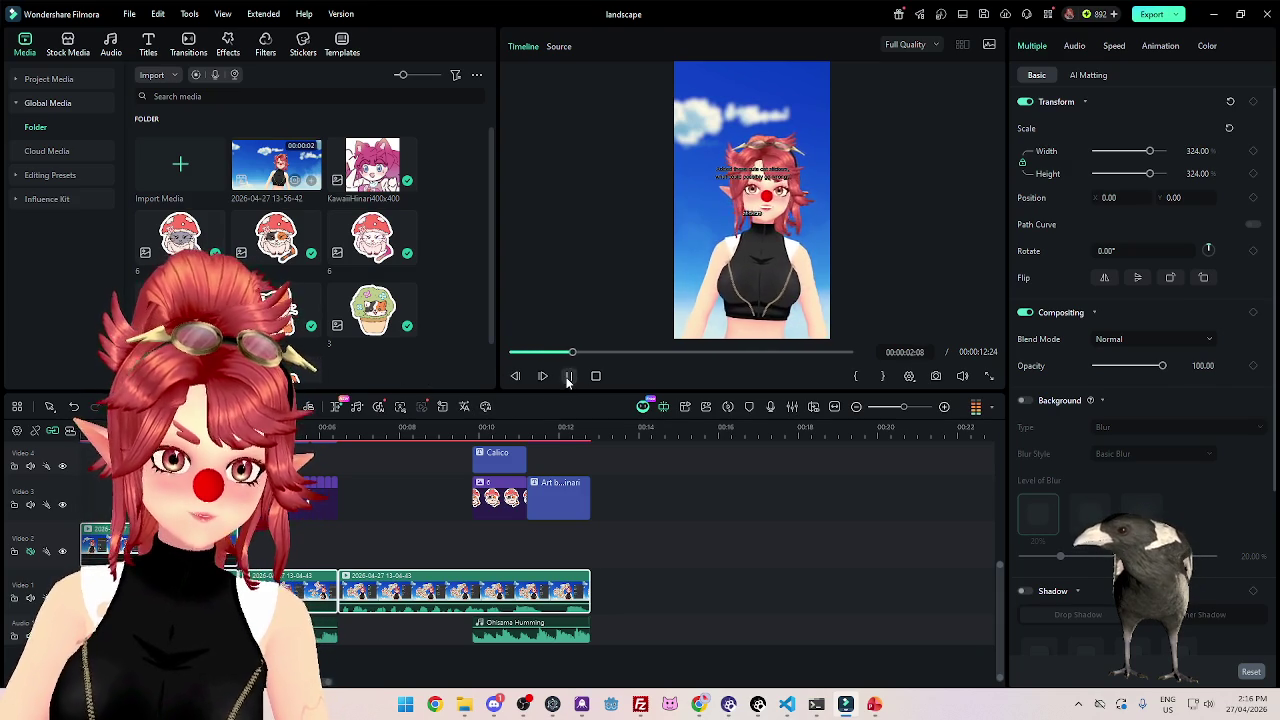
pyautogui.click(568, 377)
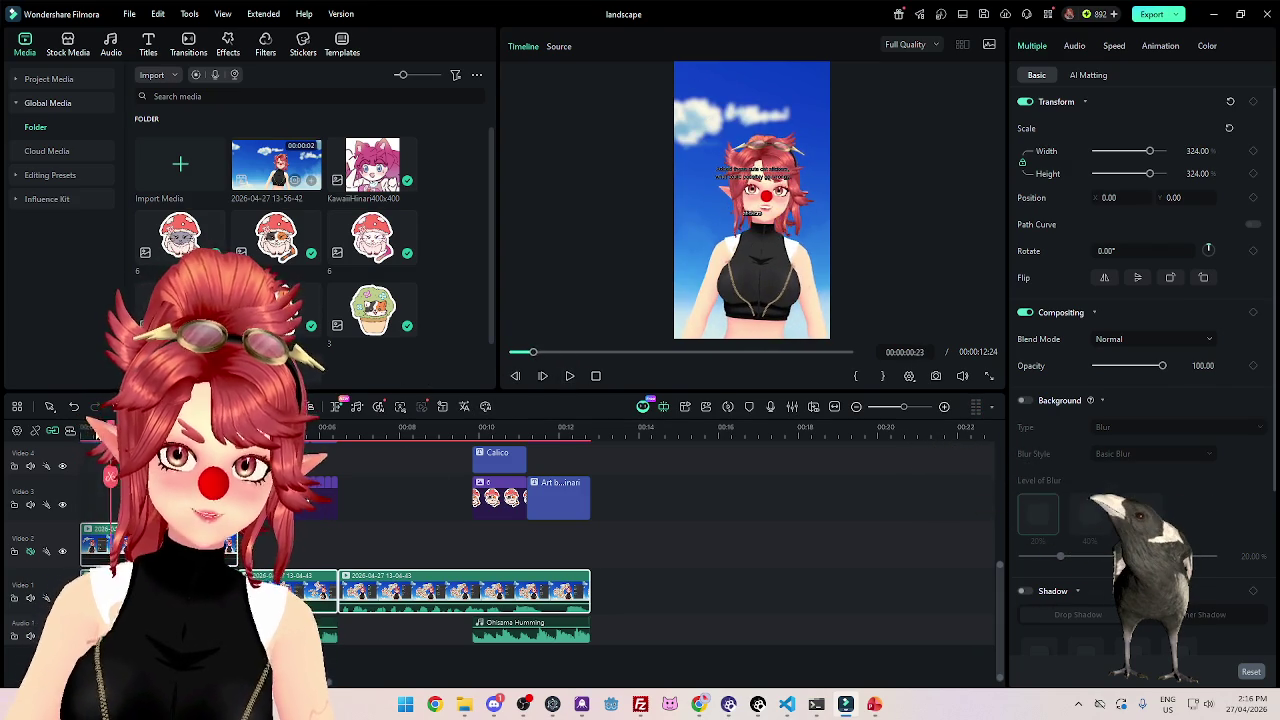
pyautogui.scroll(2, 660, 540)
pyautogui.scroll(1, 660, 540)
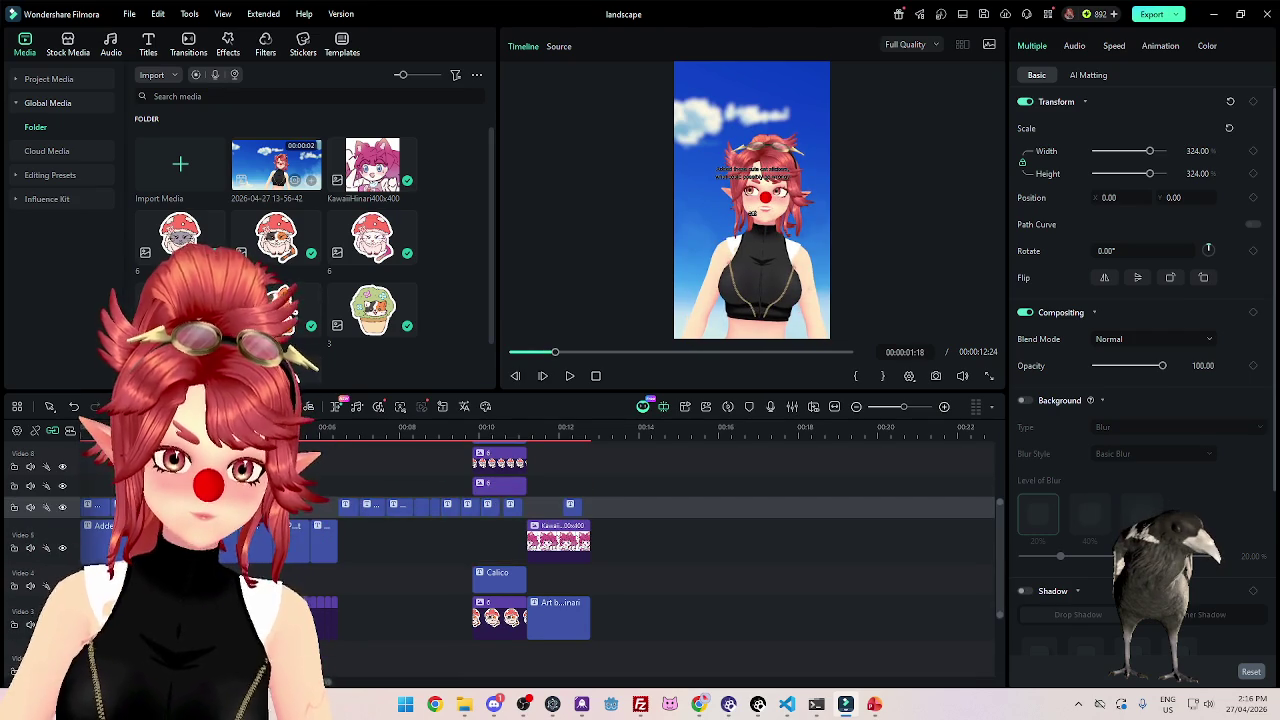
pyautogui.click(300, 650)
pyautogui.click(325, 615)
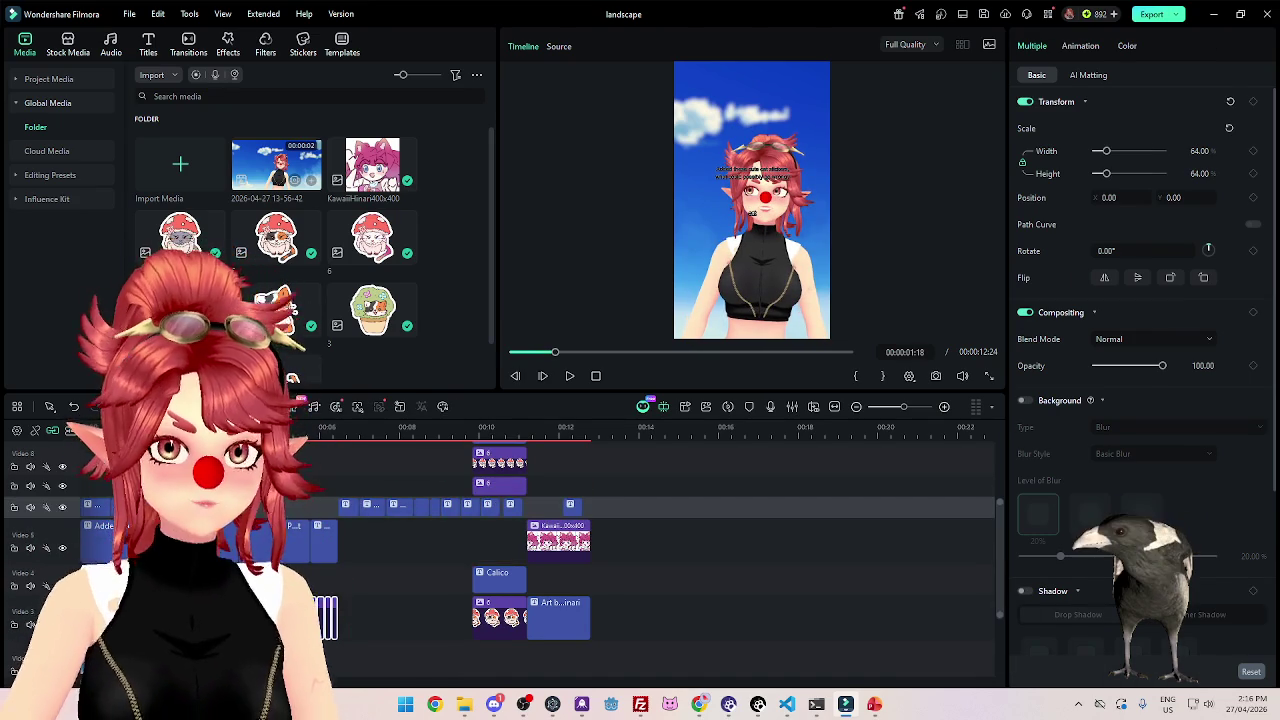
pyautogui.moveTo(276, 300); pyautogui.dragTo(155, 543)
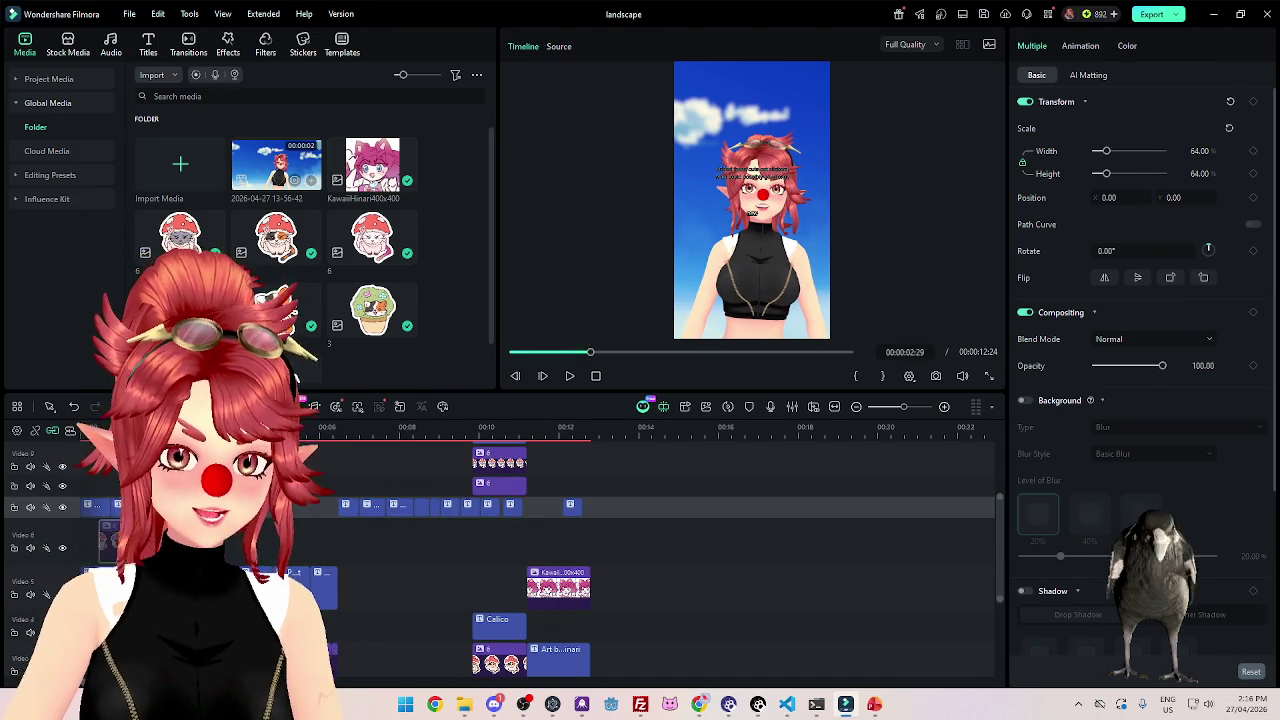
# Reveal the Video 5 and Video 6 title tracks and select the long opening caption.
pyautogui.scroll(-3, 650, 560)
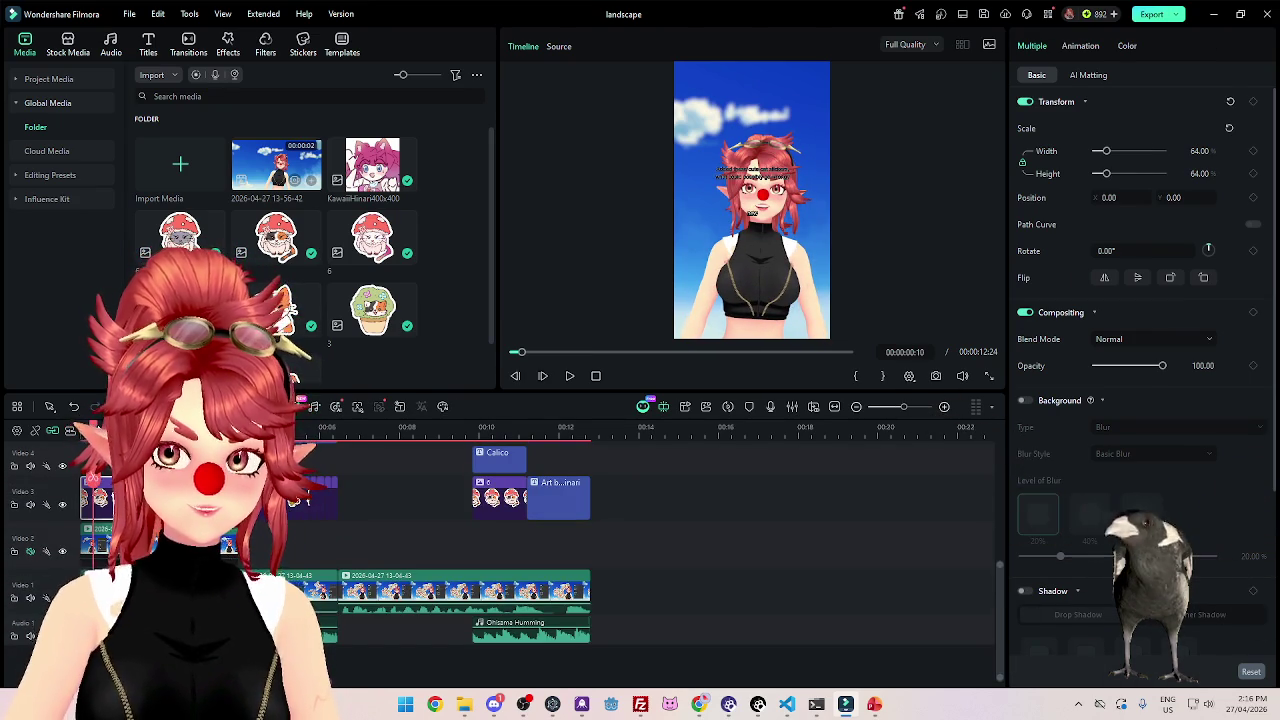
pyautogui.scroll(1, 353, 453)
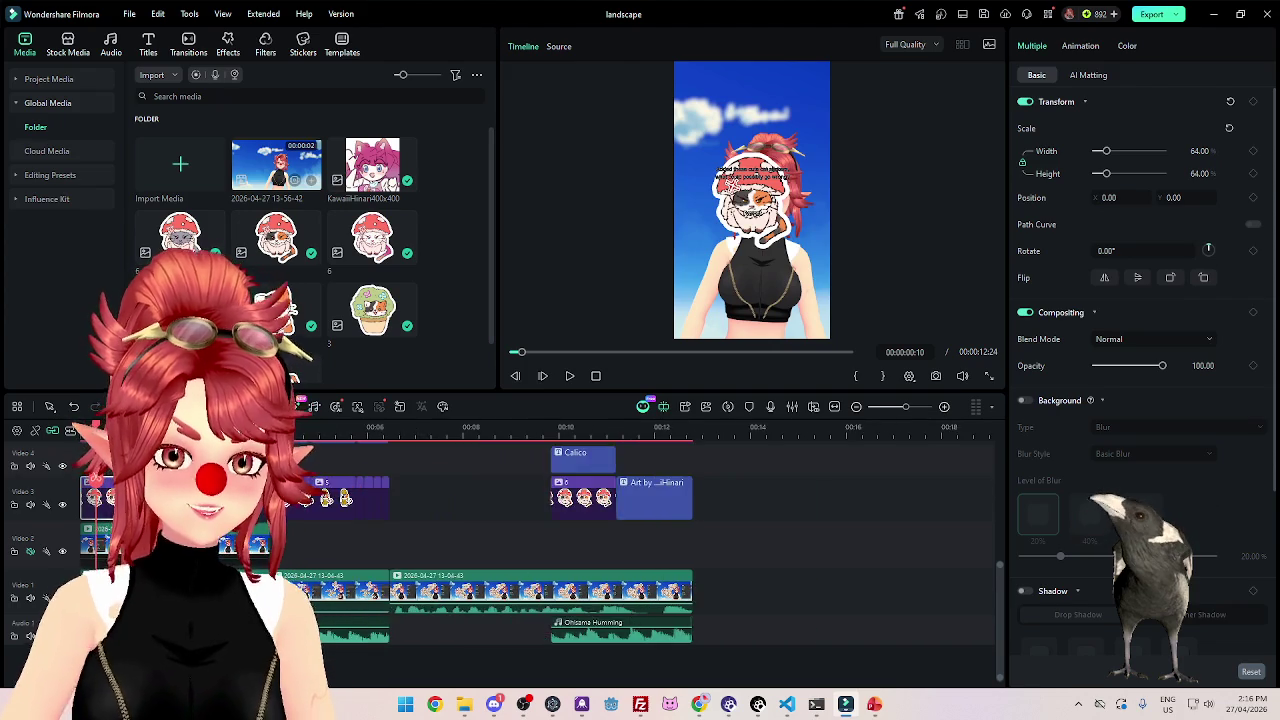
pyautogui.scroll(1, 353, 453)
pyautogui.scroll(2, 353, 453)
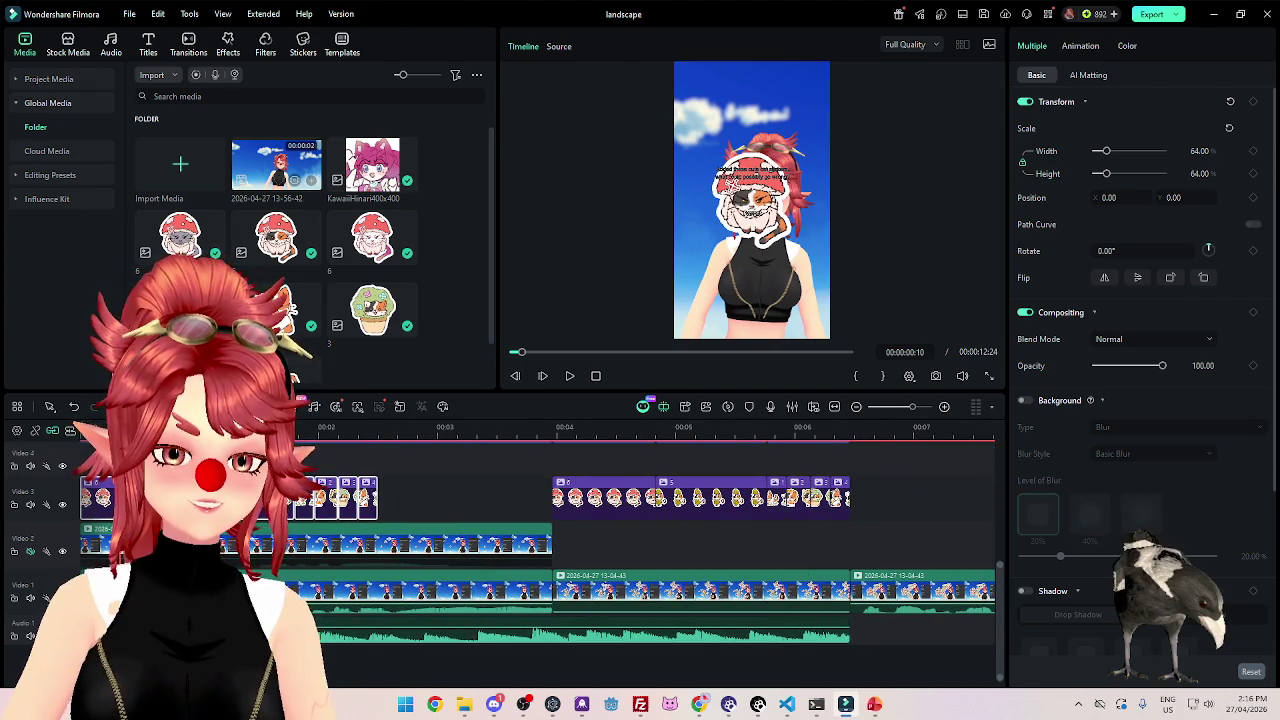
pyautogui.press('Left')
pyautogui.press('Left')
pyautogui.press('Left')
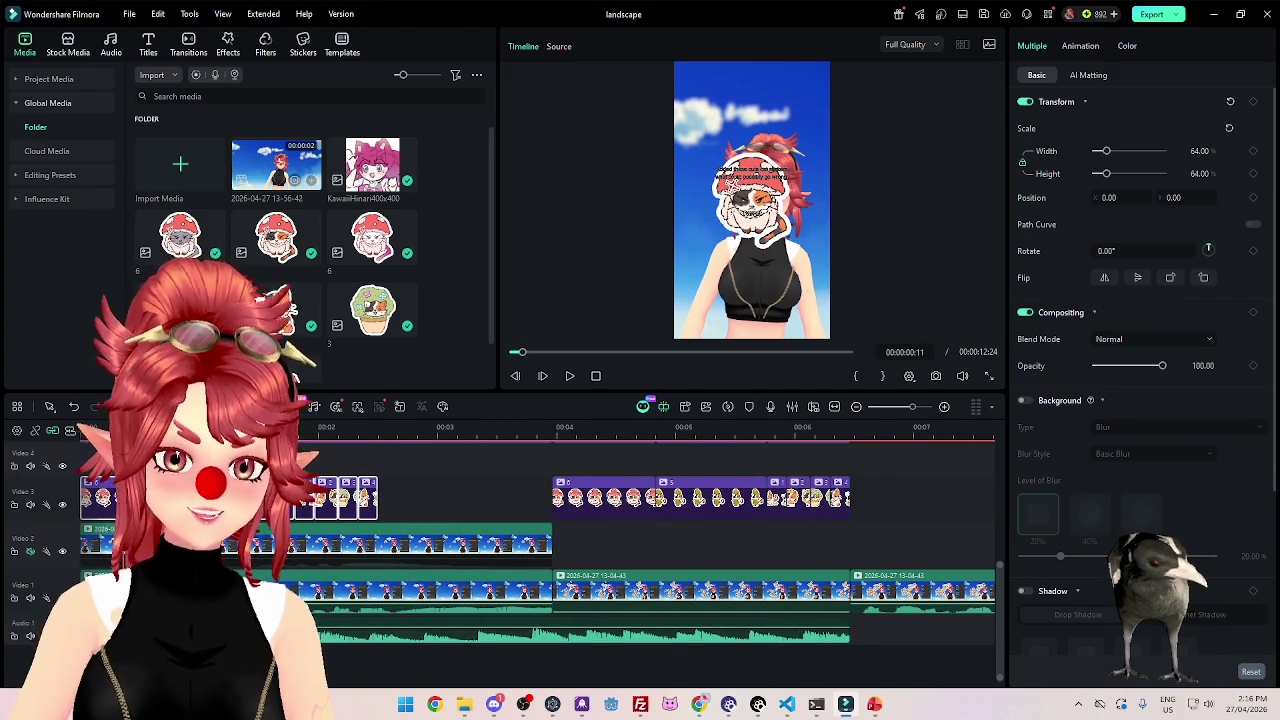
pyautogui.scroll(1, 336, 510)
pyautogui.scroll(1, 334, 508)
pyautogui.scroll(1, 334, 508)
pyautogui.scroll(-1, 334, 508)
pyautogui.scroll(2, 334, 508)
pyautogui.click(340, 540)
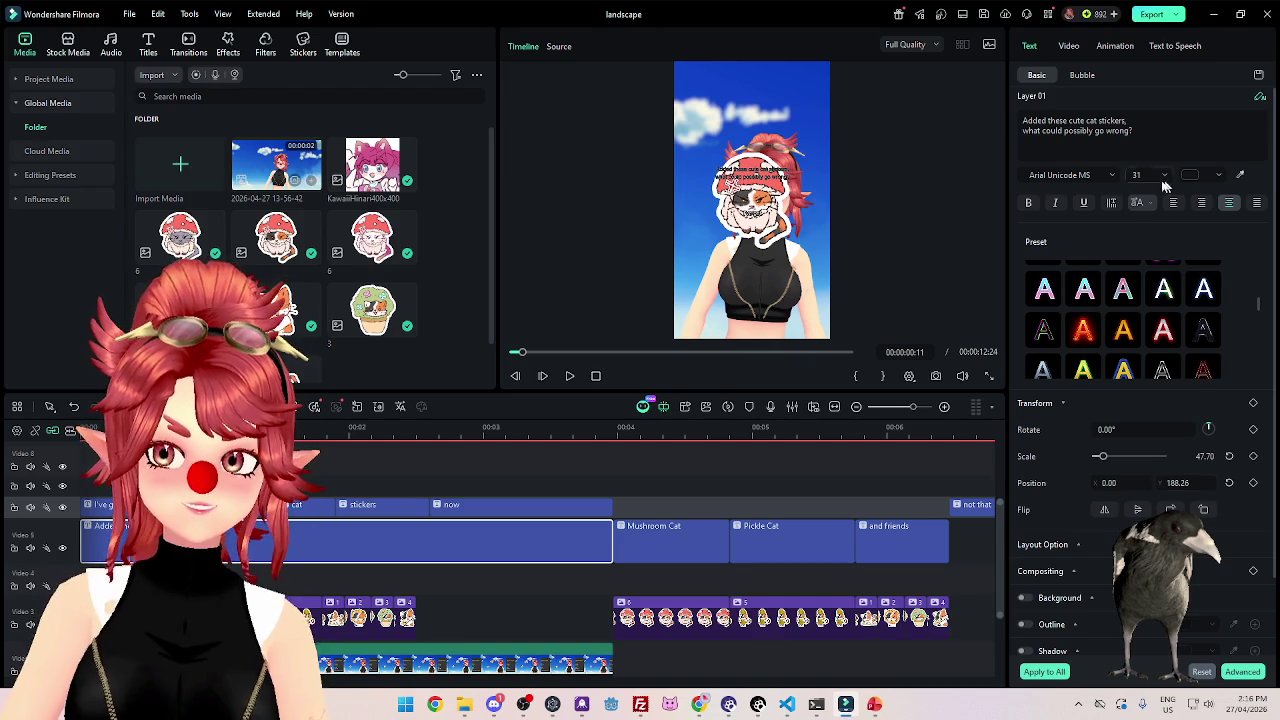
# Enlarge the 'Added these cute cat stickers' caption and move it to the top.
pyautogui.scroll(2, 1095, 260)
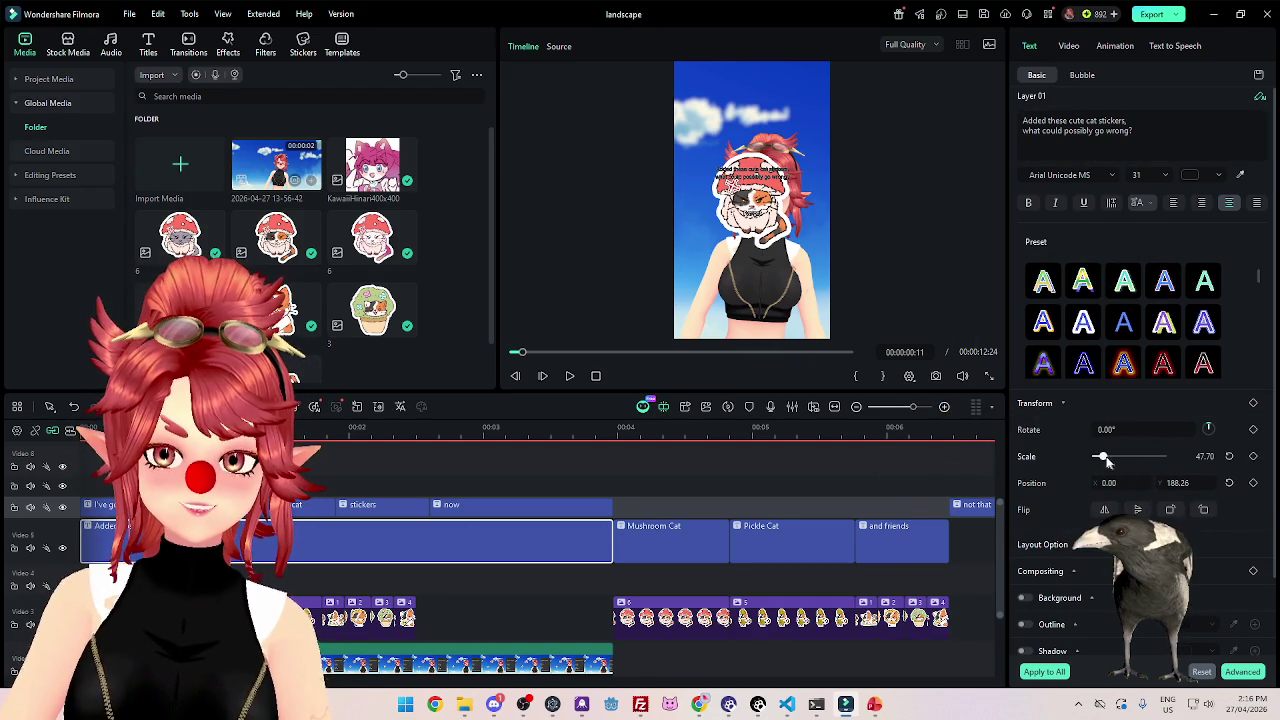
pyautogui.moveTo(1103, 460); pyautogui.dragTo(1110, 457)
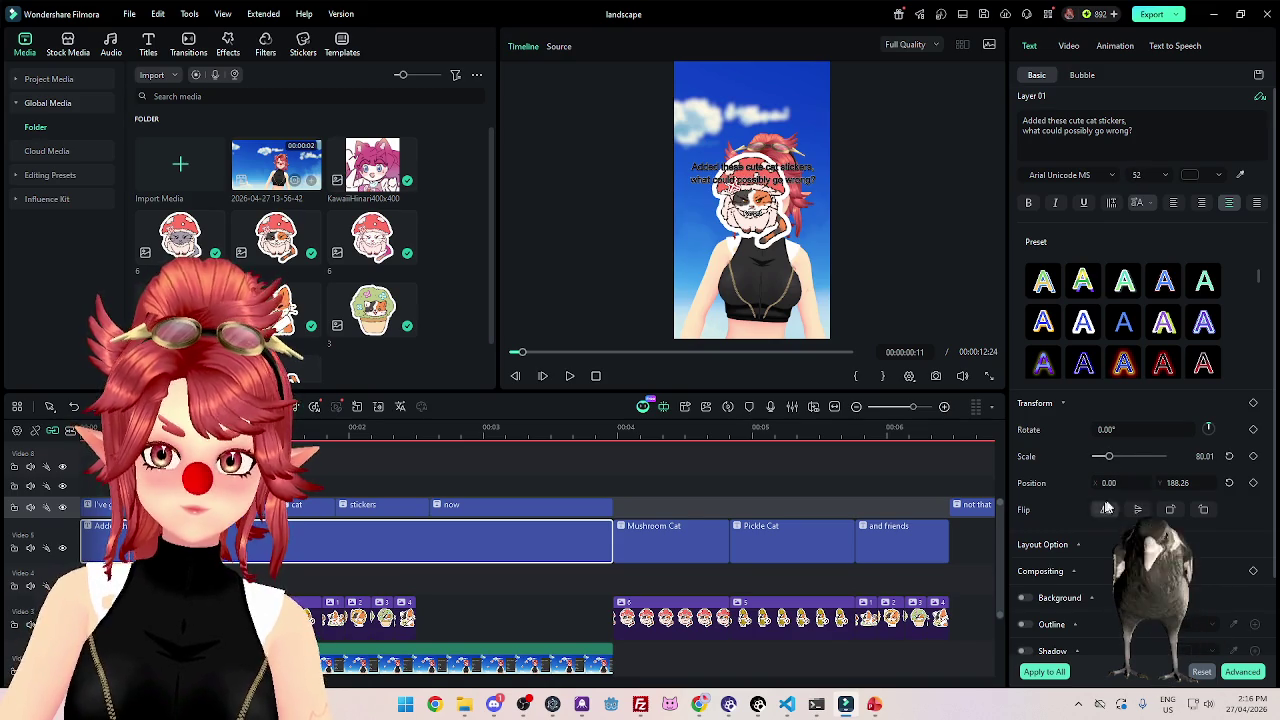
pyautogui.moveTo(1178, 482); pyautogui.dragTo(1195, 482)
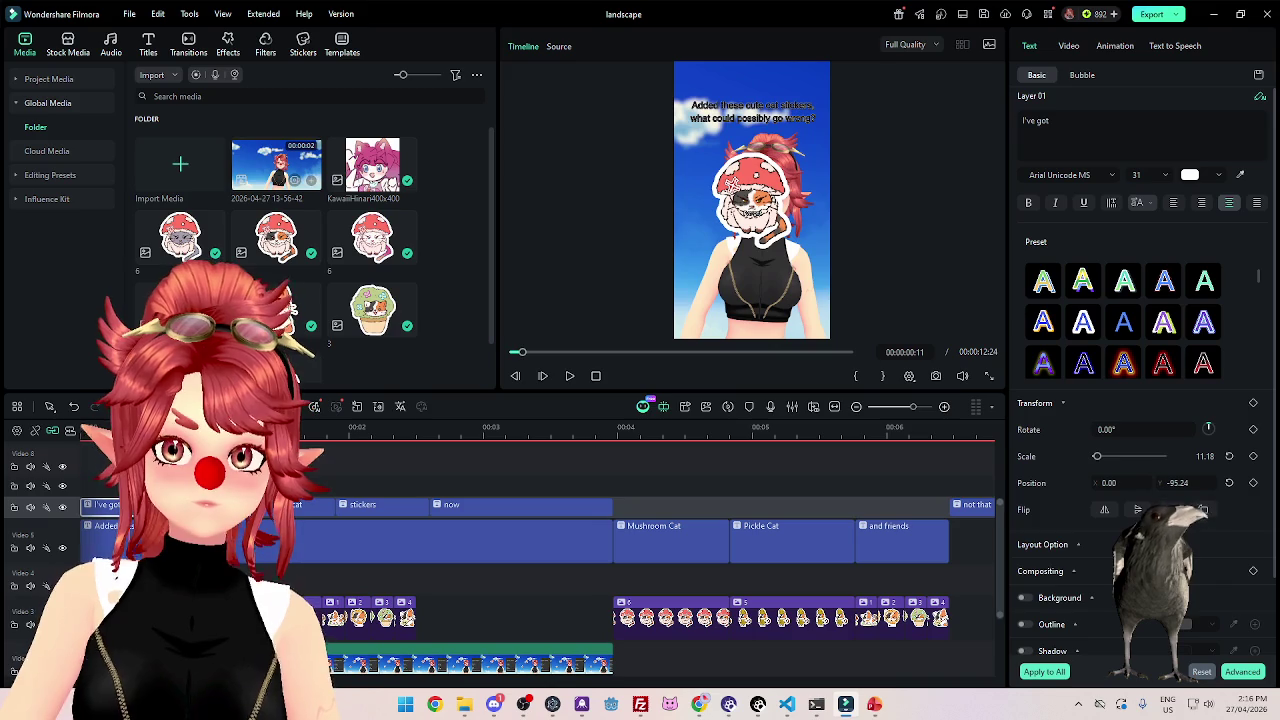
# Set the five short captions on the top text track to font size 80.
pyautogui.moveTo(320, 472); pyautogui.dragTo(581, 514)
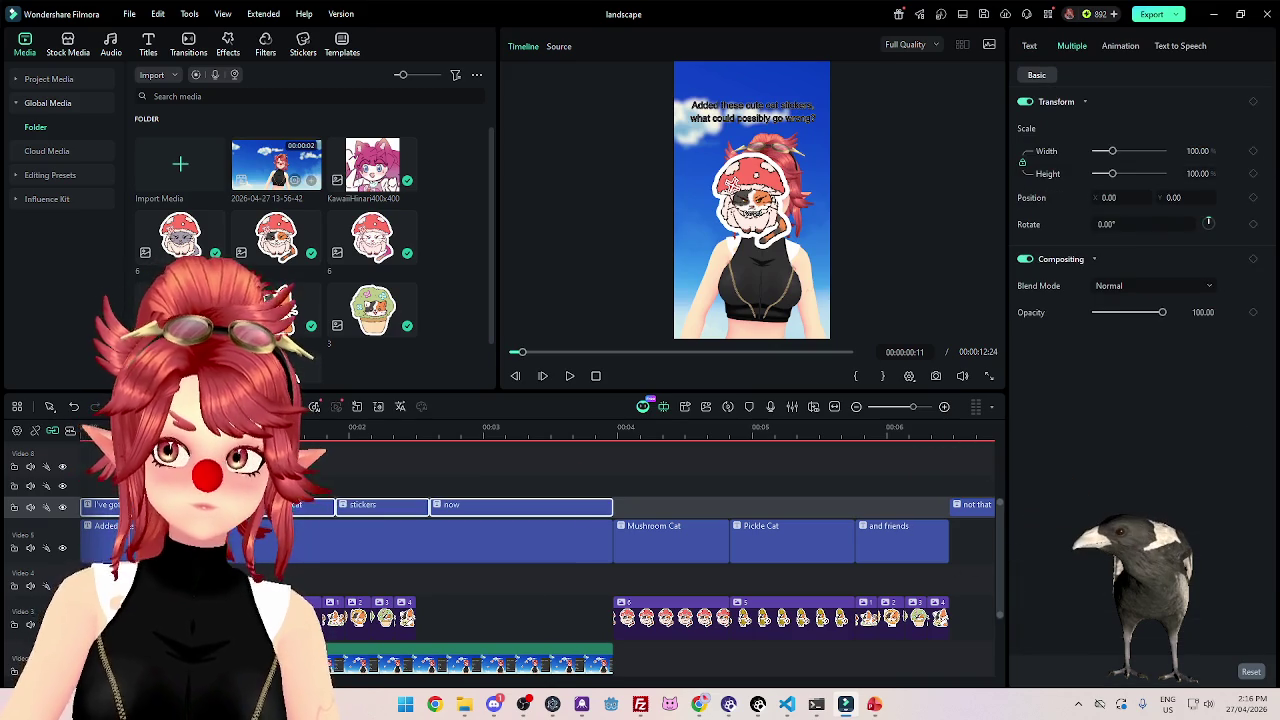
pyautogui.click(1165, 119)
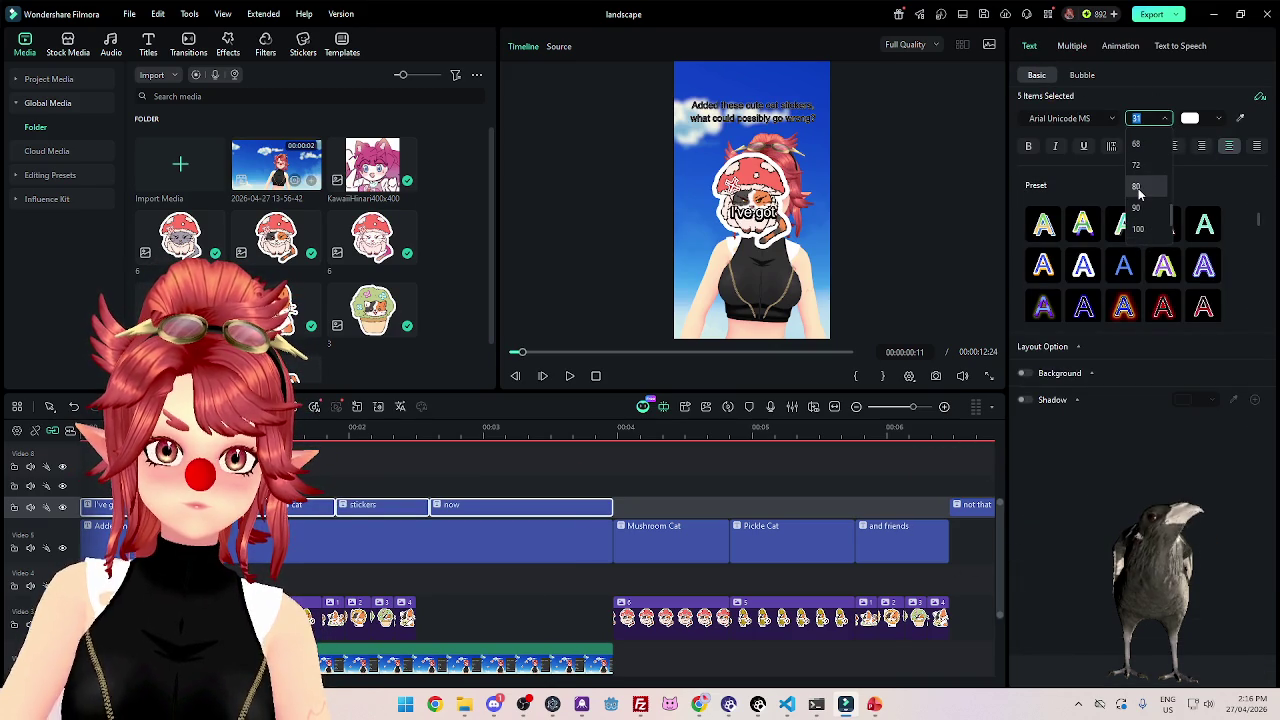
pyautogui.click(1137, 187)
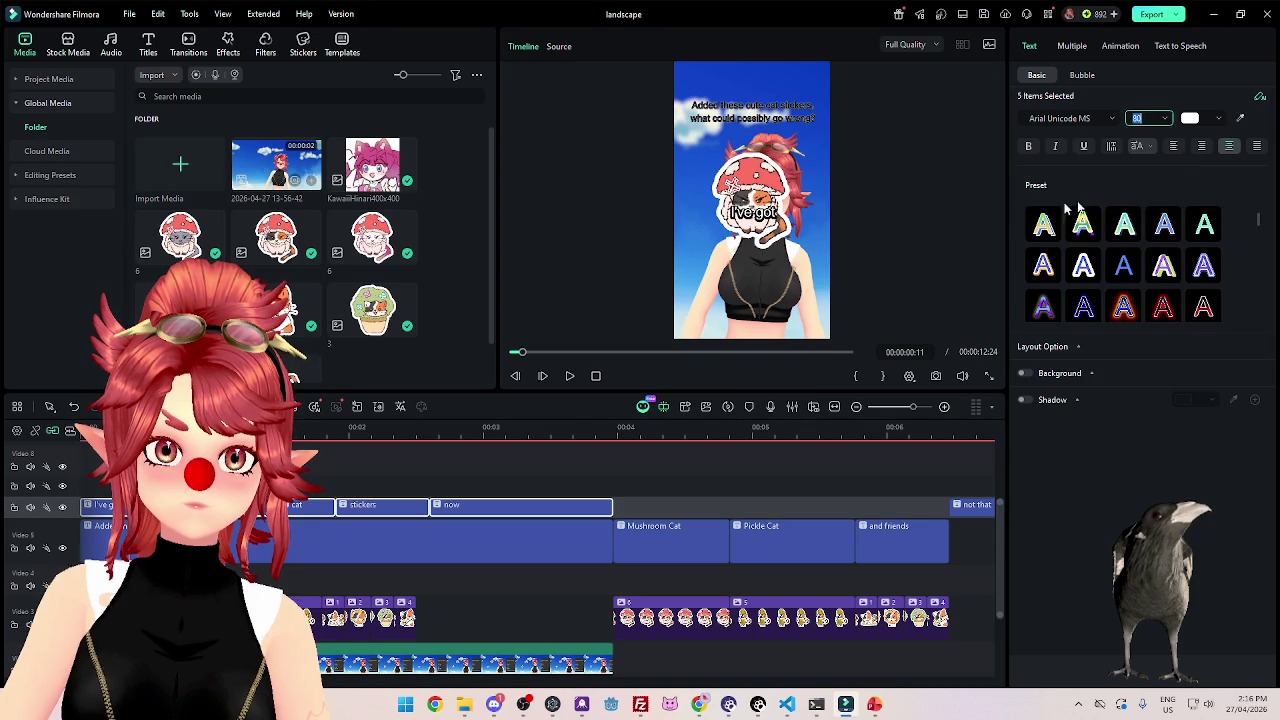
pyautogui.click(570, 376)
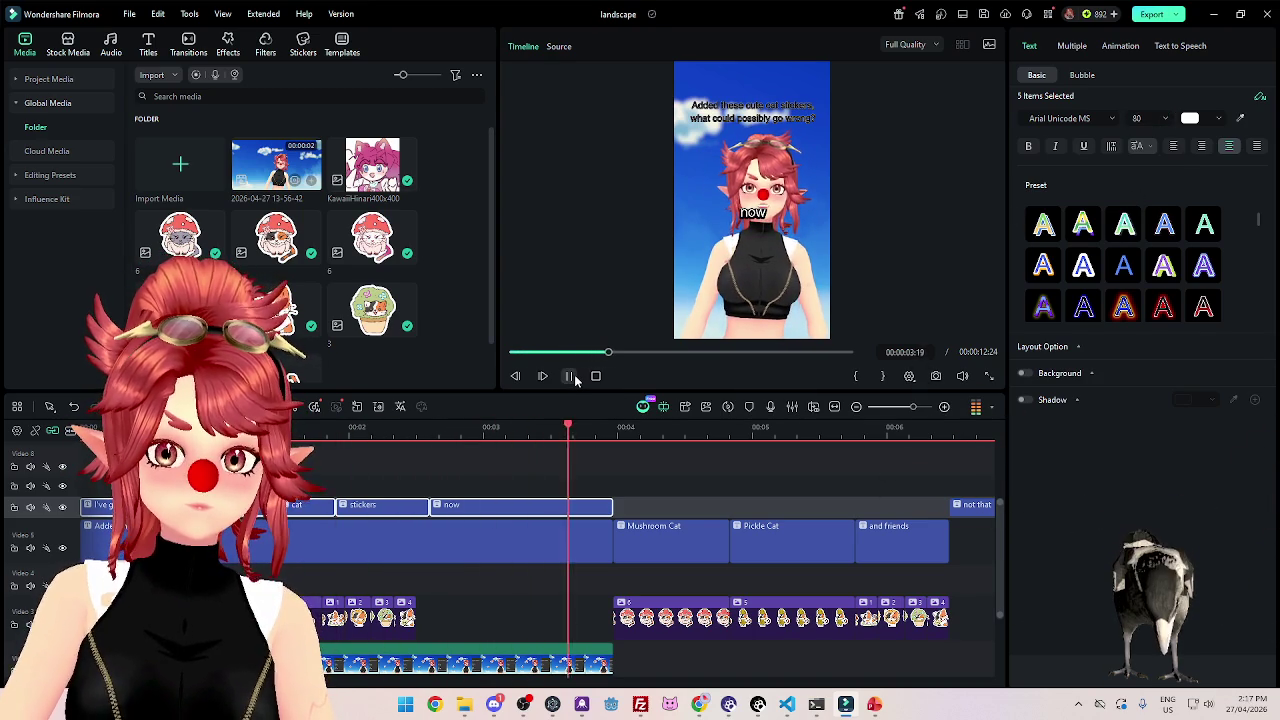
# Tilt the first mushroom-cat sticker 27°, scale it to 32 and place it at -341, 230.
pyautogui.click(570, 376)
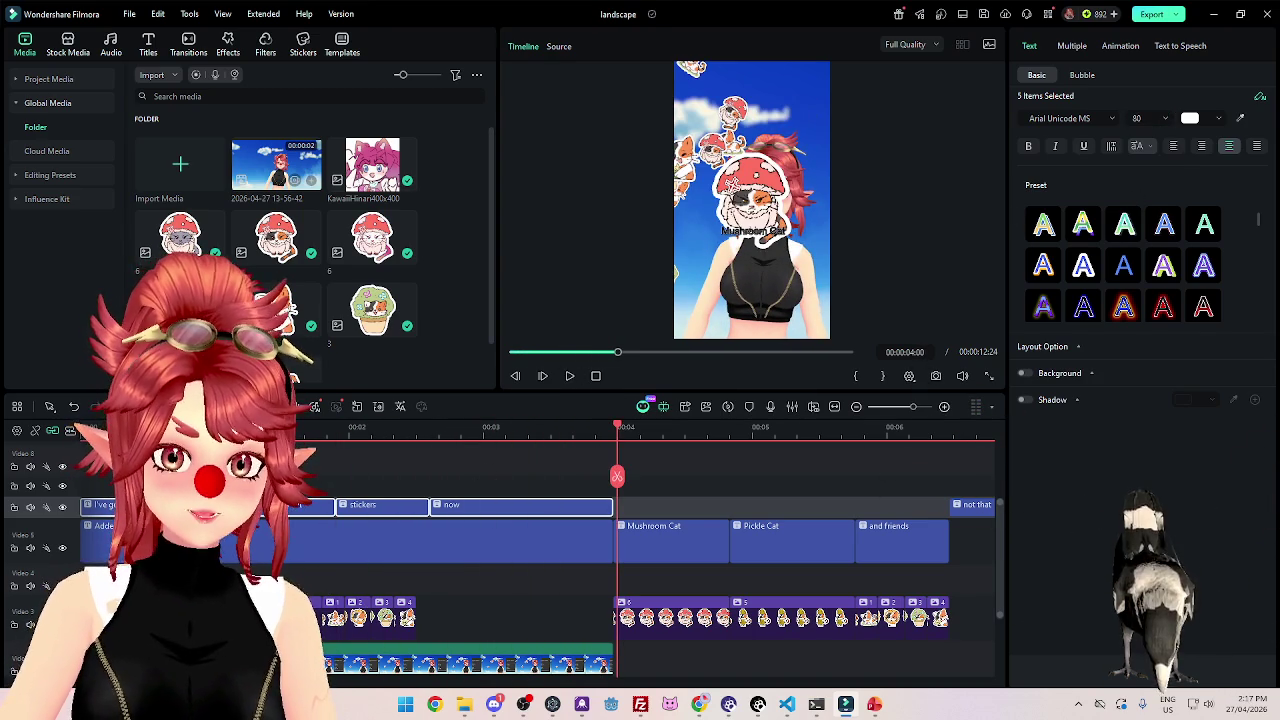
pyautogui.click(335, 617)
pyautogui.click(157, 427)
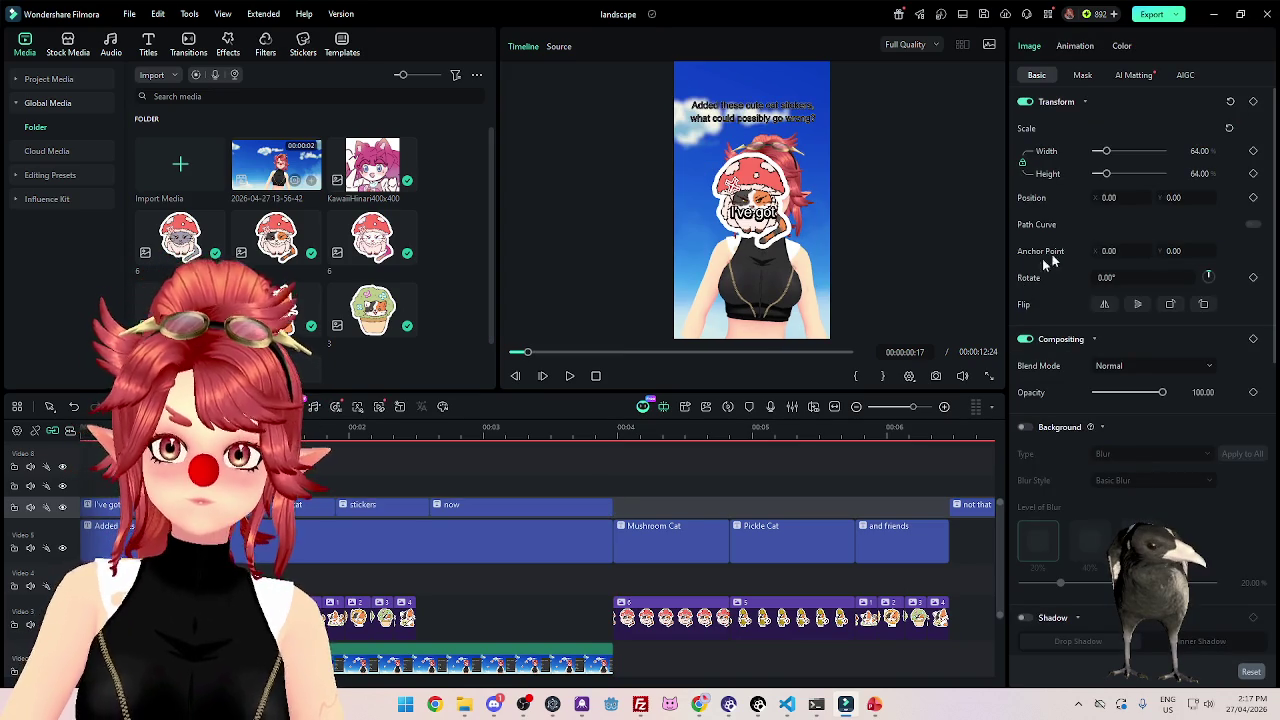
pyautogui.moveTo(1173, 197); pyautogui.dragTo(1105, 209)
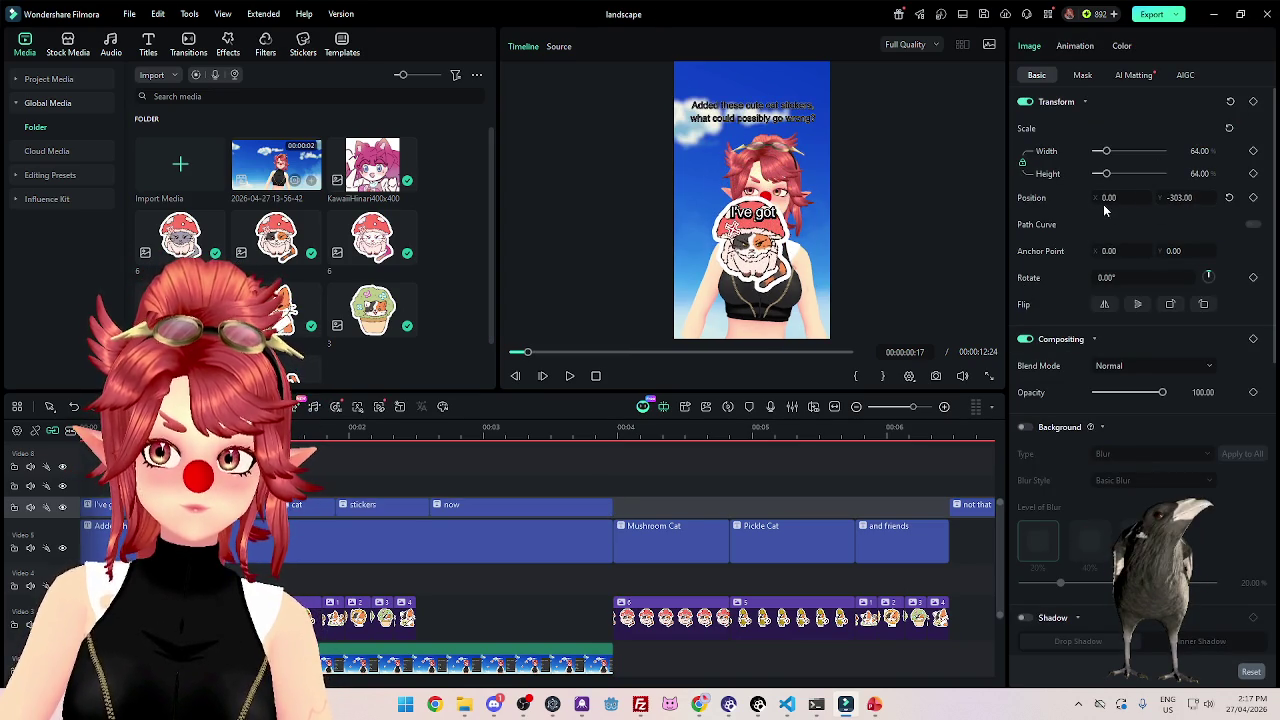
pyautogui.moveTo(1106, 277); pyautogui.dragTo(1167, 280)
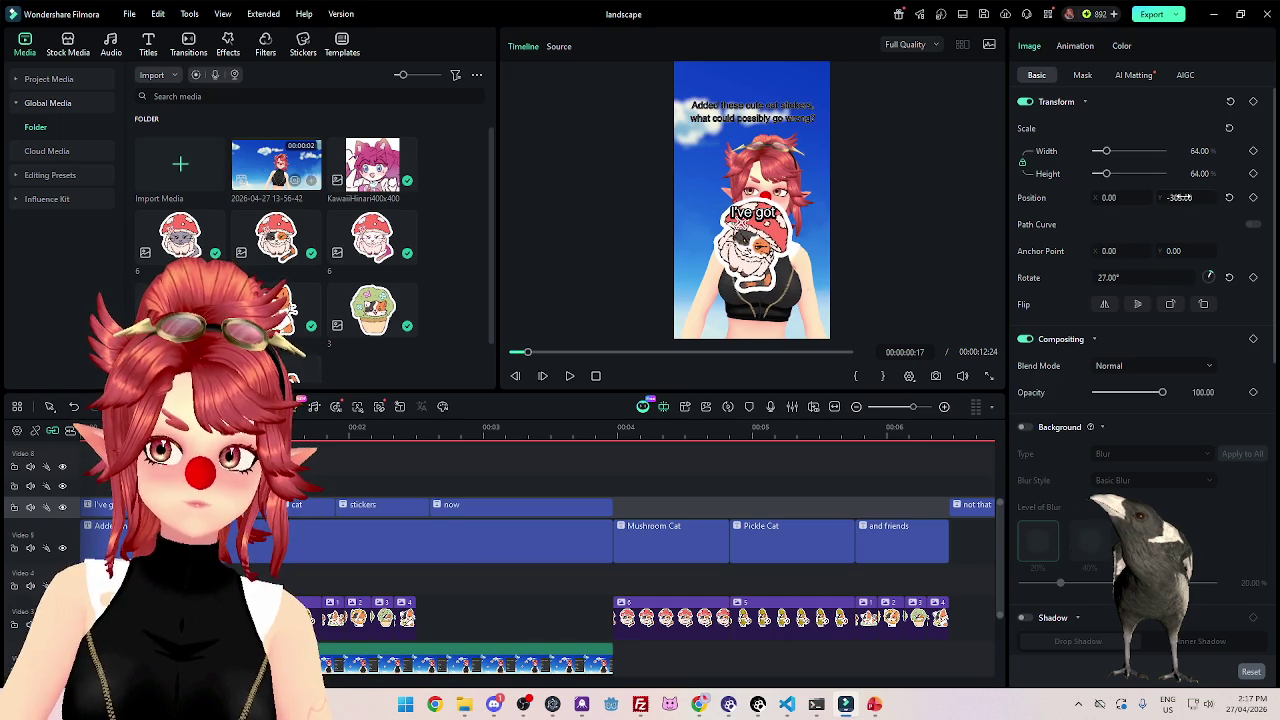
pyautogui.moveTo(1180, 197); pyautogui.dragTo(1146, 247)
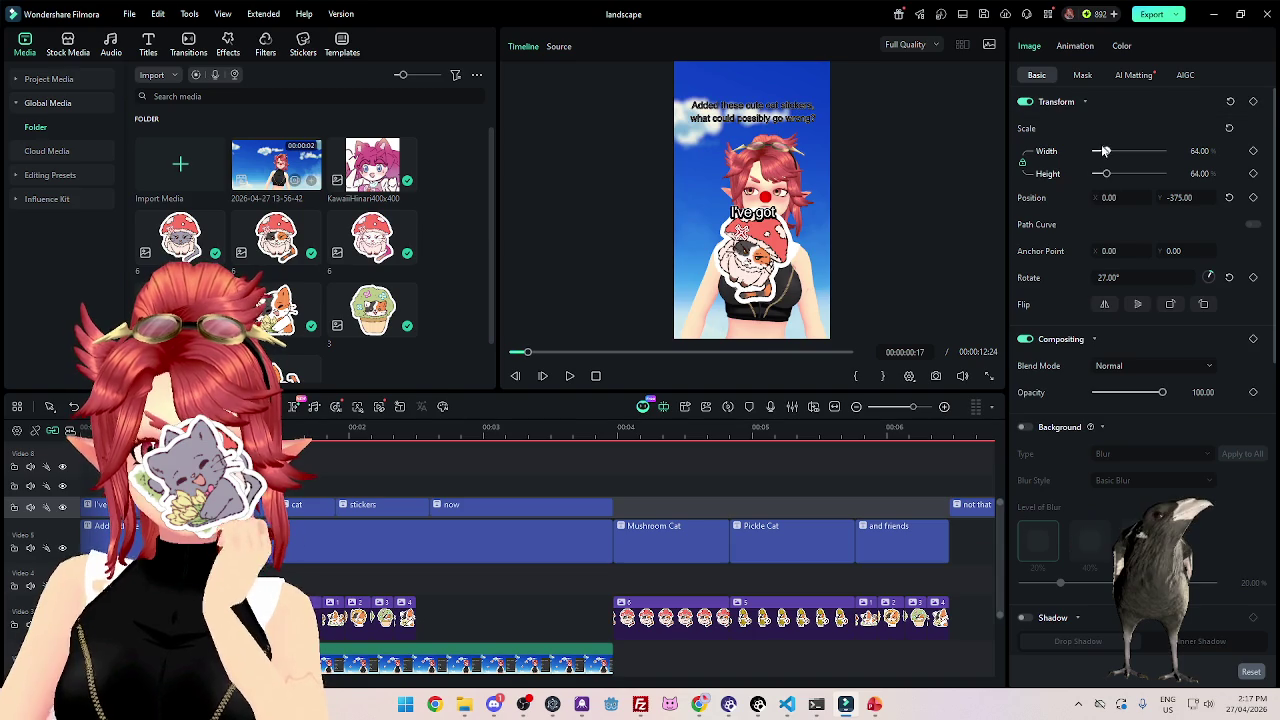
pyautogui.moveTo(1106, 151); pyautogui.dragTo(1101, 151)
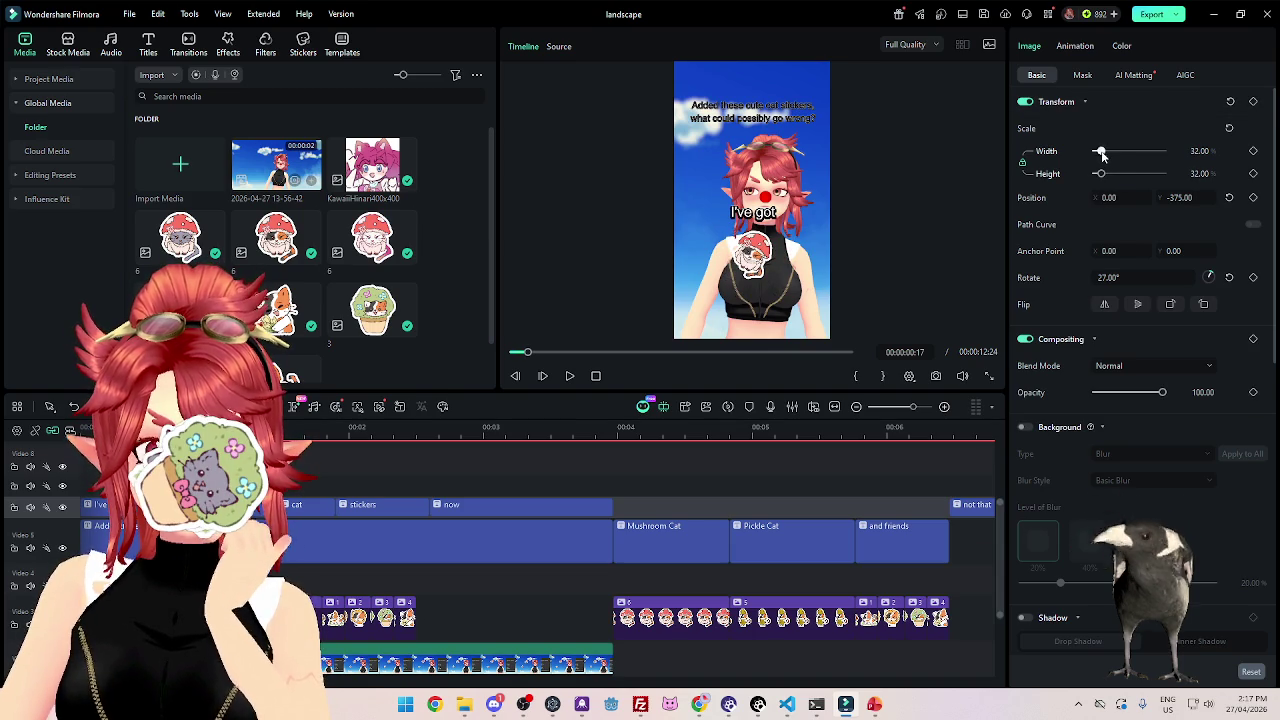
pyautogui.moveTo(1122, 198); pyautogui.dragTo(1030, 198)
pyautogui.moveTo(1212, 198); pyautogui.dragTo(1270, 198)
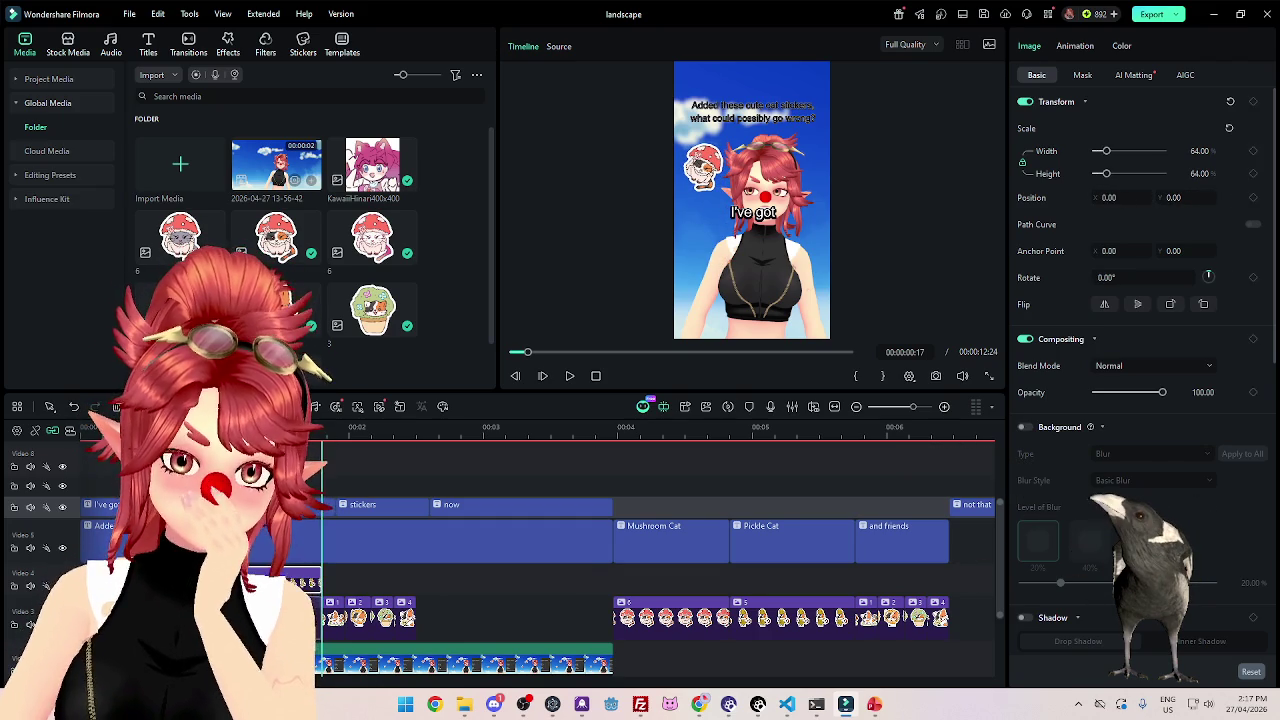
# Keyframe the sticker's scale from 40% at the clip start down to 32%, and preview it.
pyautogui.click(106, 476)
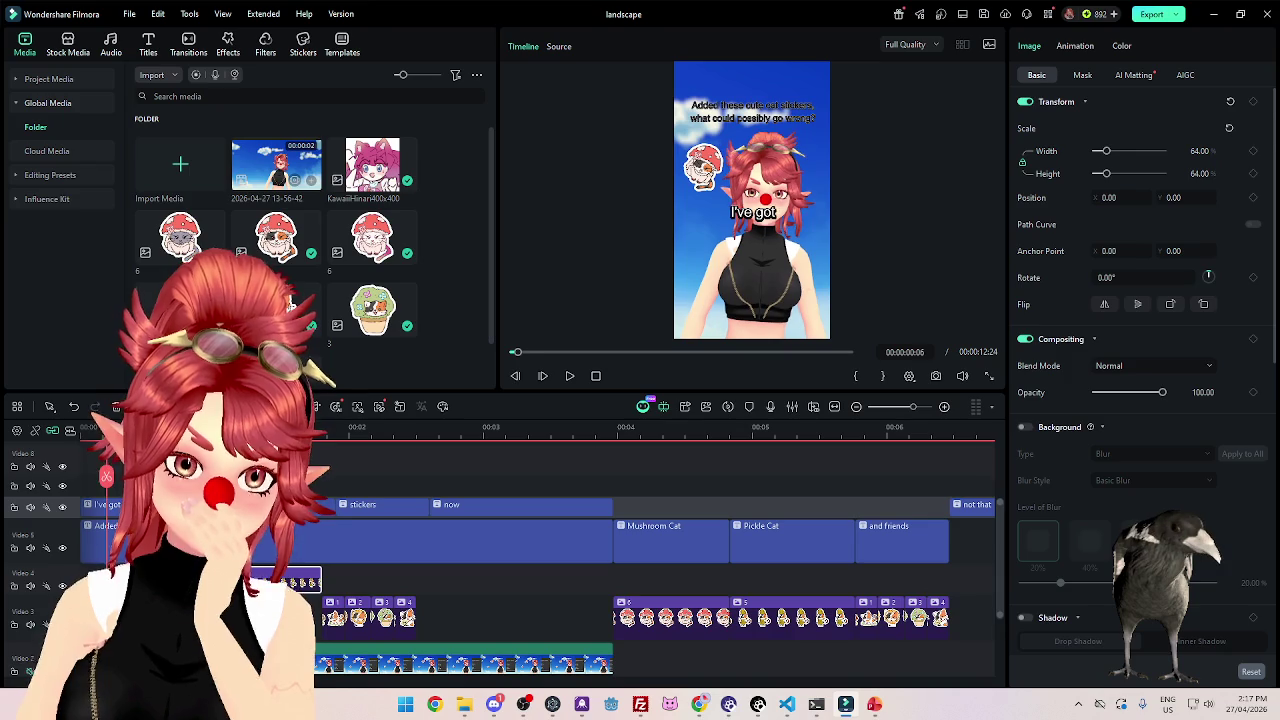
pyautogui.click(116, 476)
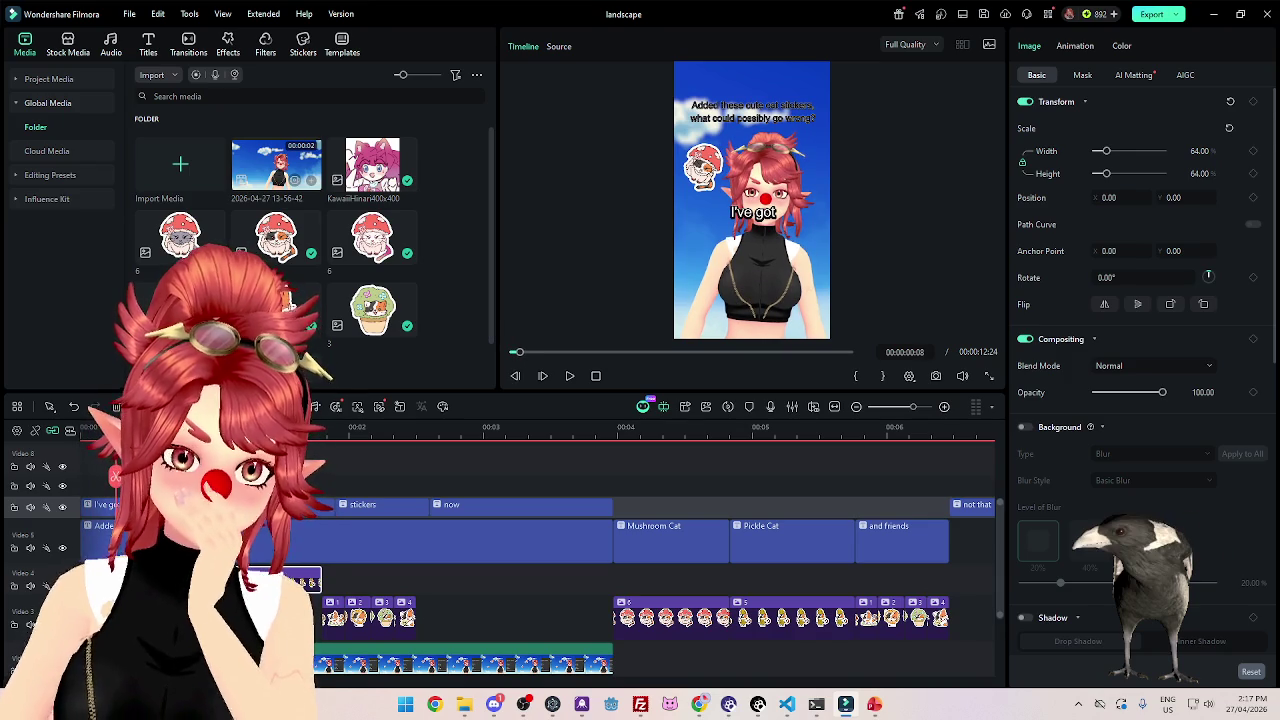
pyautogui.click(1253, 151)
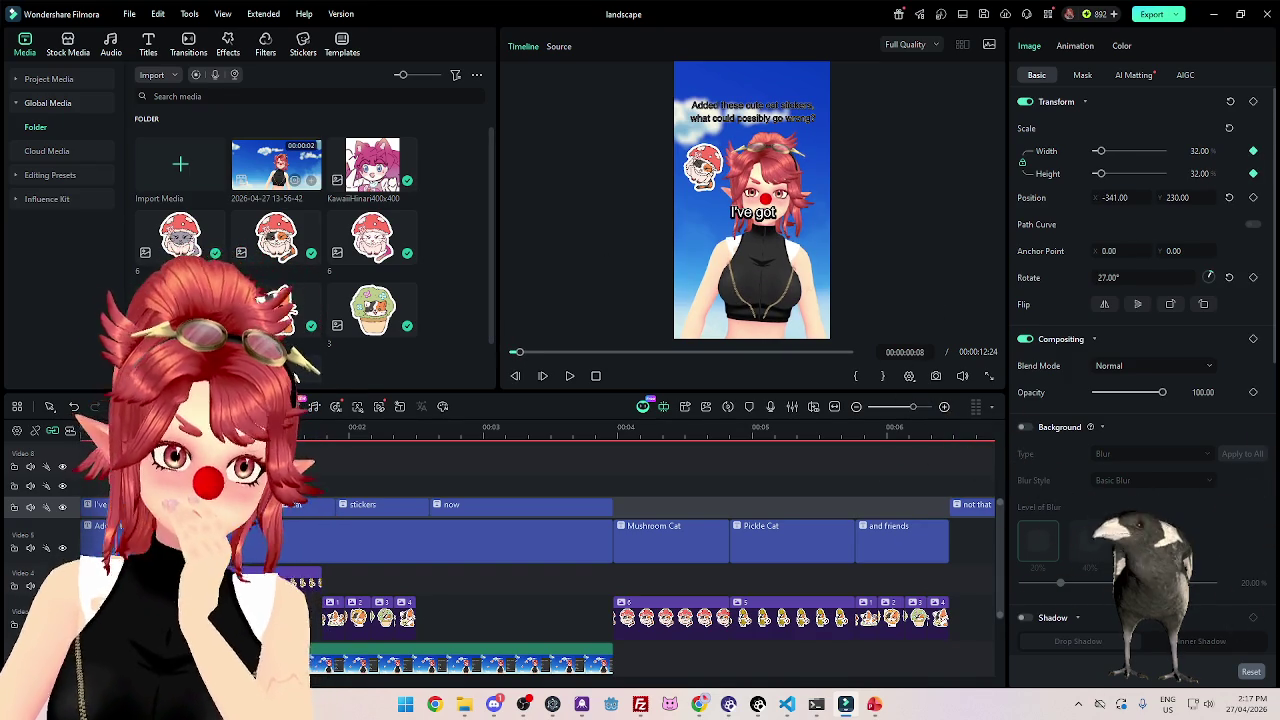
pyautogui.click(88, 430)
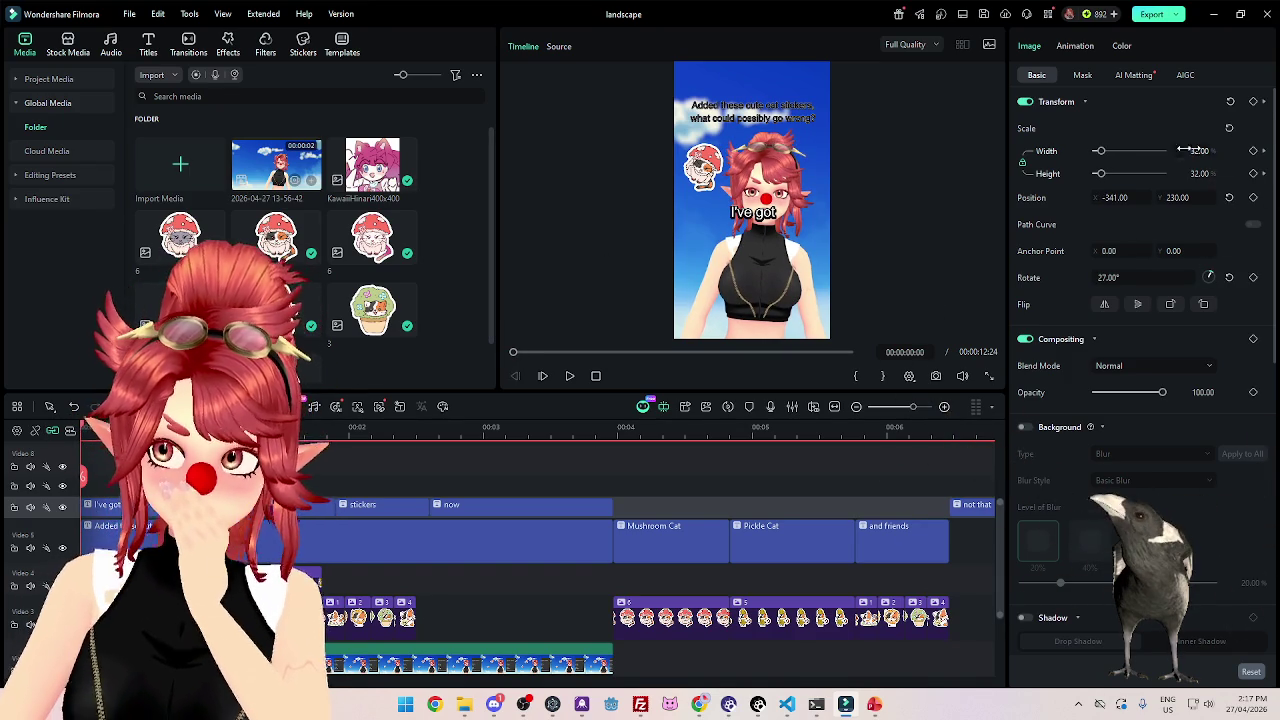
pyautogui.moveTo(1101, 153); pyautogui.dragTo(1103, 153)
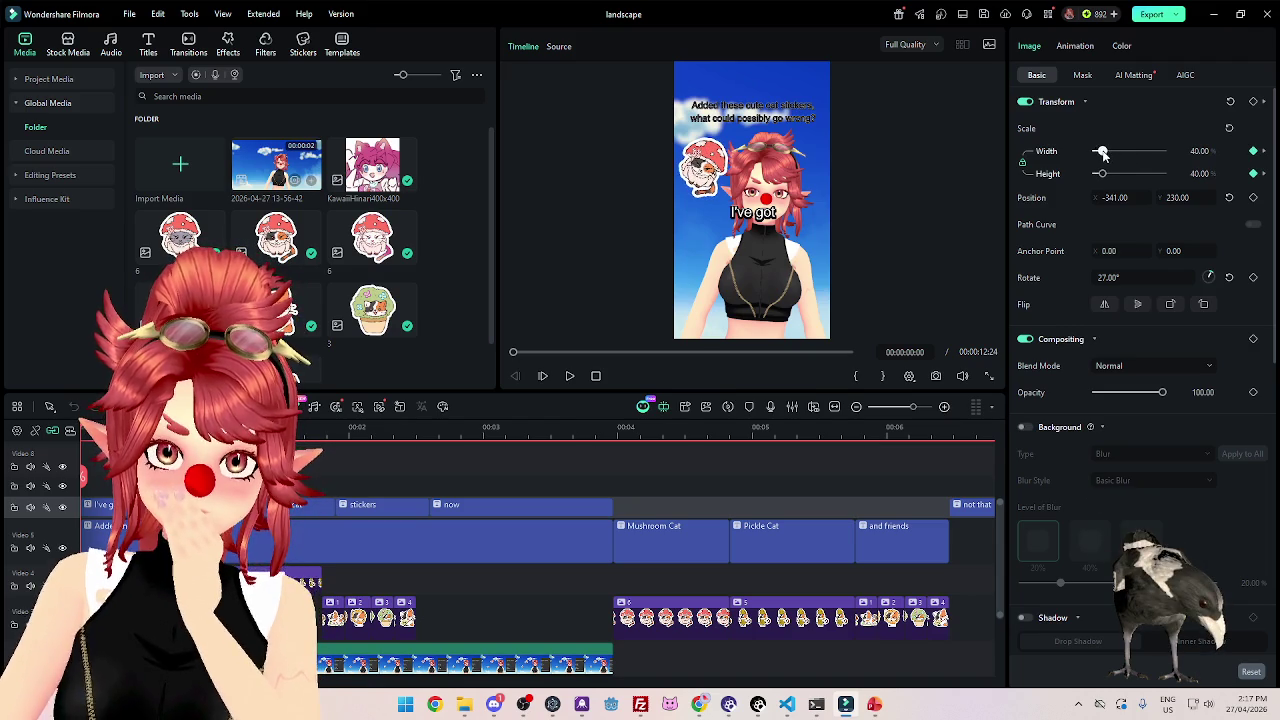
pyautogui.press('space')
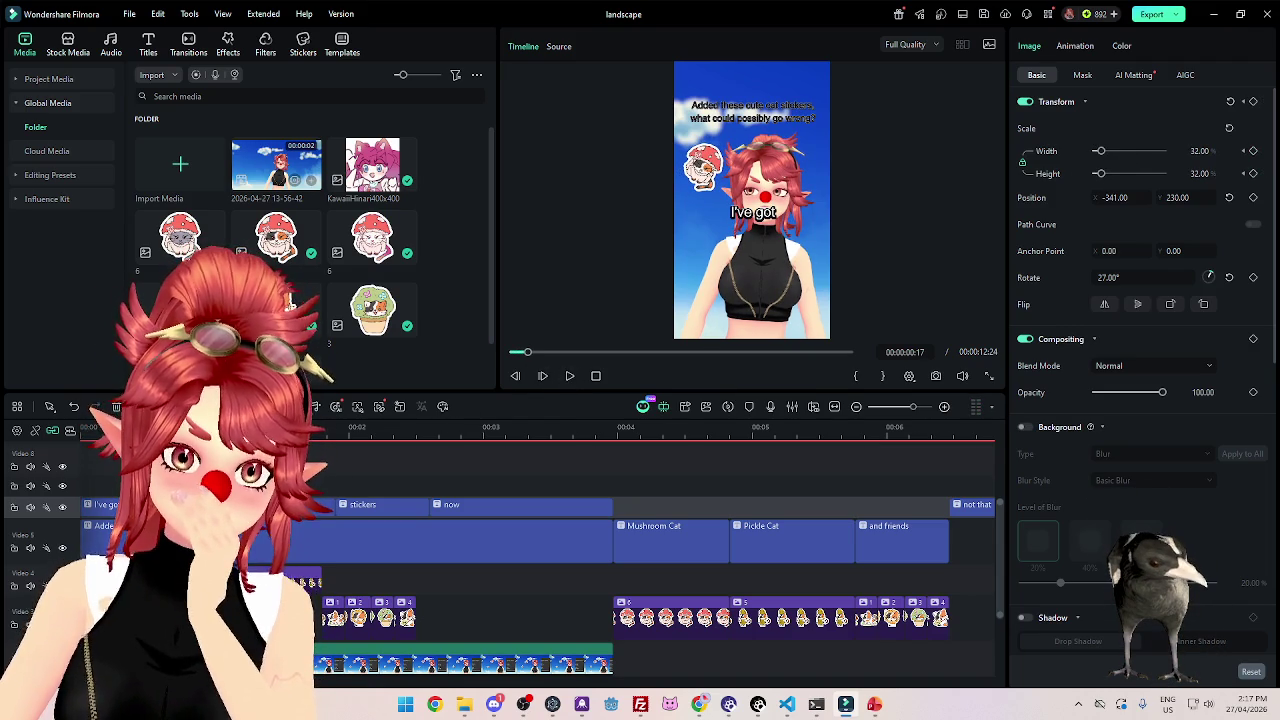
pyautogui.press('Home')
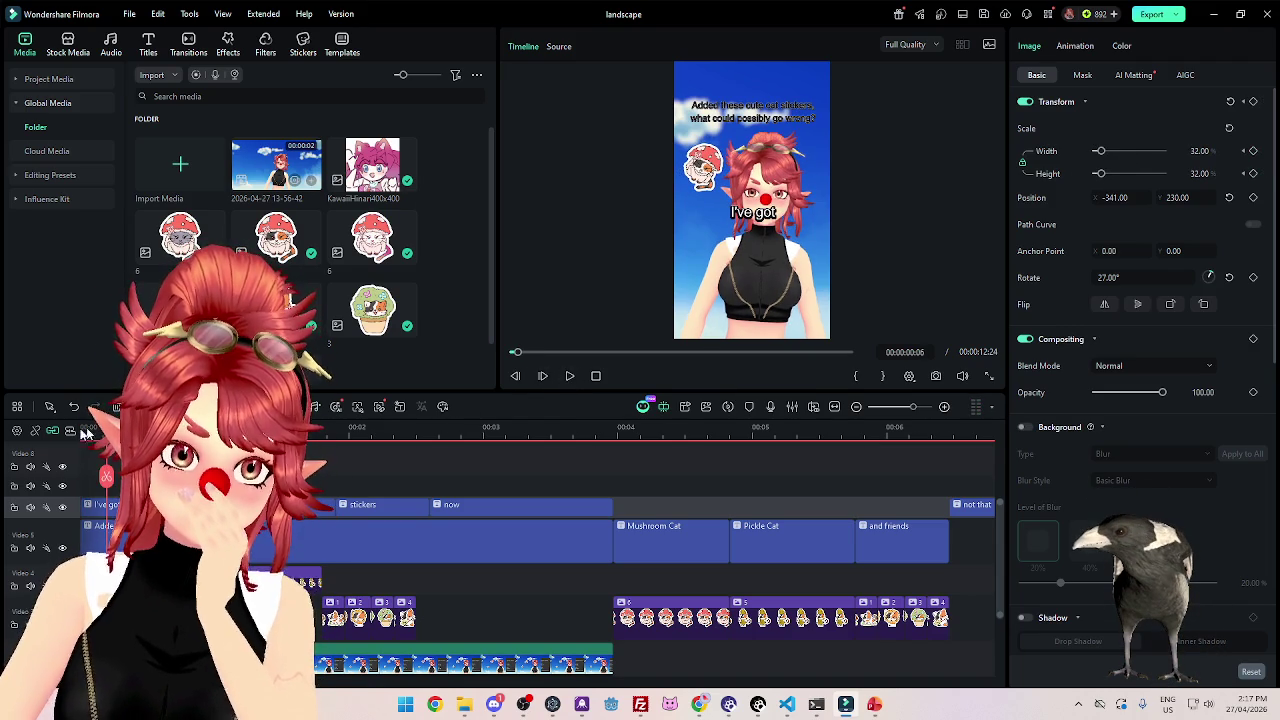
pyautogui.press('space')
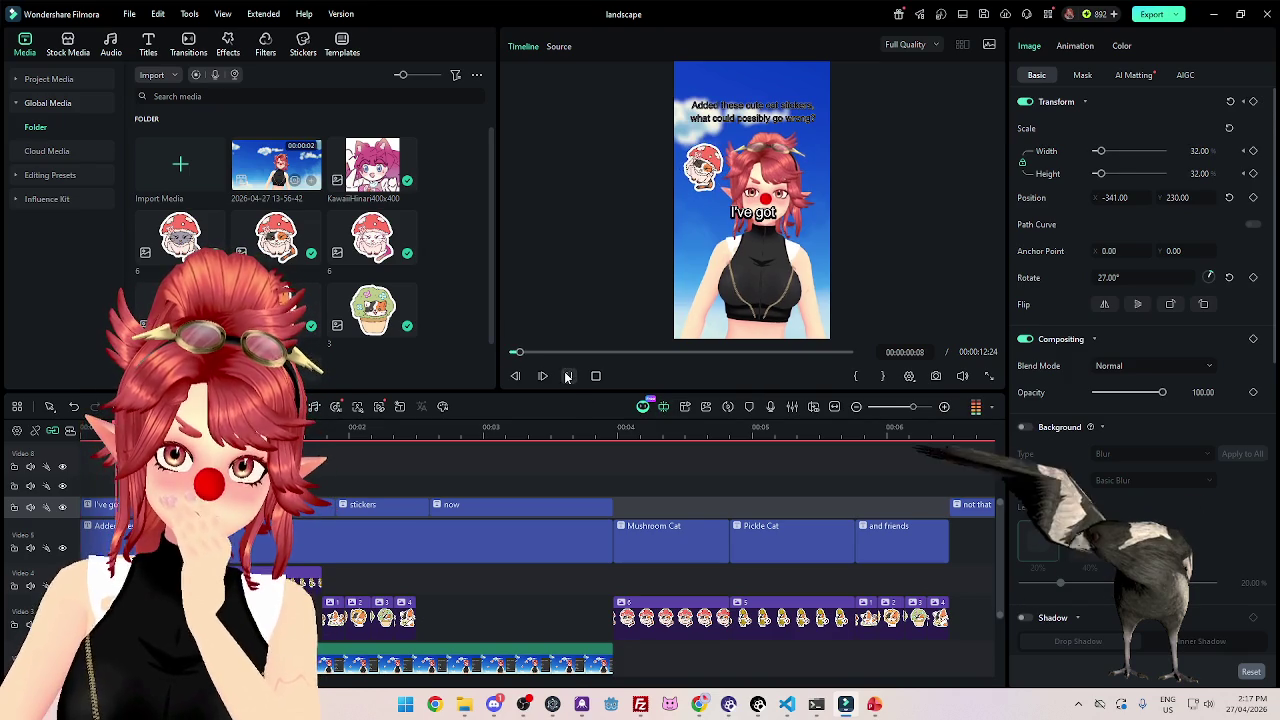
# Lengthen the sticker clip on Video 3 and replay the opening to review it.
pyautogui.scroll(2, 448, 433)
pyautogui.scroll(3, 448, 433)
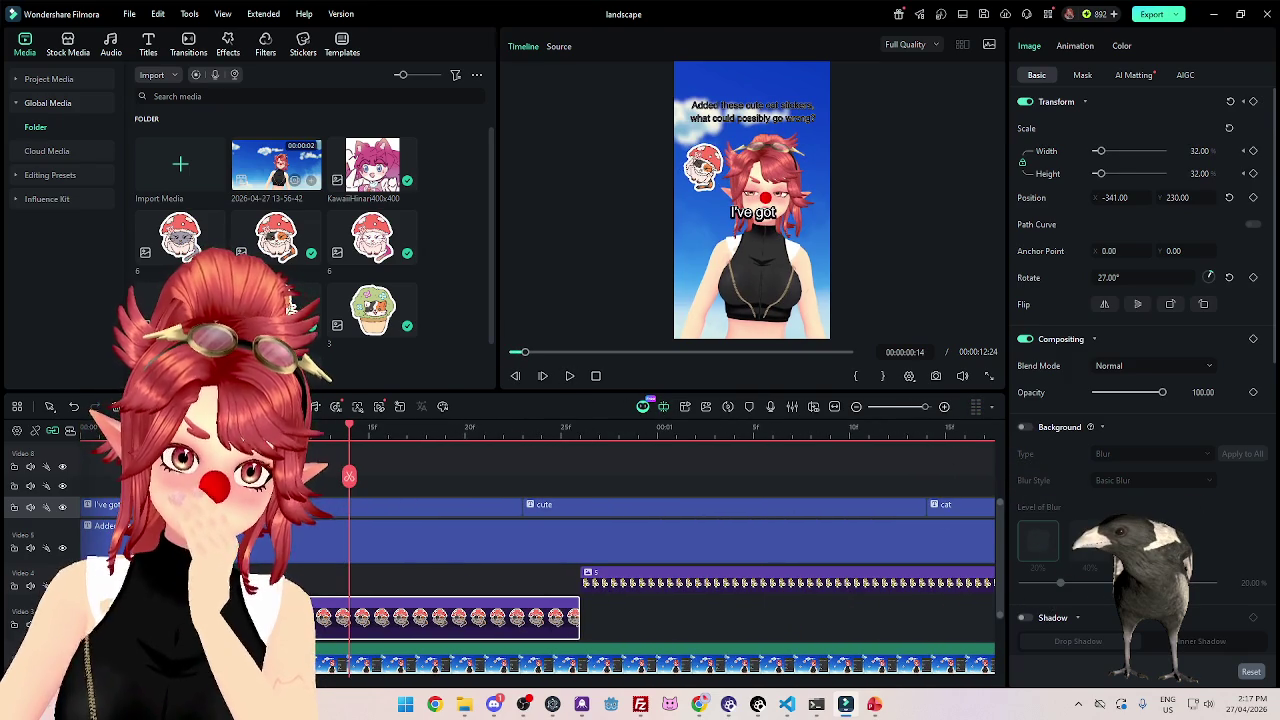
pyautogui.moveTo(578, 617); pyautogui.dragTo(618, 617)
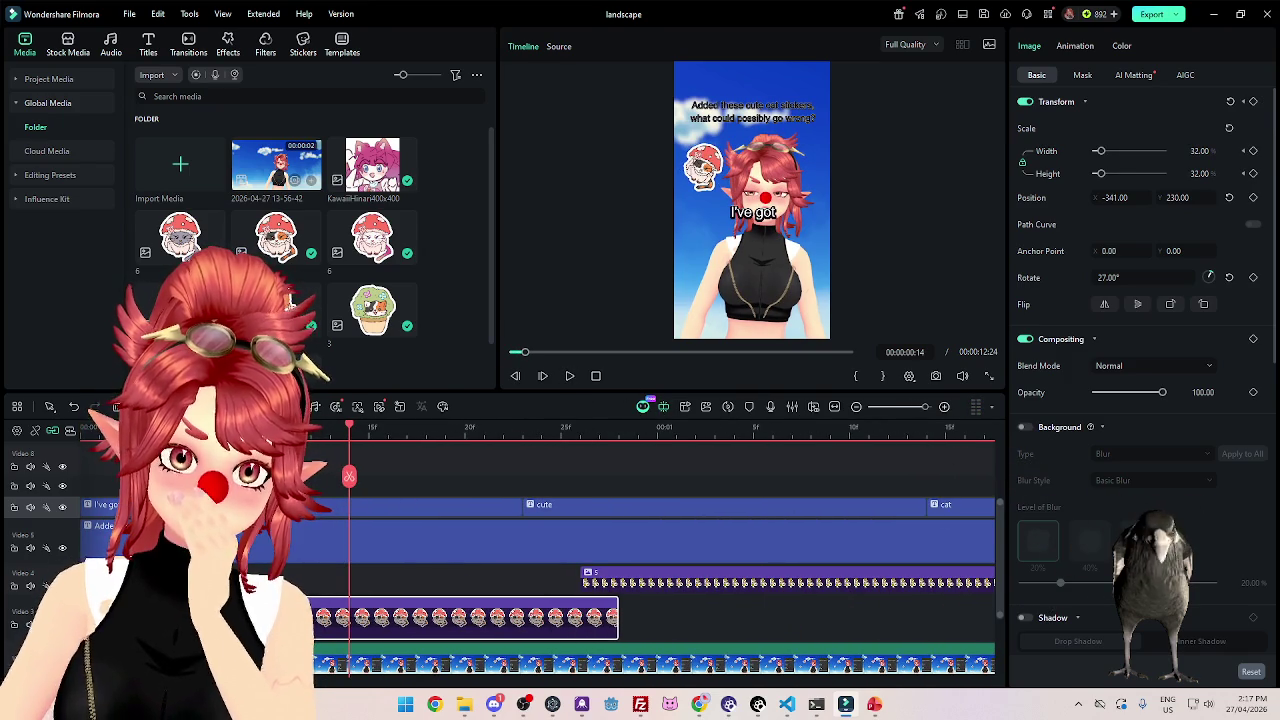
pyautogui.press('Home')
pyautogui.click(570, 375)
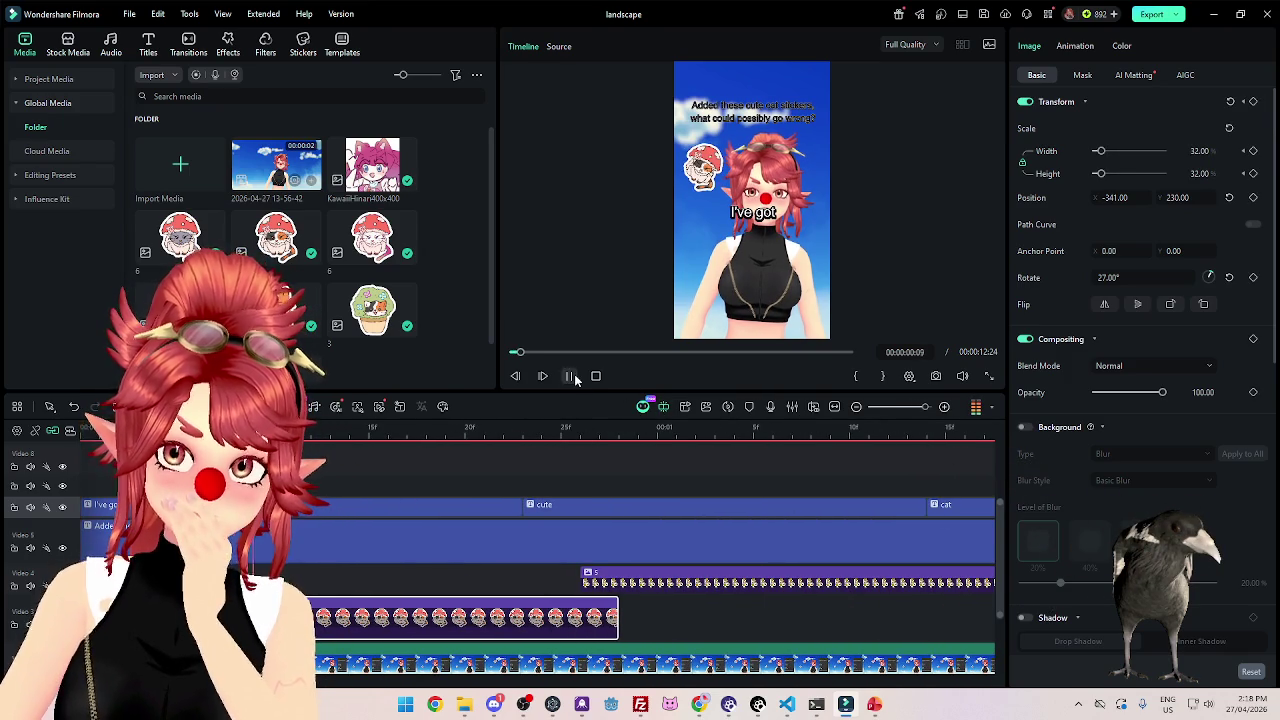
pyautogui.click(570, 375)
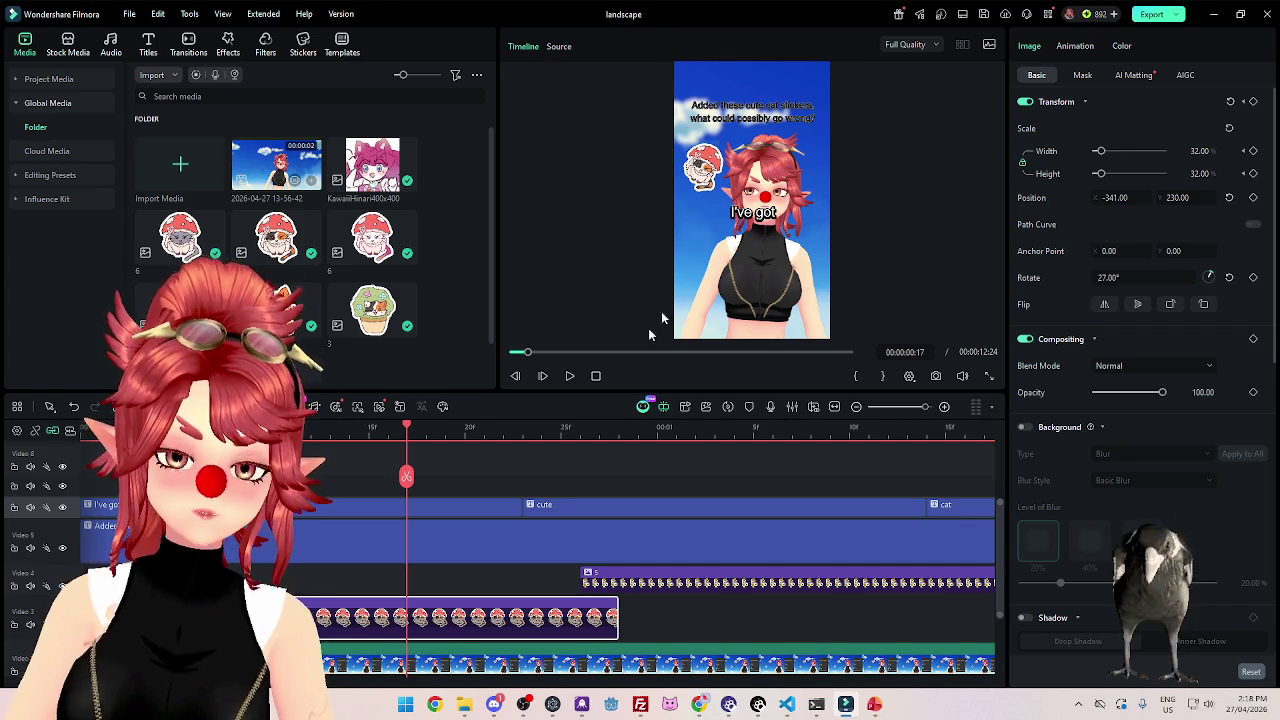
pyautogui.scroll(-3, 469, 545)
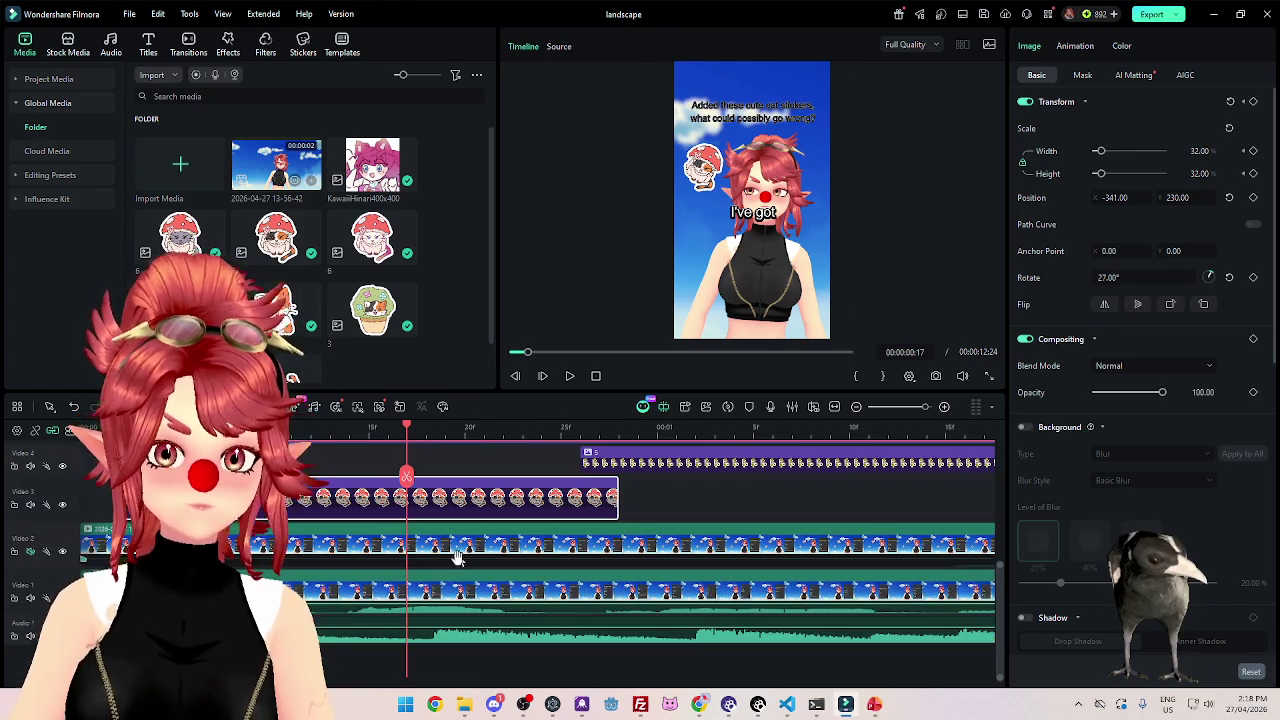
# Scale down both Video 1 gameplay clips and shift them right to Position X 234.
pyautogui.click(490, 598)
pyautogui.keyDown('ctrl'); pyautogui.click(604, 560); pyautogui.keyUp('ctrl')
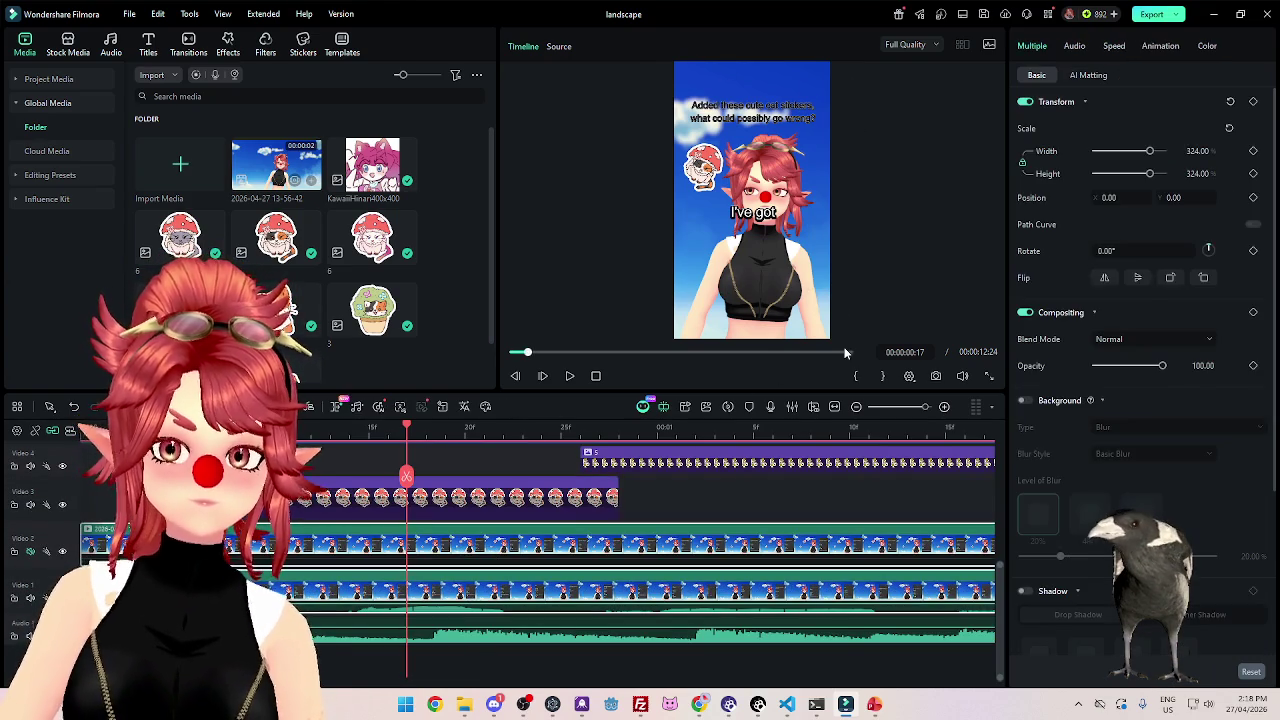
pyautogui.scroll(-3, 604, 563)
pyautogui.scroll(-2, 604, 563)
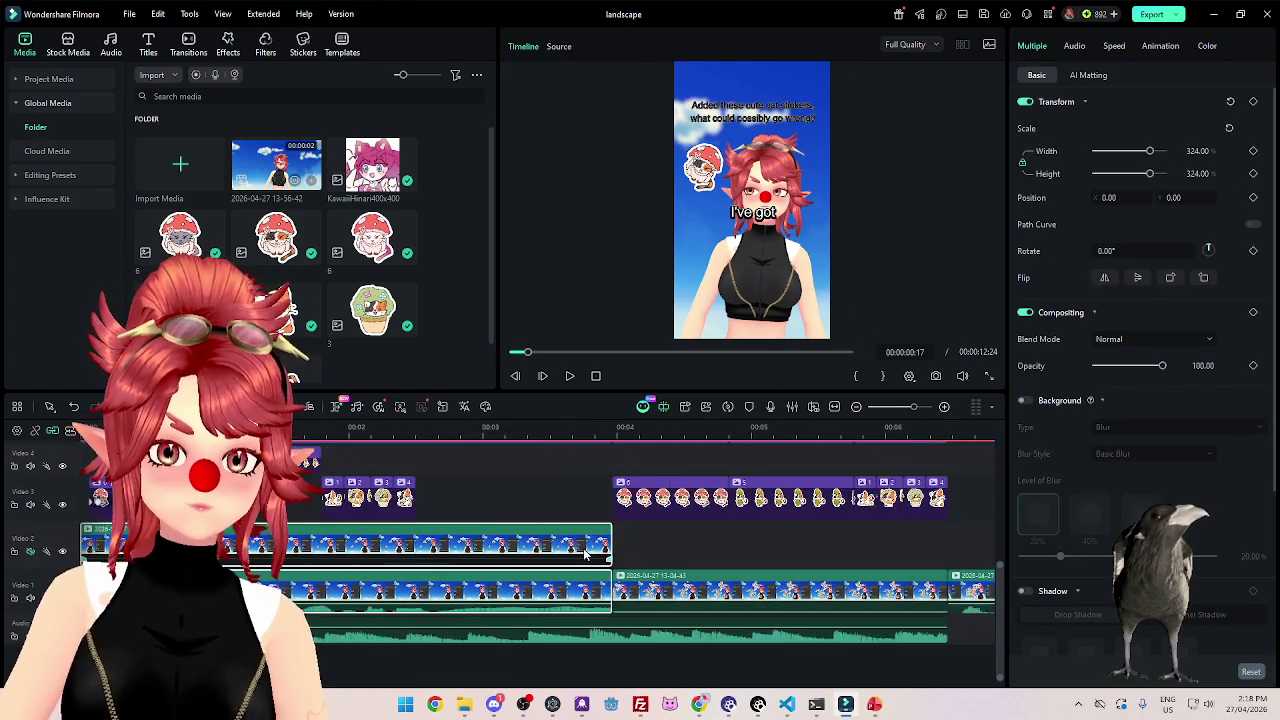
pyautogui.scroll(-2, 604, 563)
pyautogui.click(371, 577)
pyautogui.keyDown('ctrl'); pyautogui.click(371, 577); pyautogui.keyUp('ctrl')
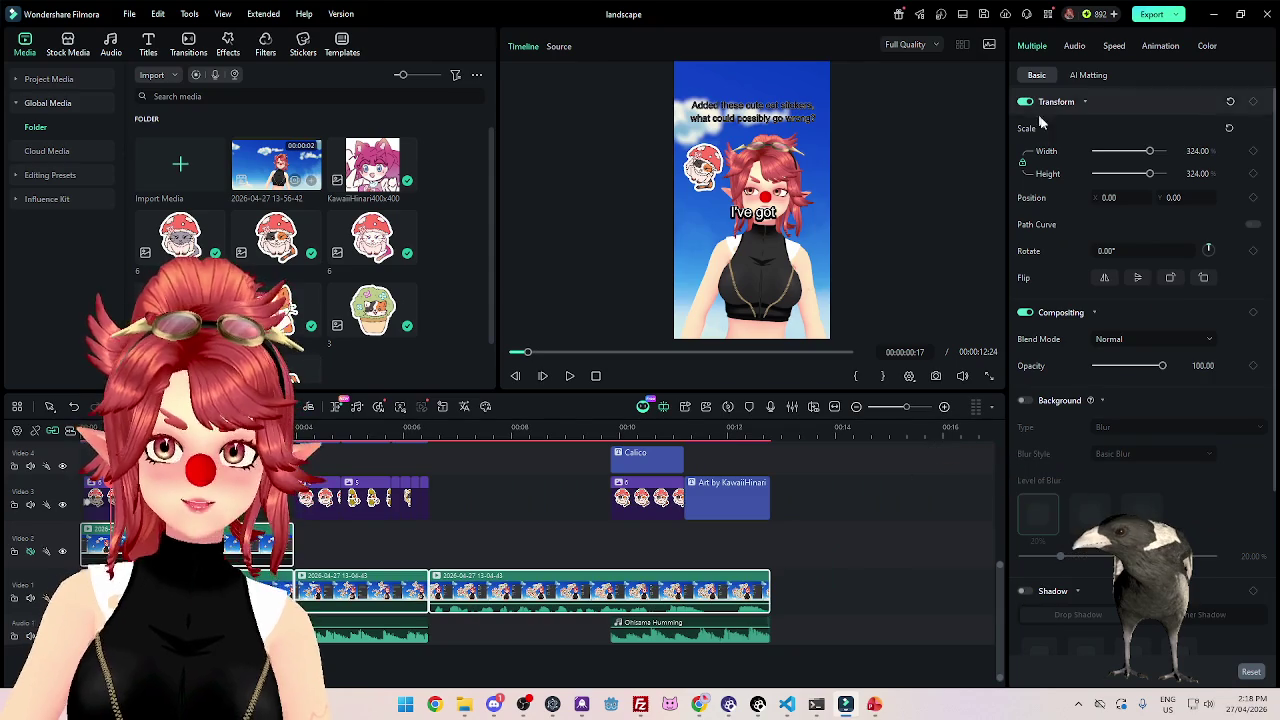
pyautogui.moveTo(1151, 155); pyautogui.dragTo(1137, 151)
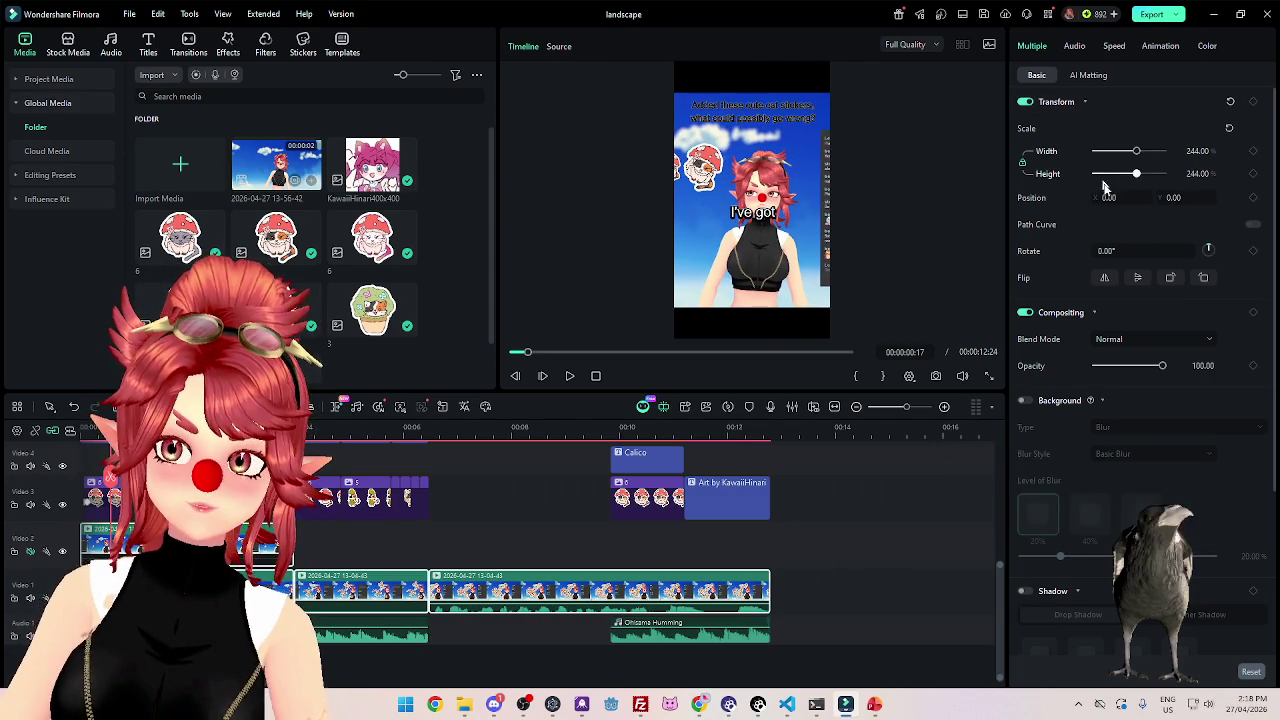
pyautogui.moveTo(755, 230); pyautogui.dragTo(785, 230)
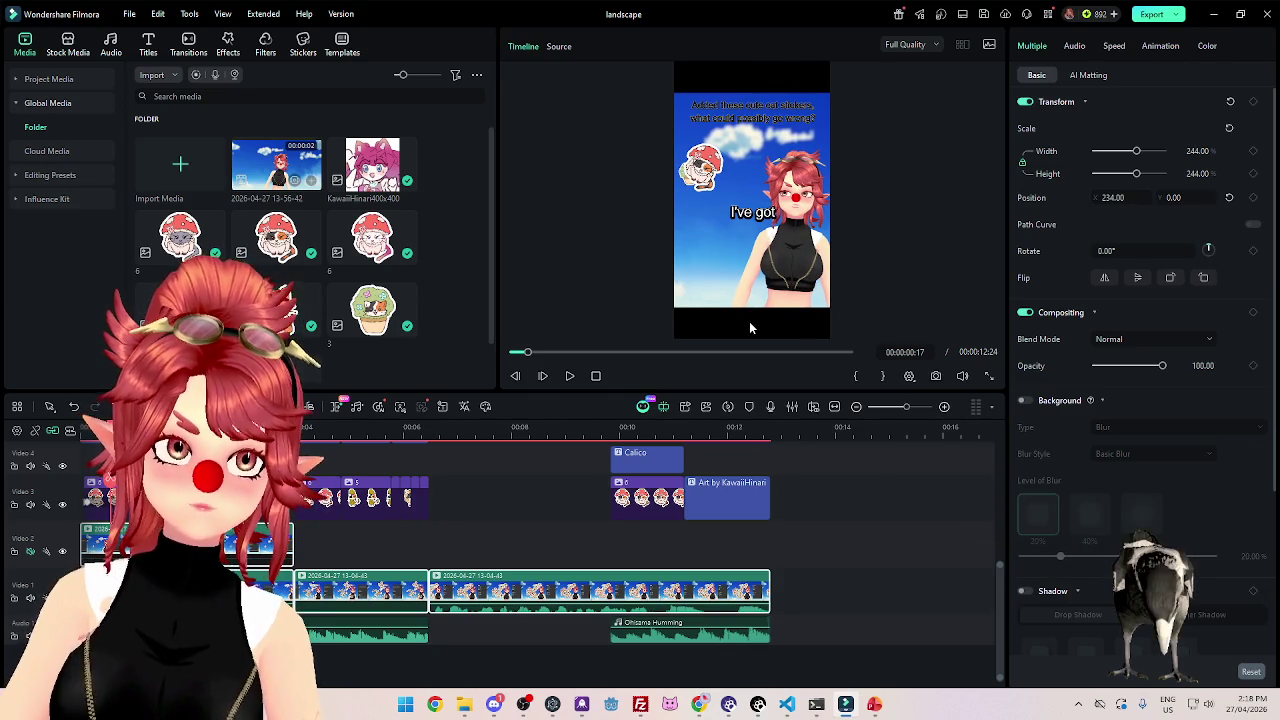
# Check the framing near 8 seconds and shrink the footage further to 176%.
pyautogui.press('space')
pyautogui.moveTo(435, 473); pyautogui.dragTo(540, 458)
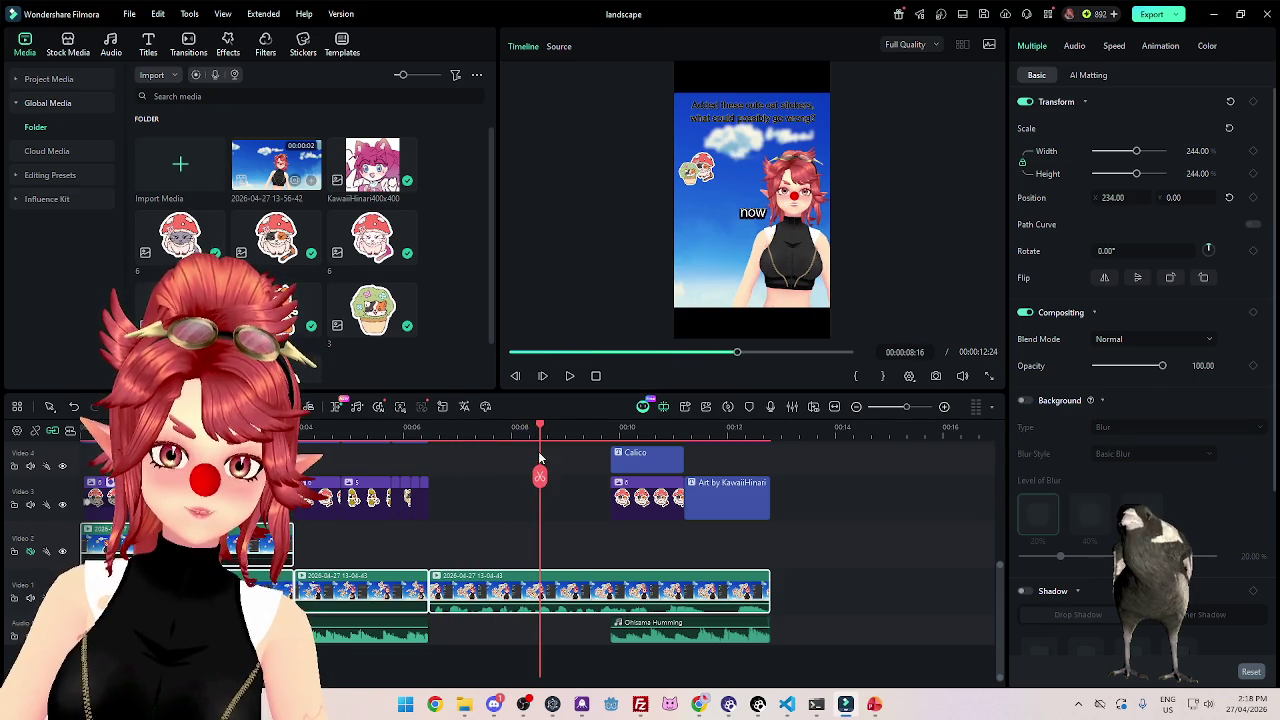
pyautogui.moveTo(540, 427); pyautogui.dragTo(545, 432)
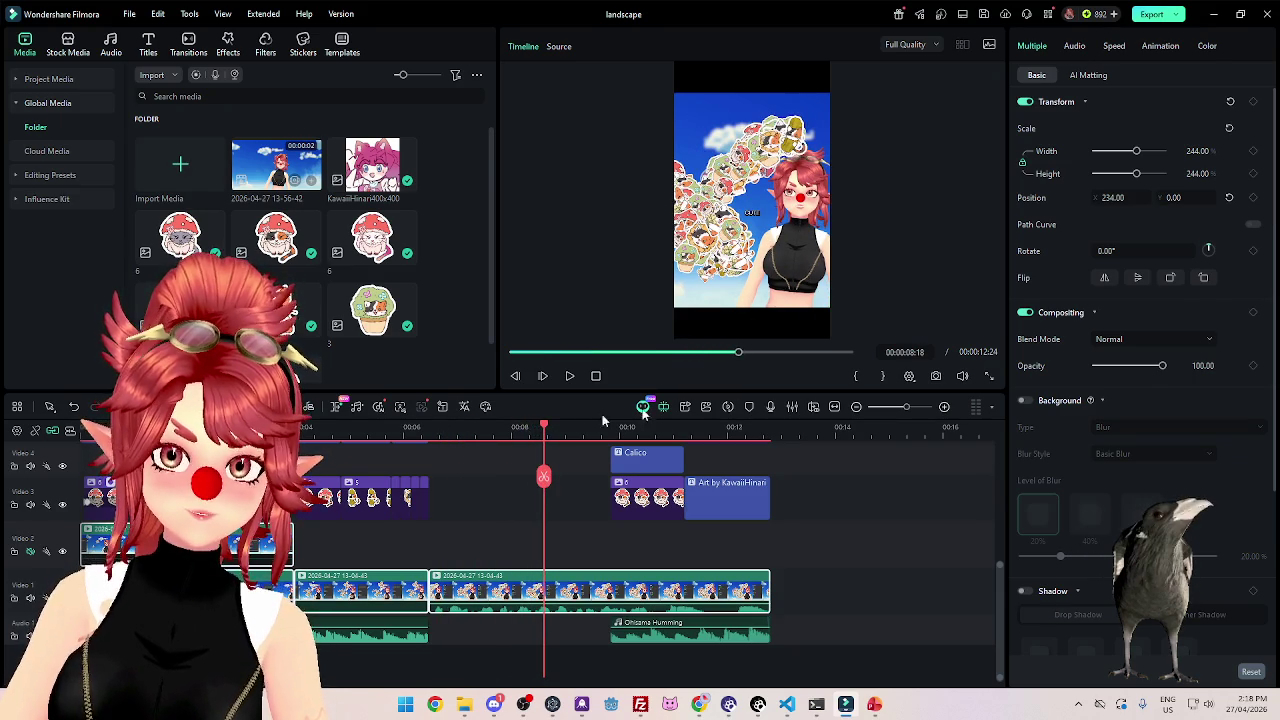
pyautogui.moveTo(1136, 151); pyautogui.dragTo(1125, 151)
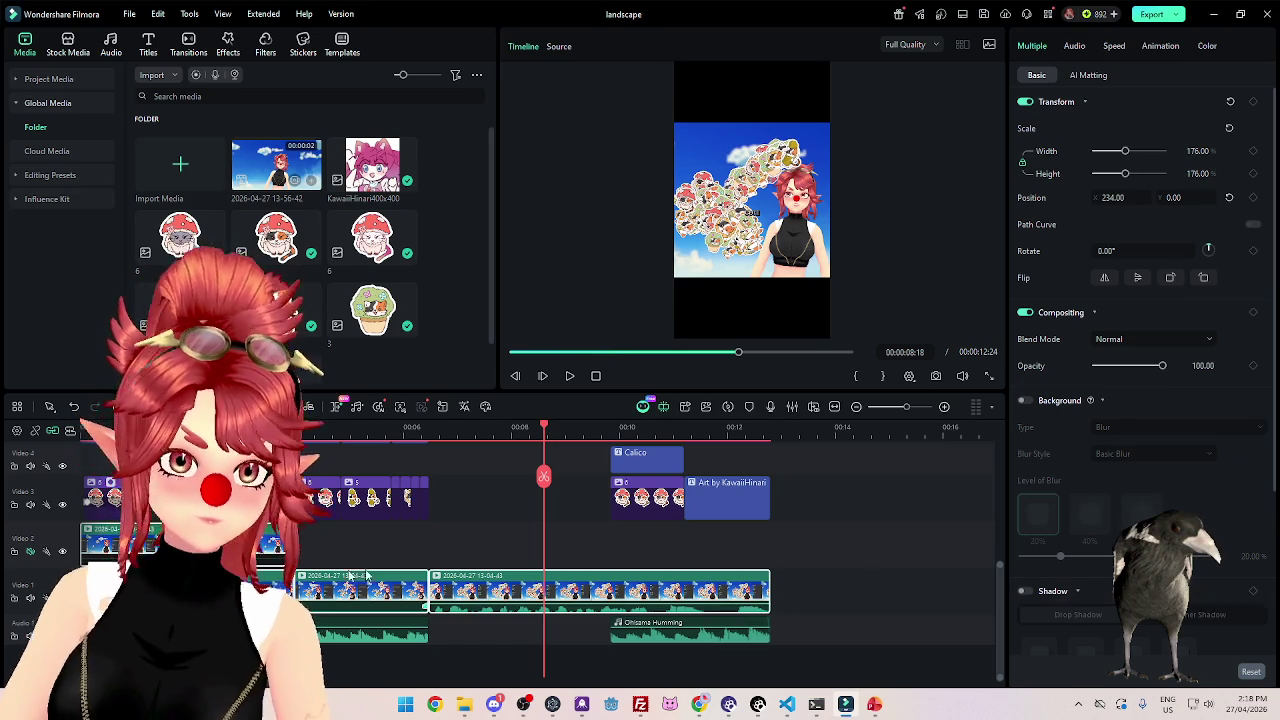
# Reselect the Video 1 footage clips and turn on a background fill behind them.
pyautogui.scroll(1, 255, 537)
pyautogui.click(222, 548)
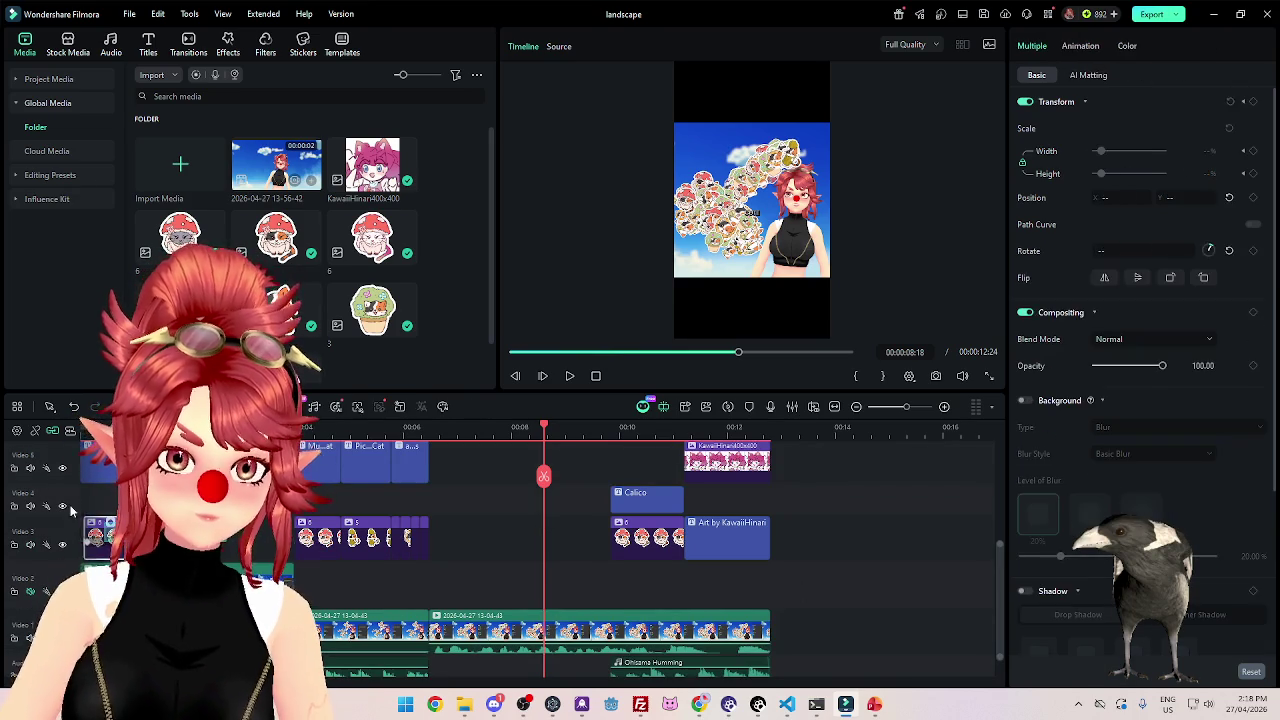
pyautogui.click(169, 427)
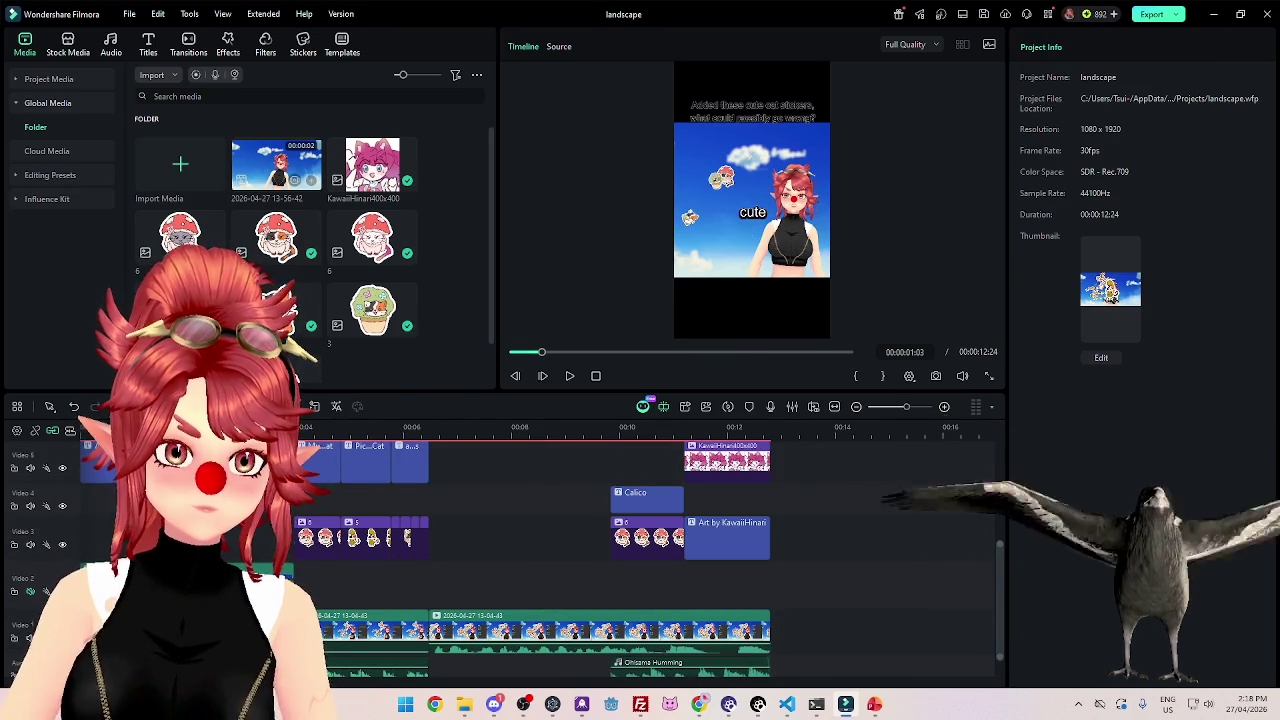
pyautogui.scroll(-1, 650, 610)
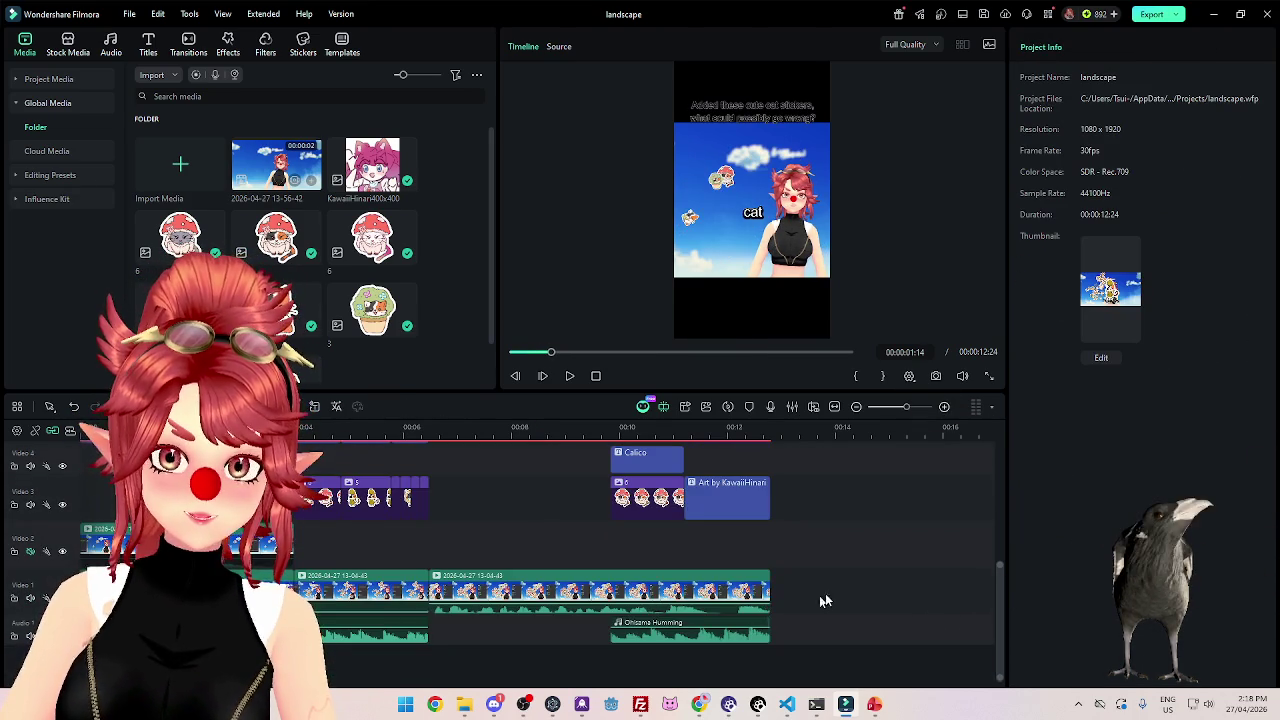
pyautogui.click(823, 600)
pyautogui.click(1025, 400)
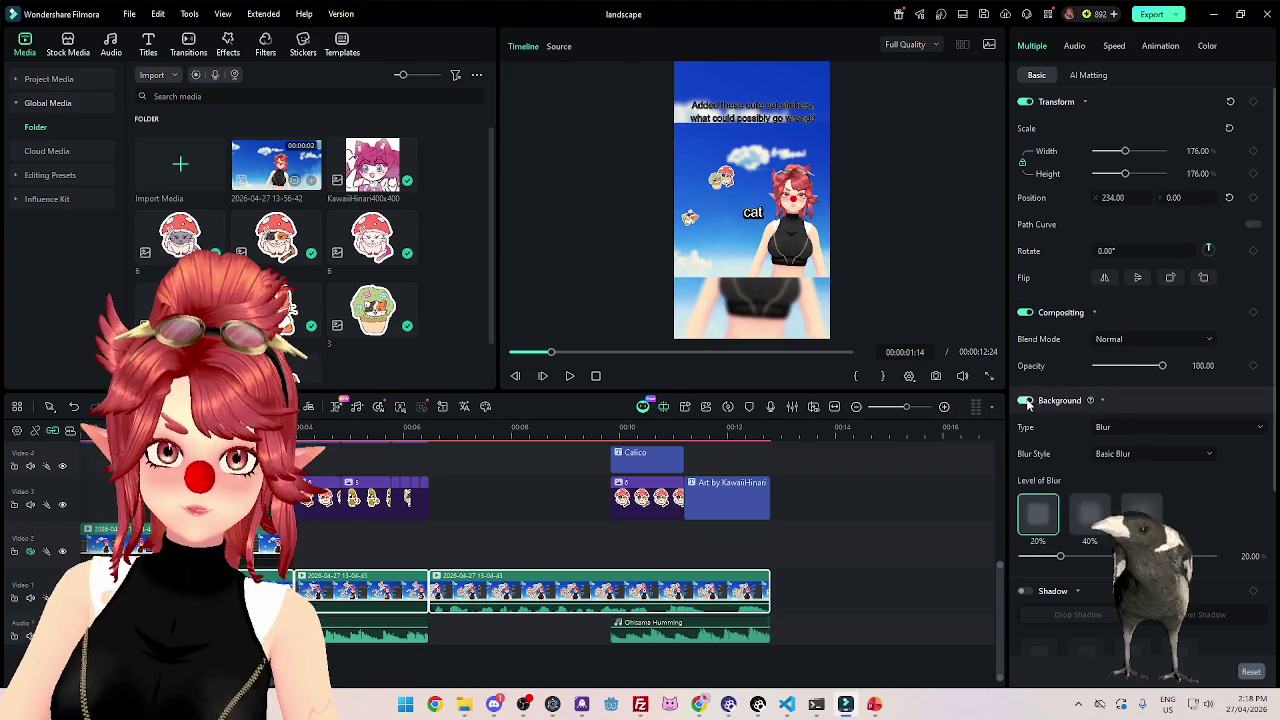
# Set the background blur to level 60 and enlarge the gameplay footage to 192%.
pyautogui.click(1140, 512)
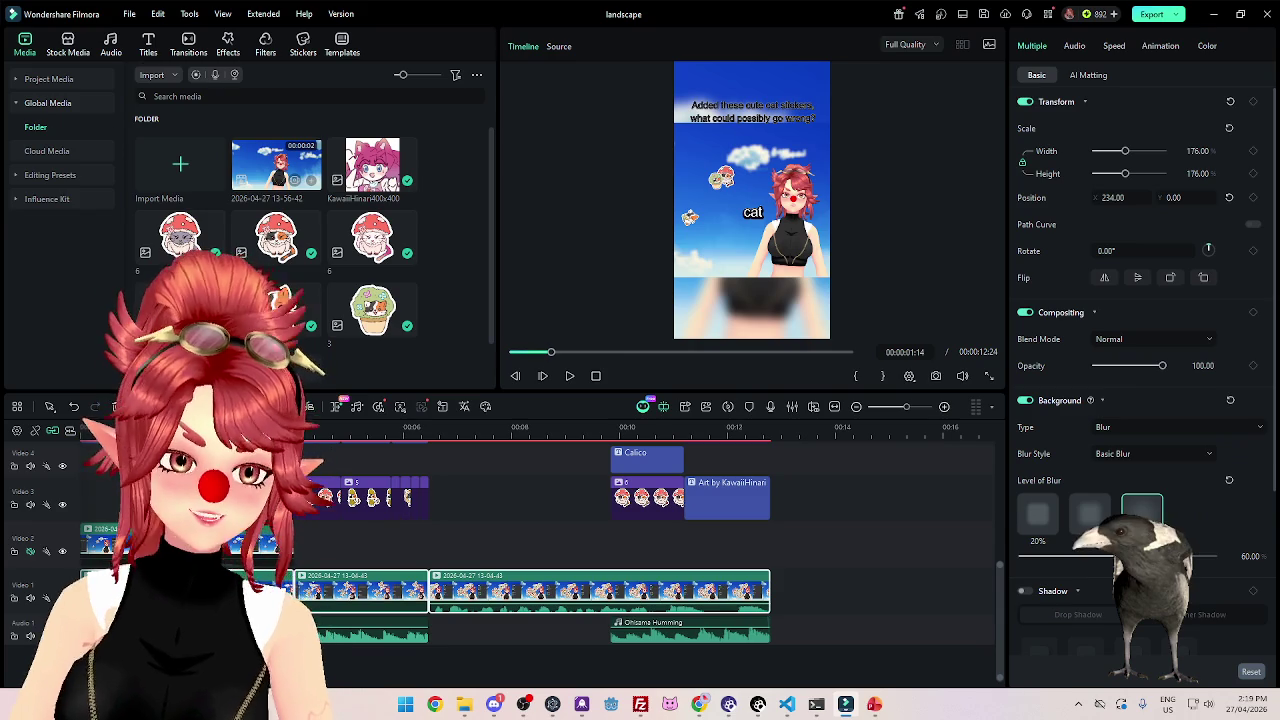
pyautogui.moveTo(334, 466)
pyautogui.mouseDown()
pyautogui.moveTo(563, 485)
pyautogui.moveTo(540, 478)
pyautogui.mouseUp()
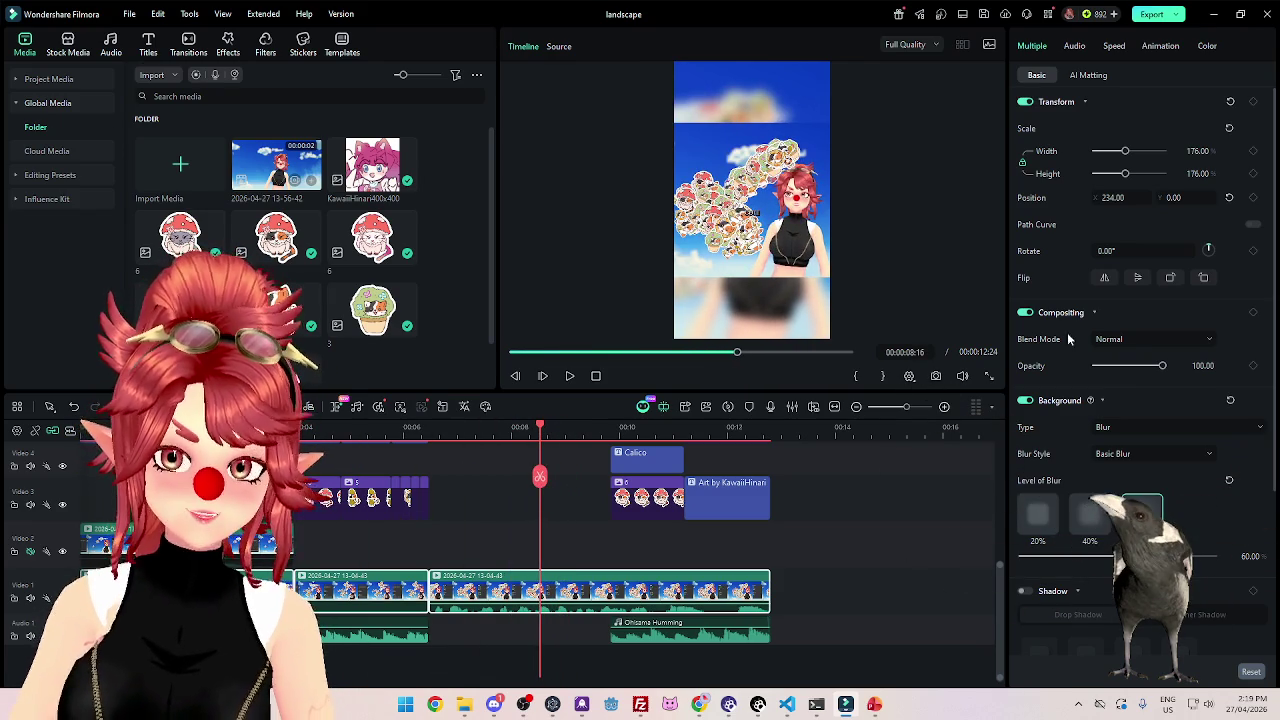
pyautogui.click(784, 580)
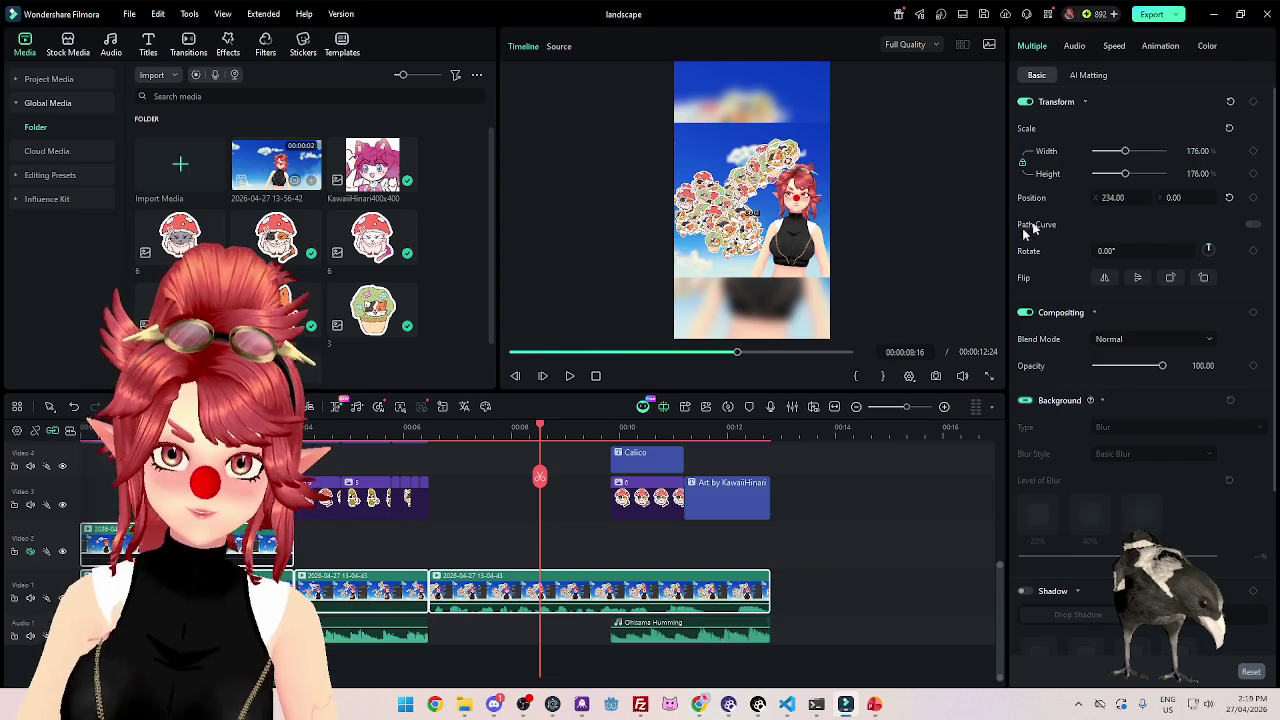
pyautogui.moveTo(1126, 153); pyautogui.dragTo(1130, 156)
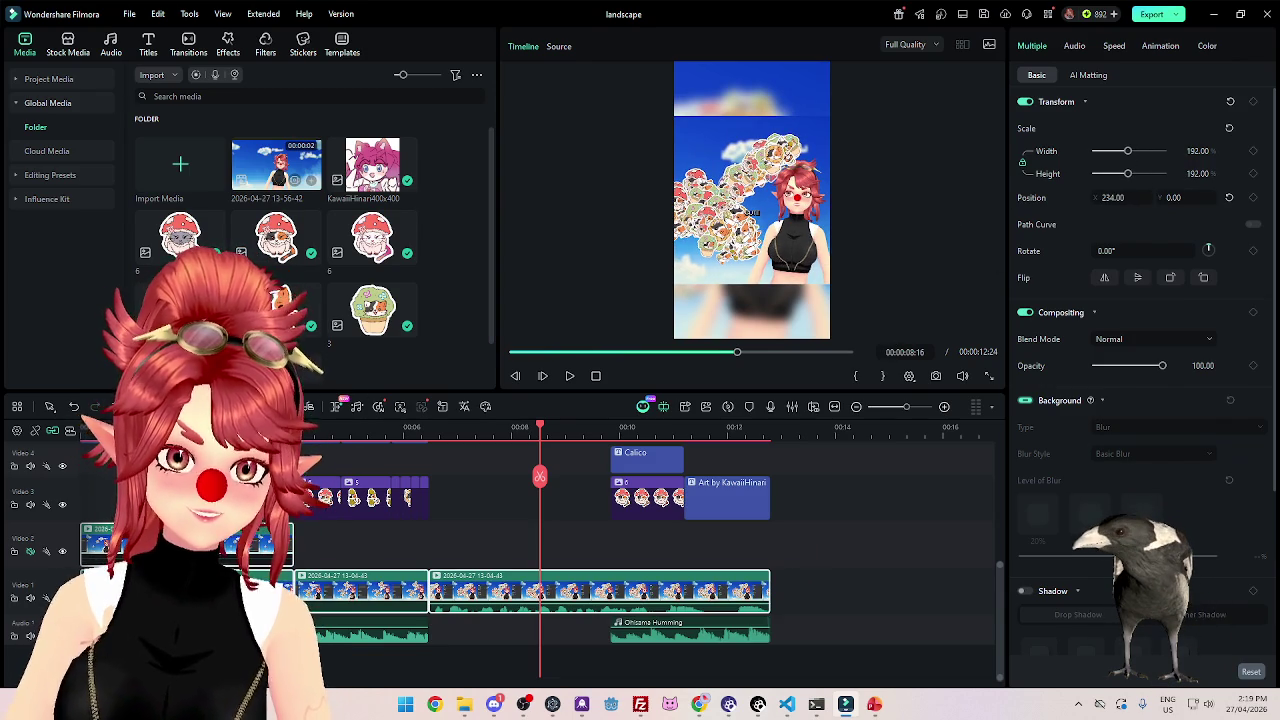
pyautogui.moveTo(130, 427)
pyautogui.mouseDown()
pyautogui.moveTo(408, 455)
pyautogui.moveTo(663, 455)
pyautogui.moveTo(88, 455)
pyautogui.mouseUp()
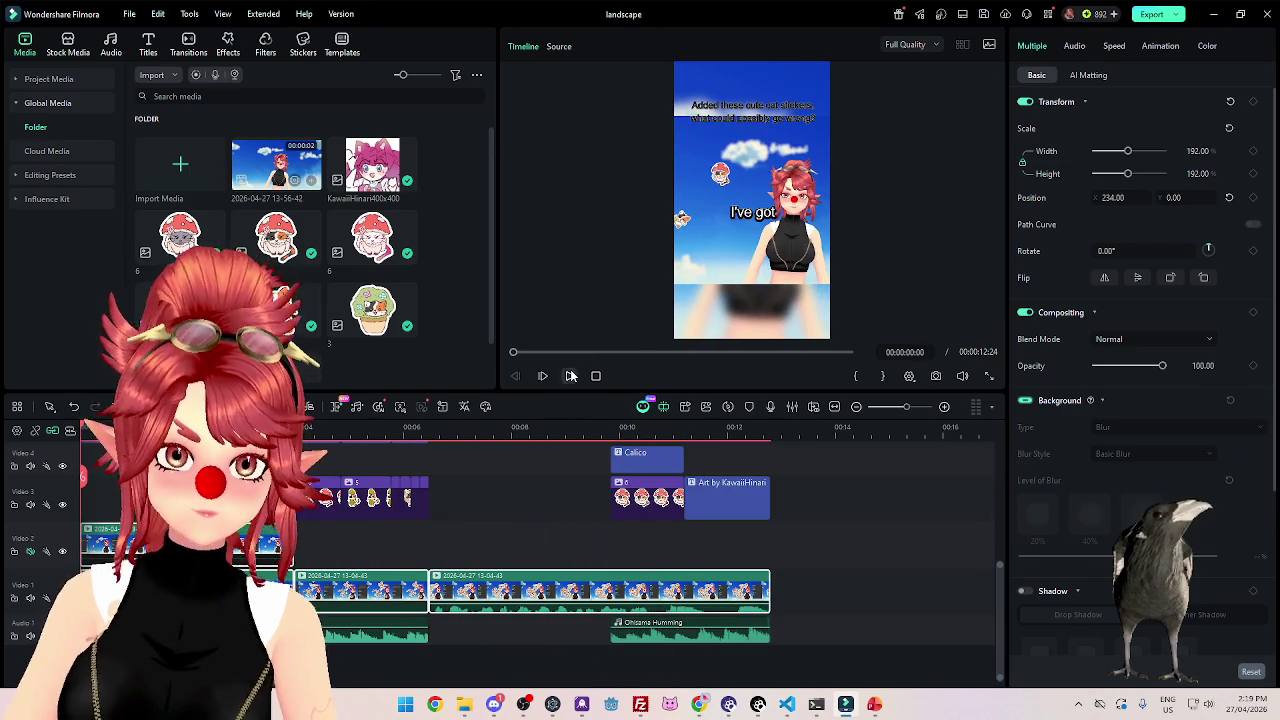
# Move the 'Added these cute cat stickers' caption to position 0, 482.26 and preview it.
pyautogui.scroll(3, 560, 500)
pyautogui.click(103, 526)
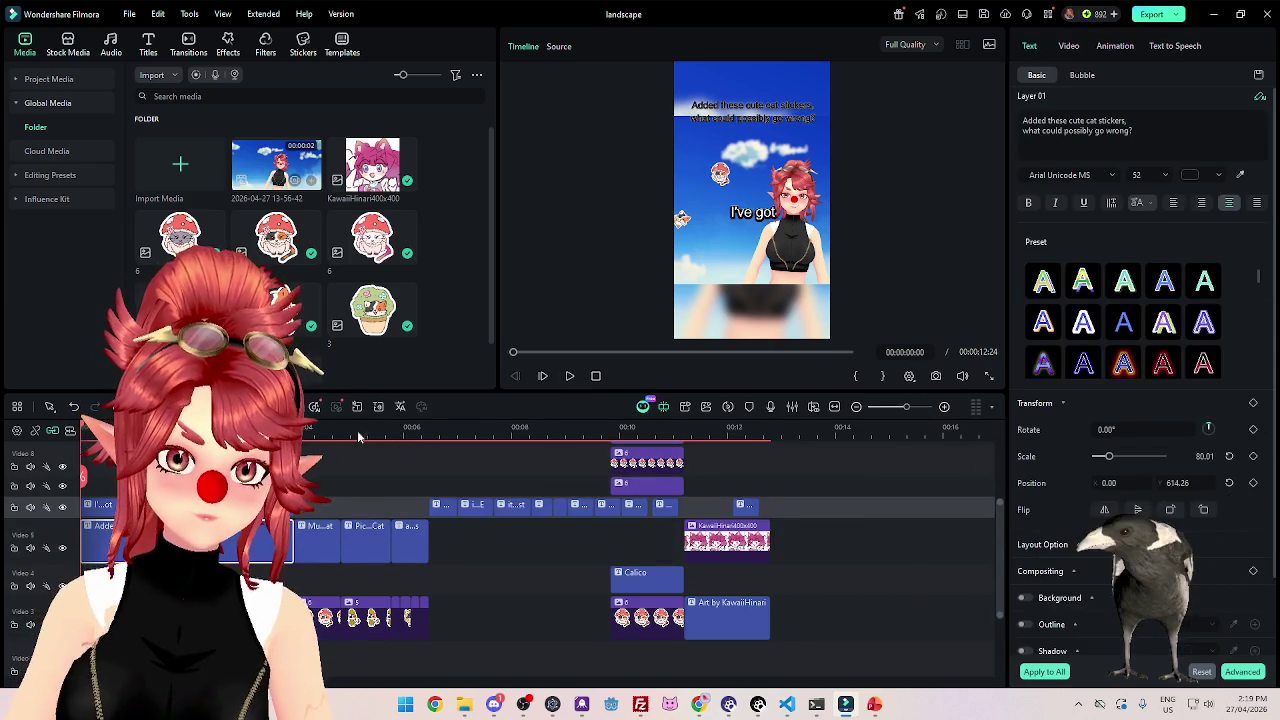
pyautogui.moveTo(1180, 483)
pyautogui.mouseDown()
pyautogui.moveTo(1200, 483)
pyautogui.moveTo(1160, 483)
pyautogui.mouseUp()
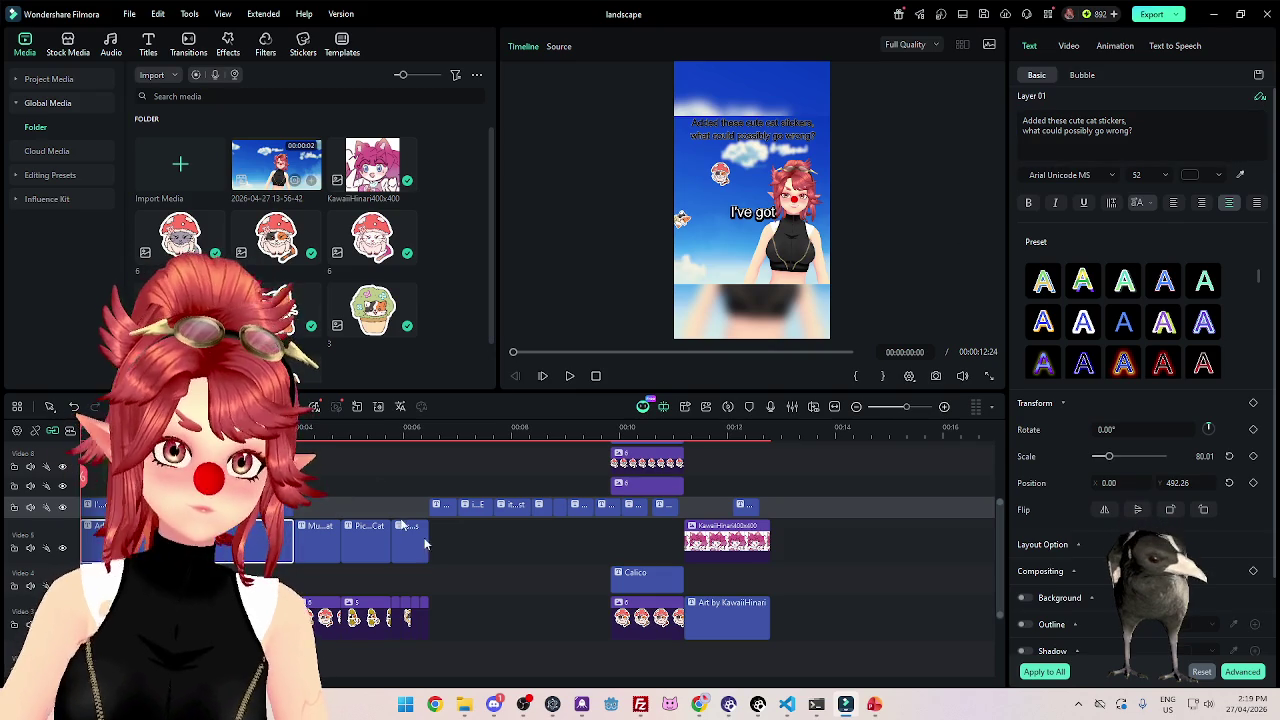
pyautogui.click(570, 376)
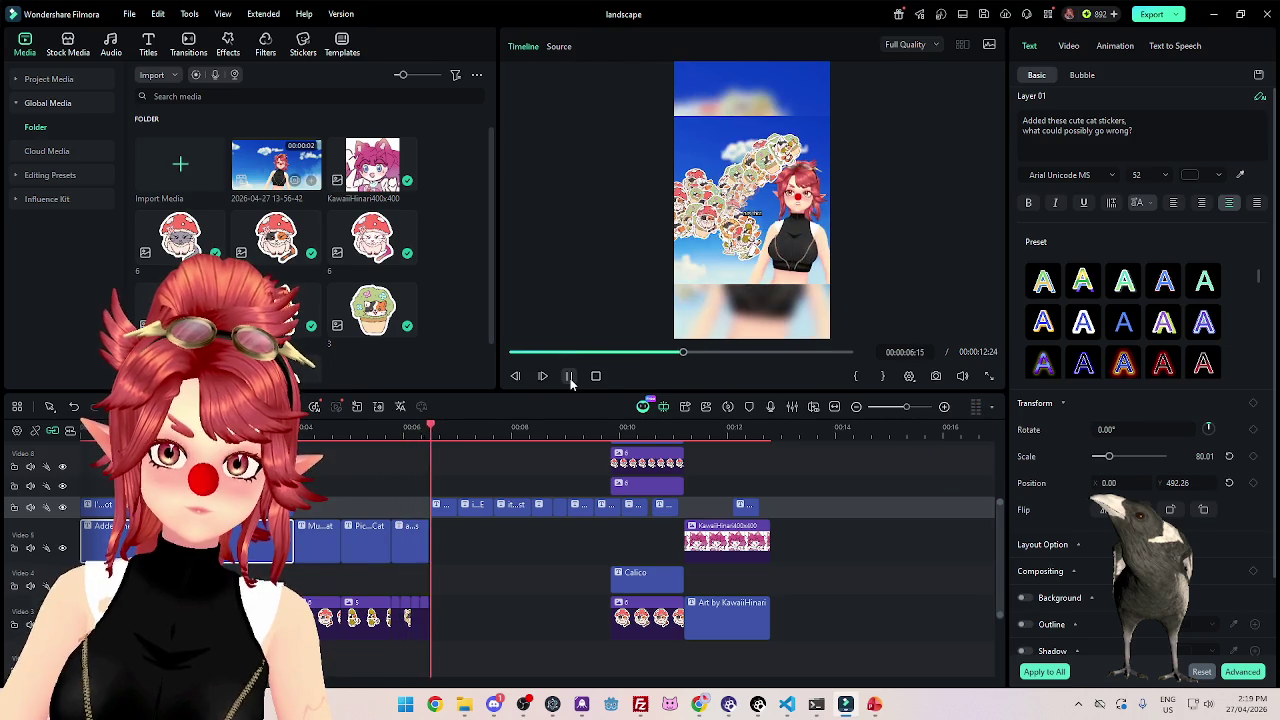
pyautogui.click(570, 376)
# Set all ten word captions on Video 6 to font size 80 and preview them.
pyautogui.click(325, 504)
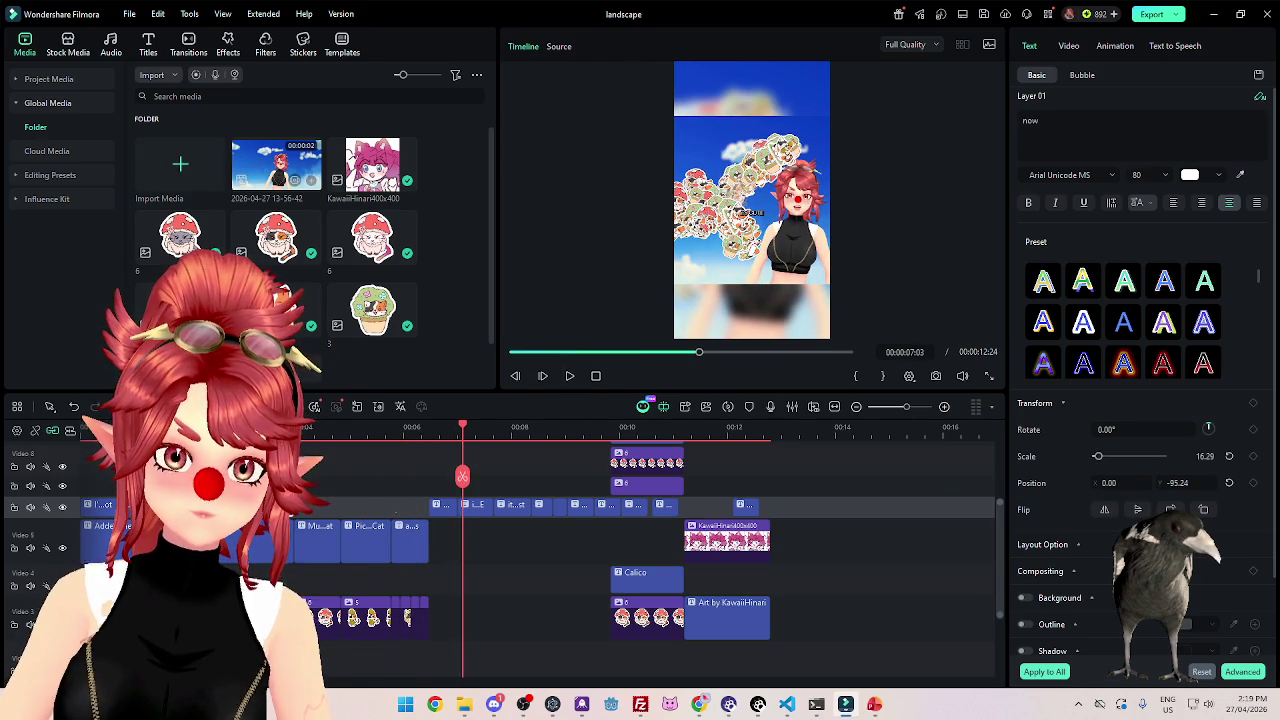
pyautogui.moveTo(410, 511); pyautogui.dragTo(771, 505)
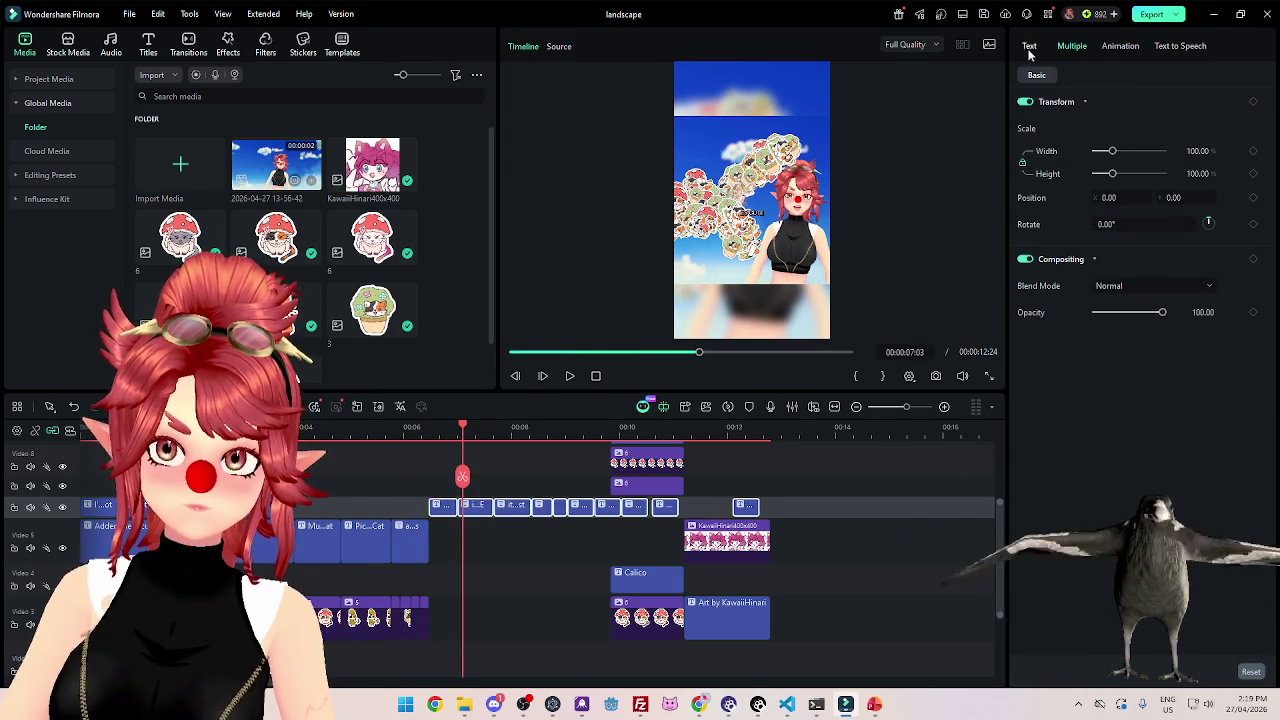
pyautogui.click(1029, 45)
pyautogui.press('Return')
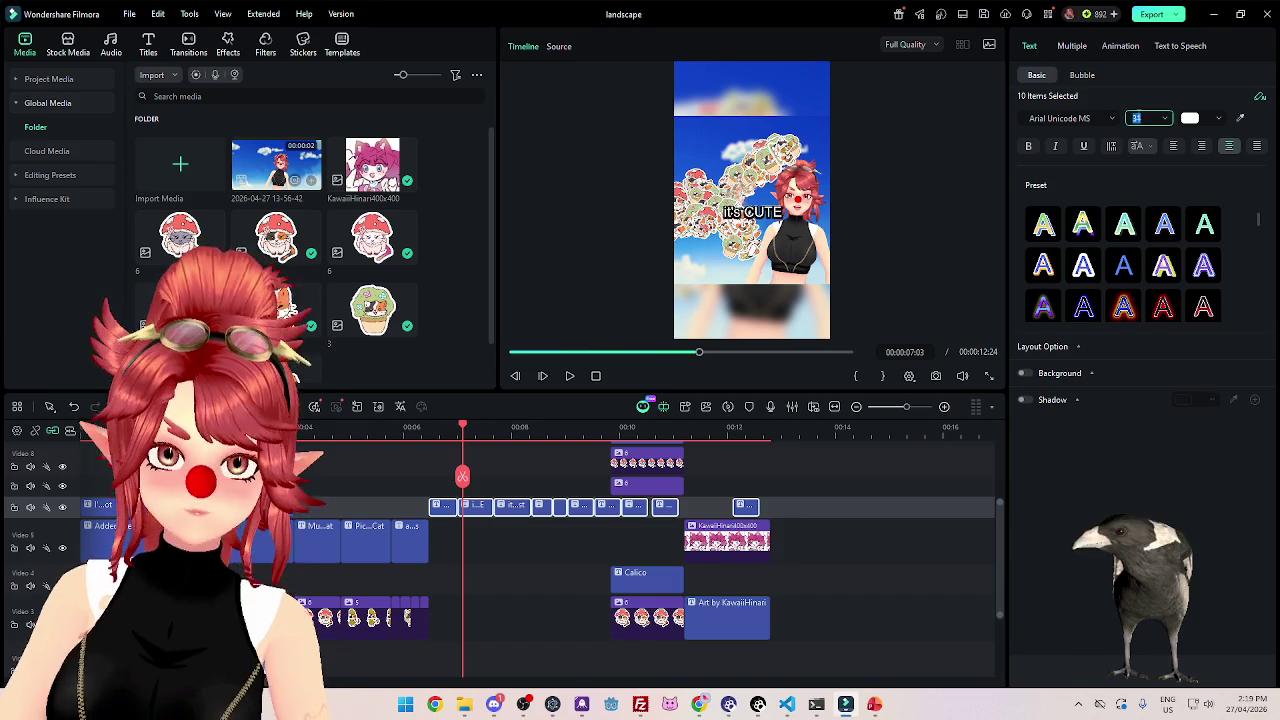
pyautogui.click(416, 428)
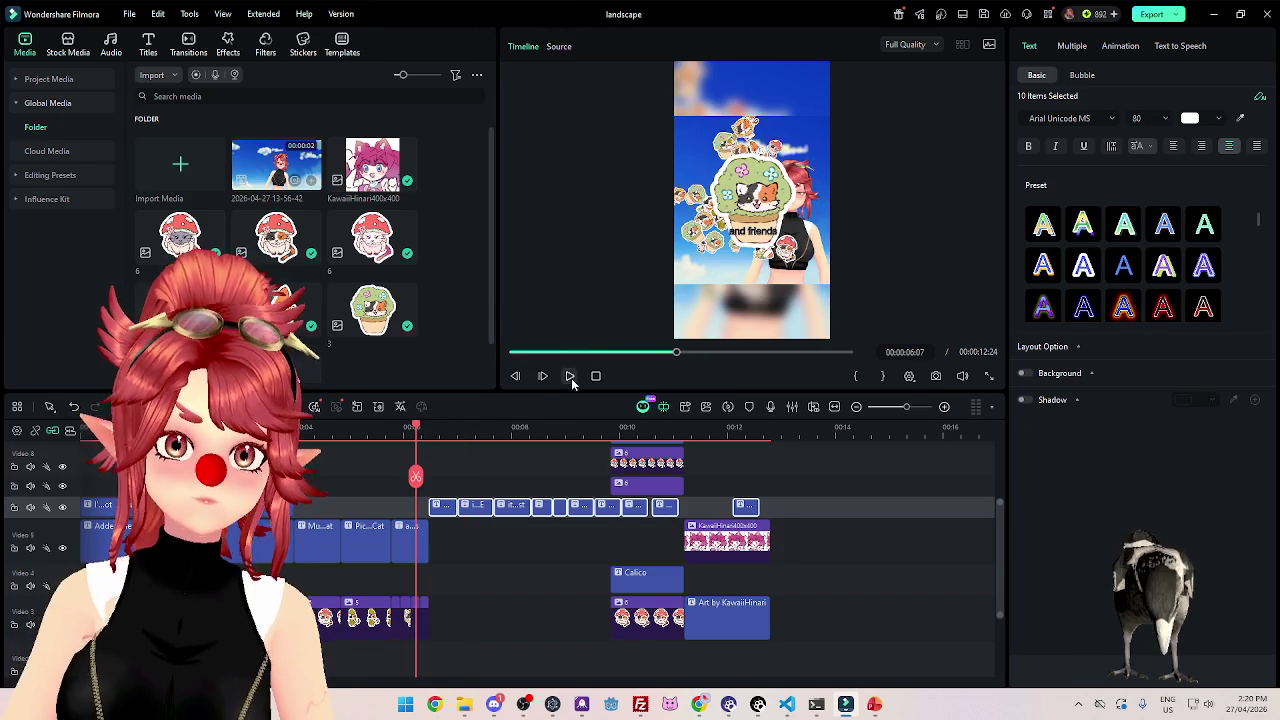
pyautogui.click(571, 378)
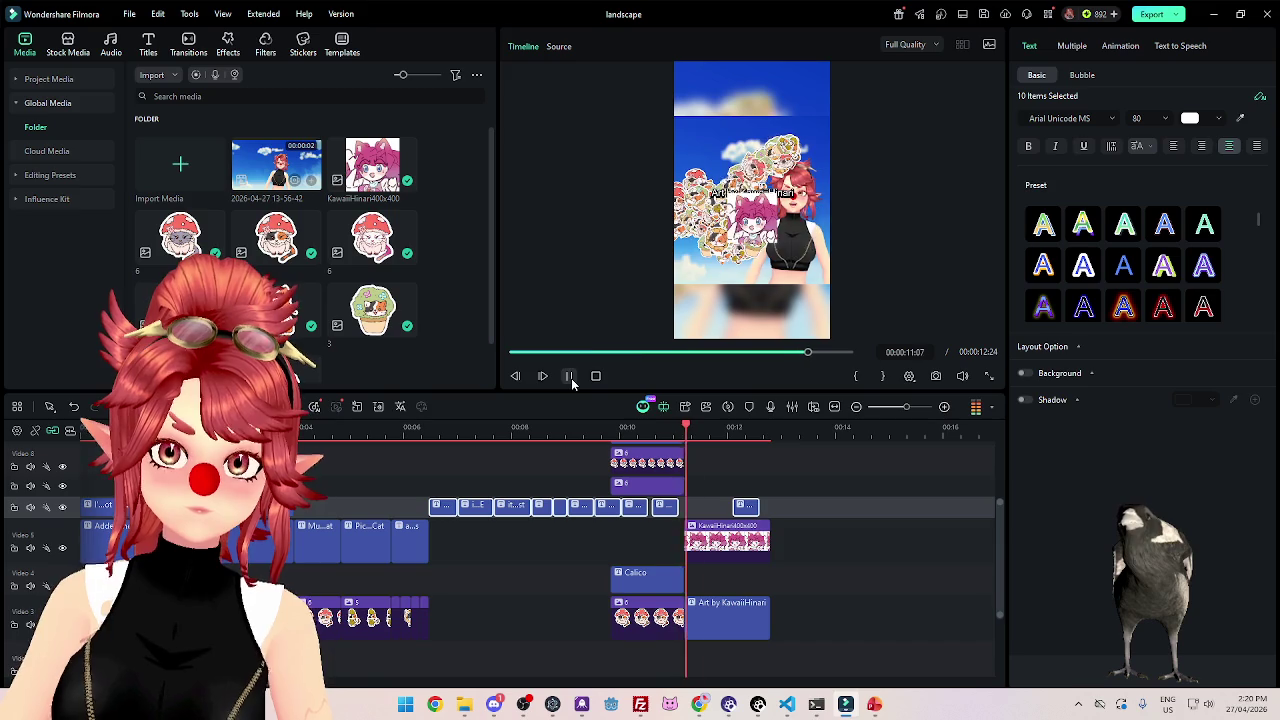
pyautogui.click(571, 378)
pyautogui.click(653, 428)
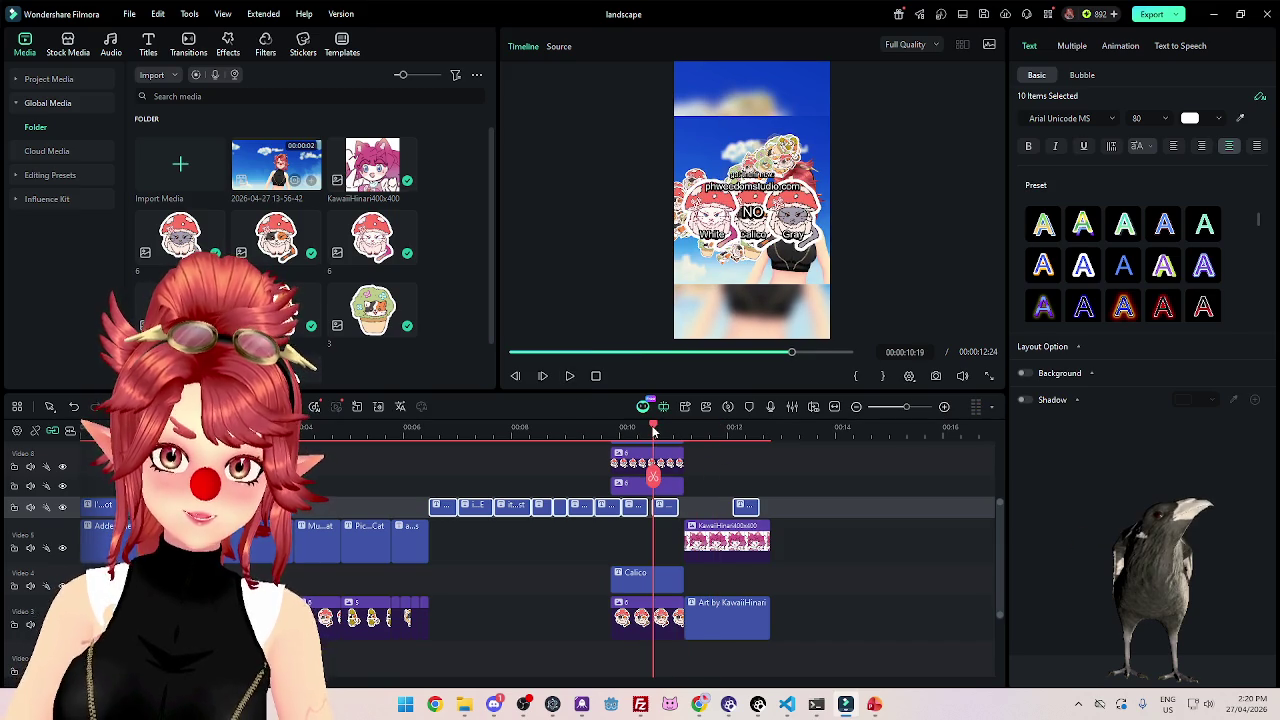
pyautogui.keyDown('ctrl'); pyautogui.scroll(5, 600, 520); pyautogui.keyUp('ctrl')
pyautogui.scroll(3, 546, 586)
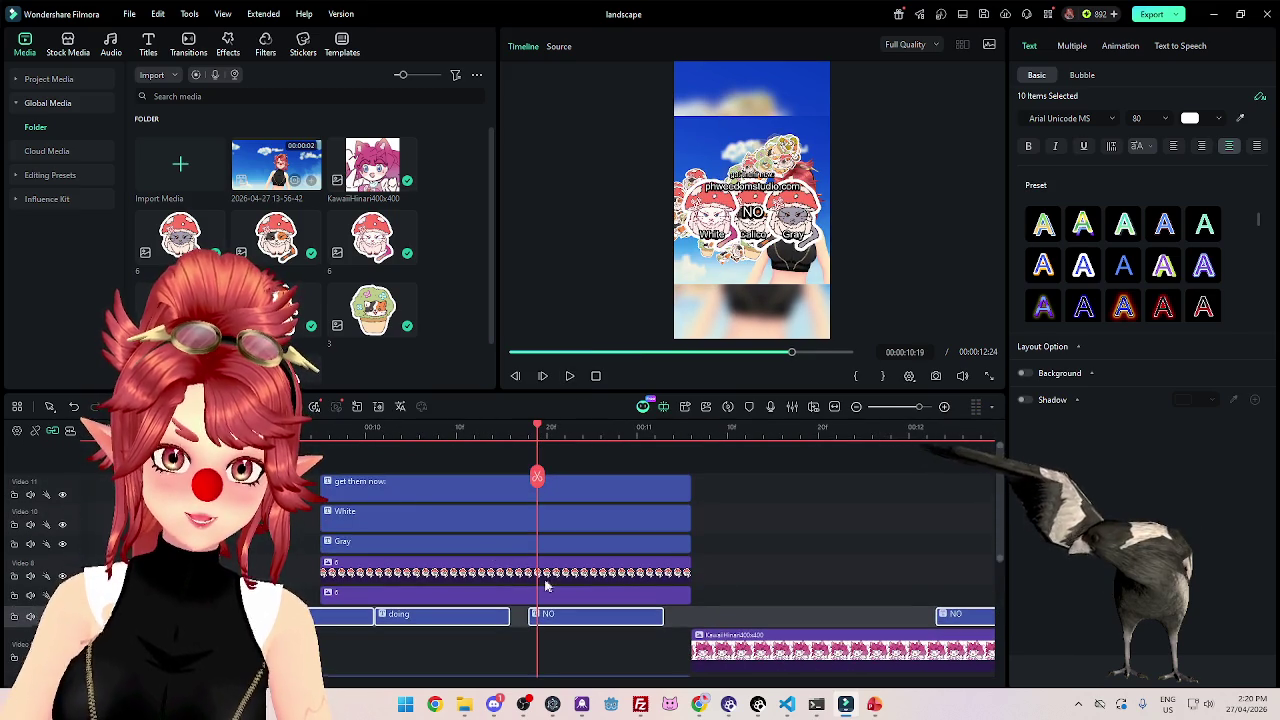
# Raise the 'get them now' caption to position 0, 571.75, then select the White caption.
pyautogui.click(364, 456)
pyautogui.click(467, 491)
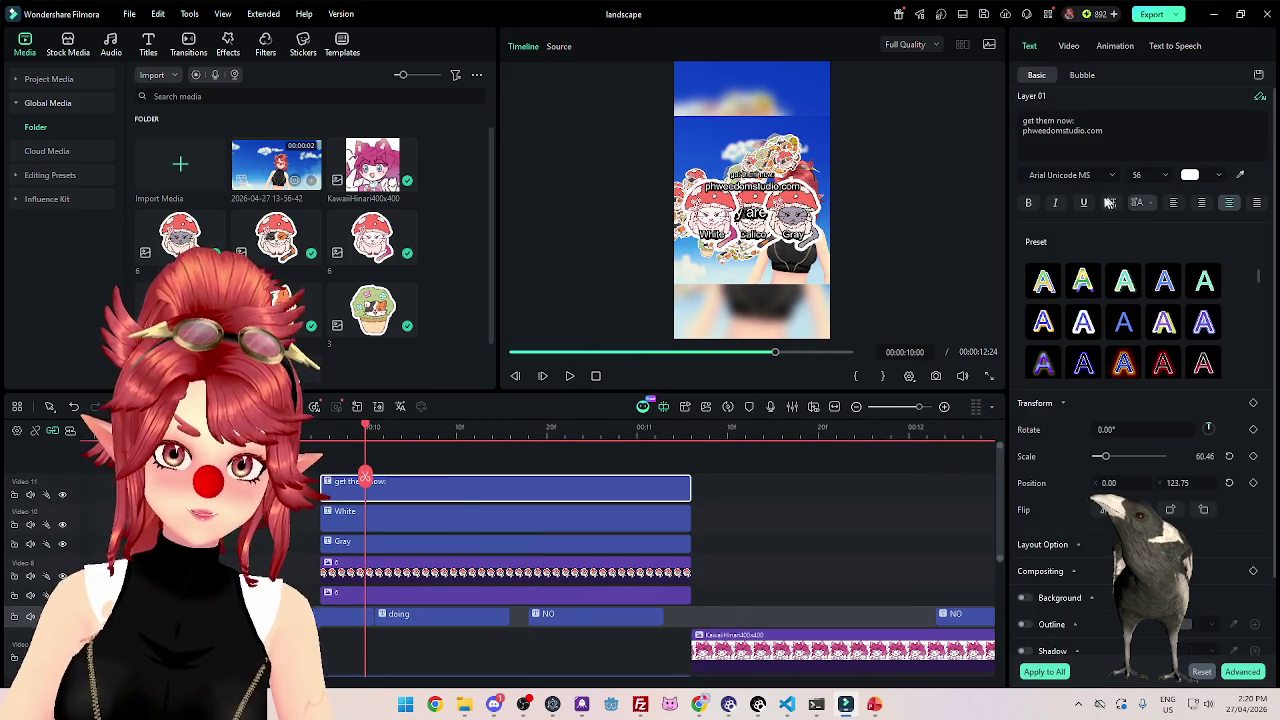
pyautogui.moveTo(1186, 484); pyautogui.dragTo(1230, 484)
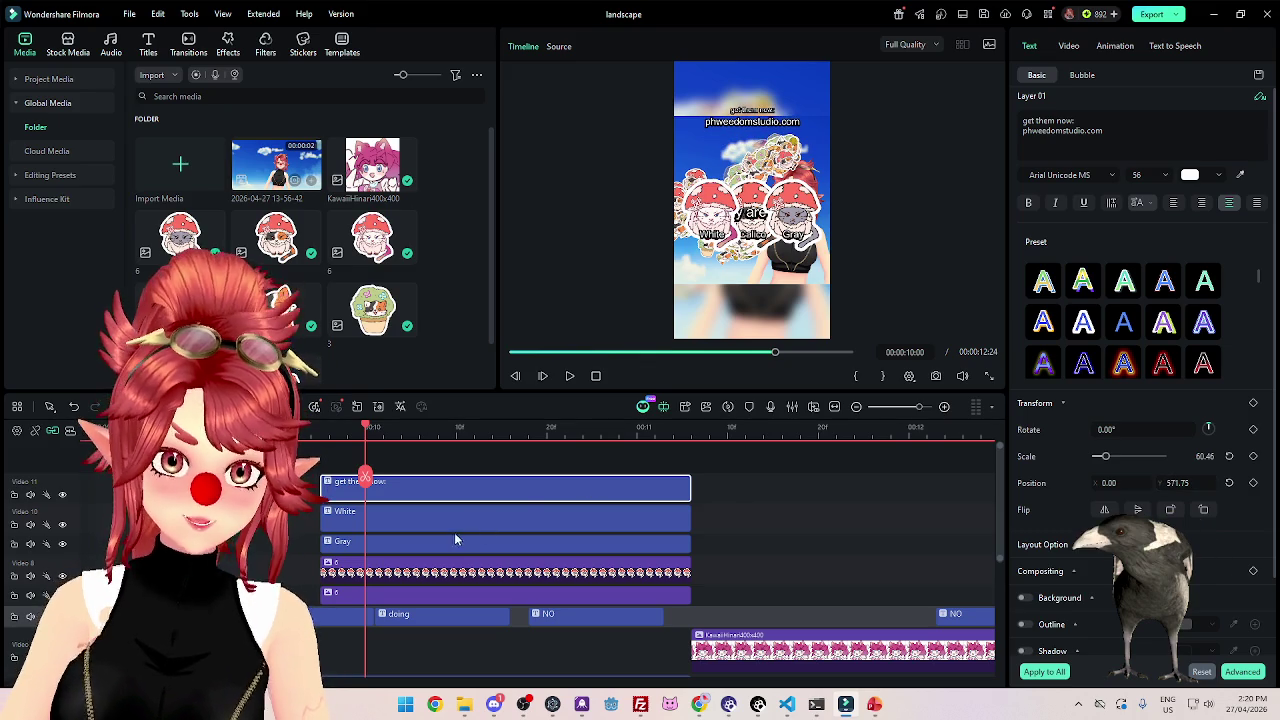
pyautogui.click(459, 527)
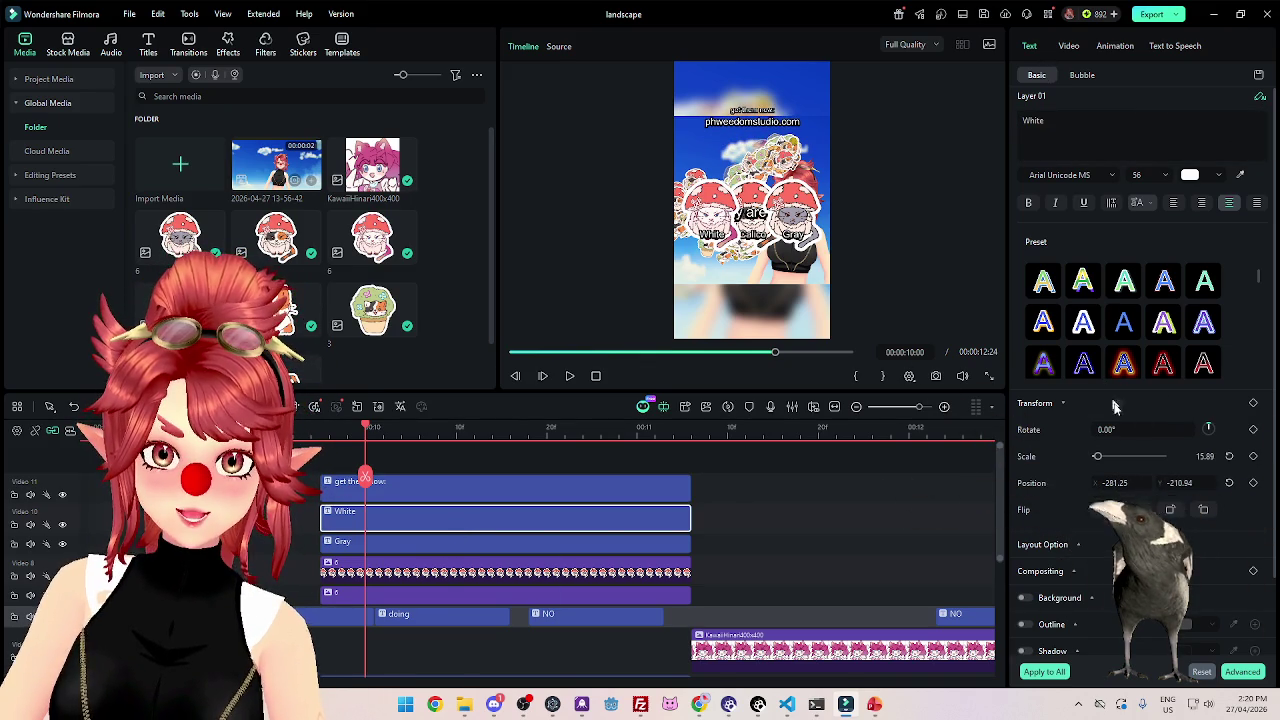
# Set the two sticker groups' horizontal positions to 335 and -335.
pyautogui.scroll(1, 1170, 484)
pyautogui.scroll(-1, 1170, 484)
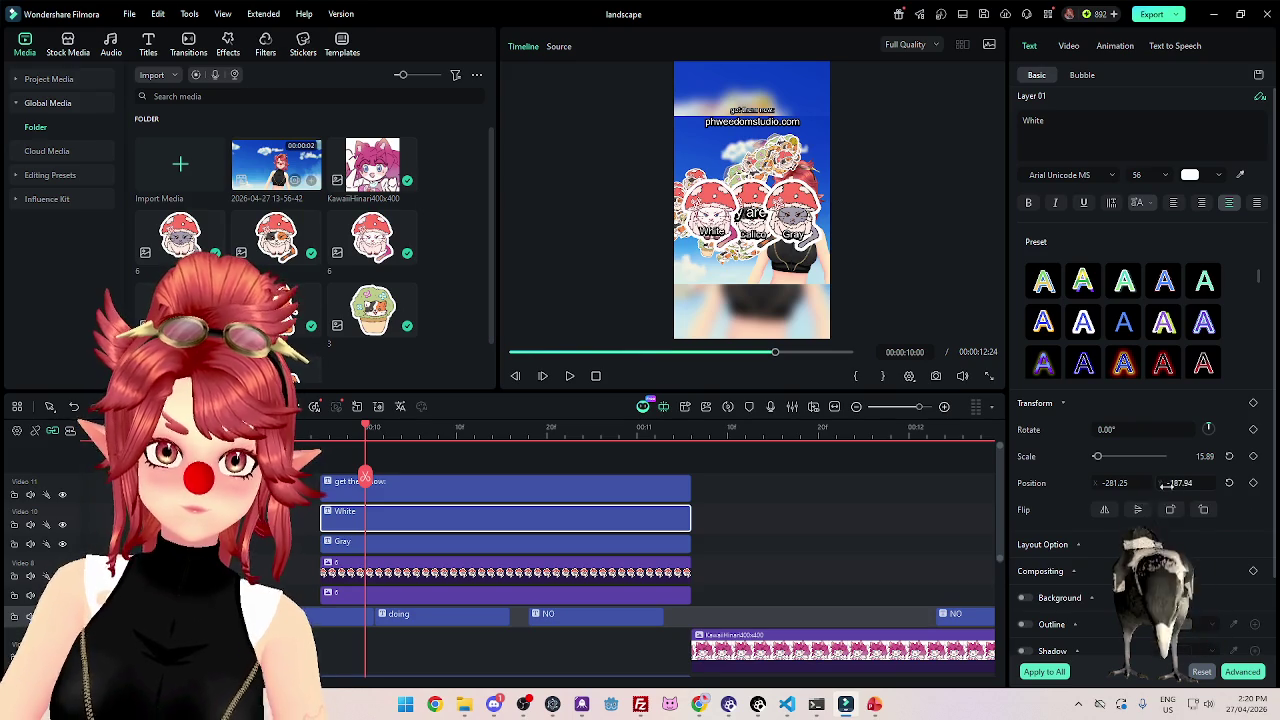
pyautogui.click(428, 572)
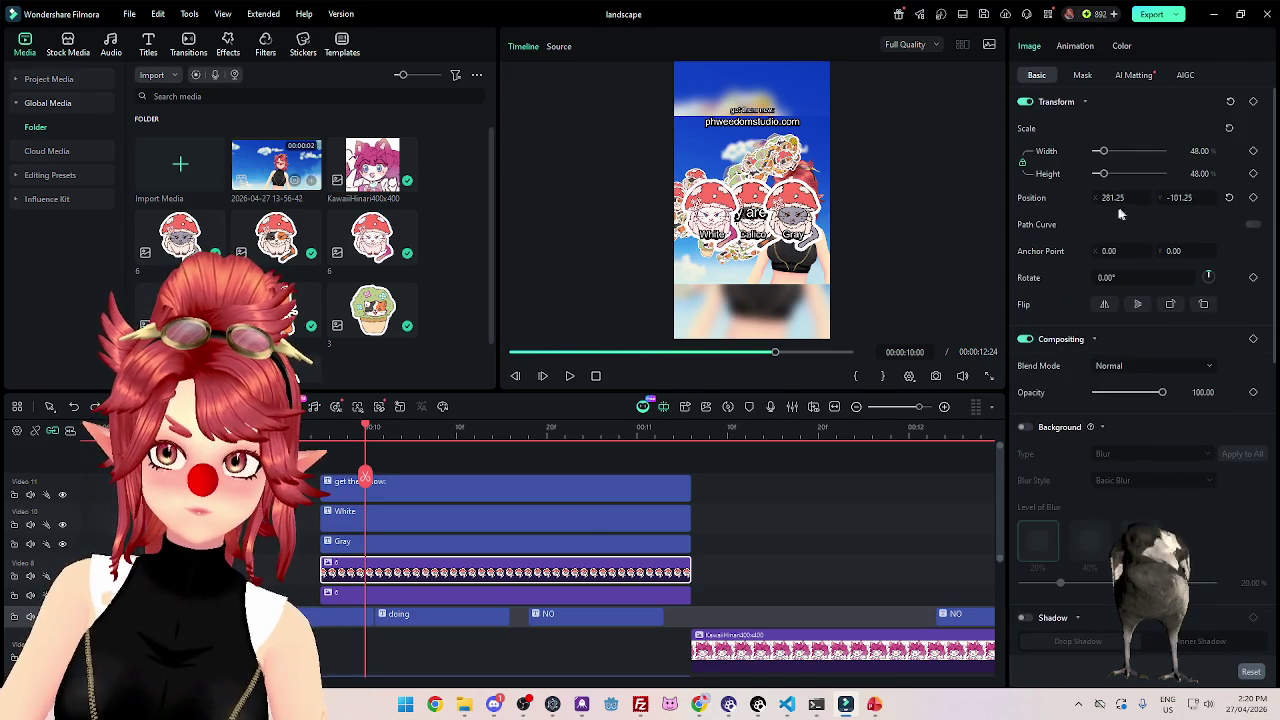
pyautogui.moveTo(1113, 197); pyautogui.dragTo(1150, 197)
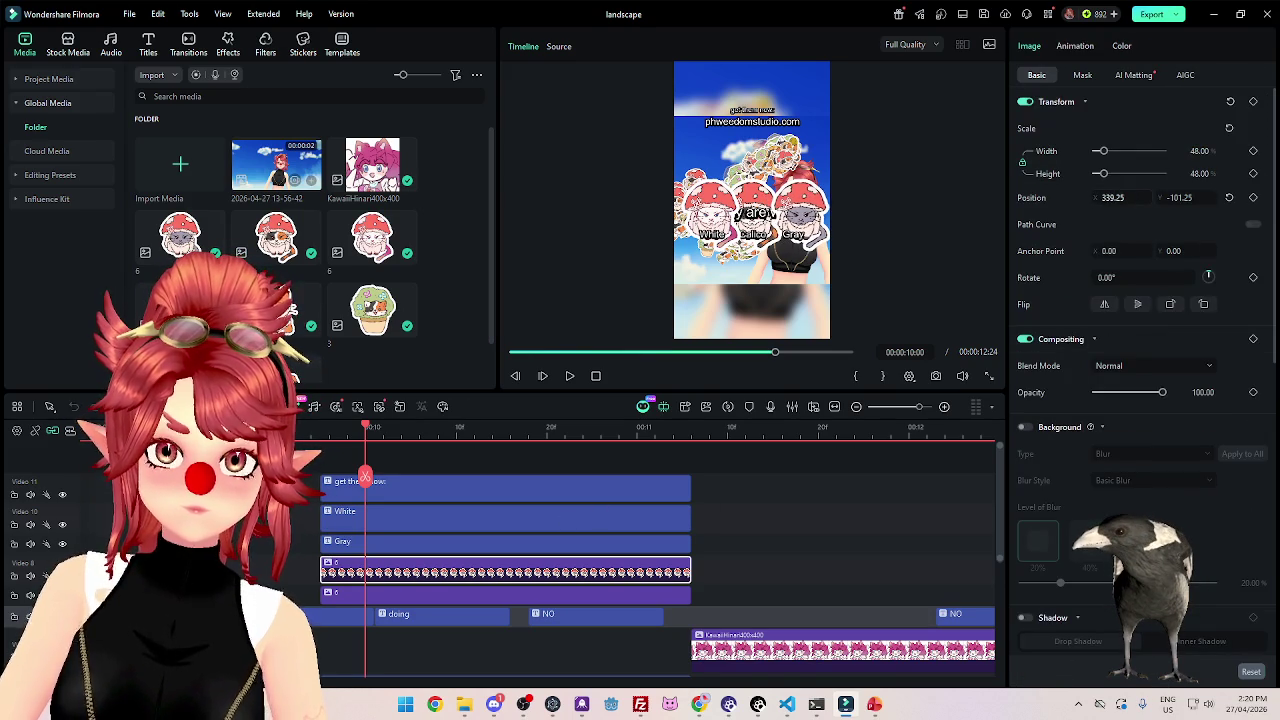
pyautogui.click(1113, 197)
pyautogui.write('335')
pyautogui.press('Return')
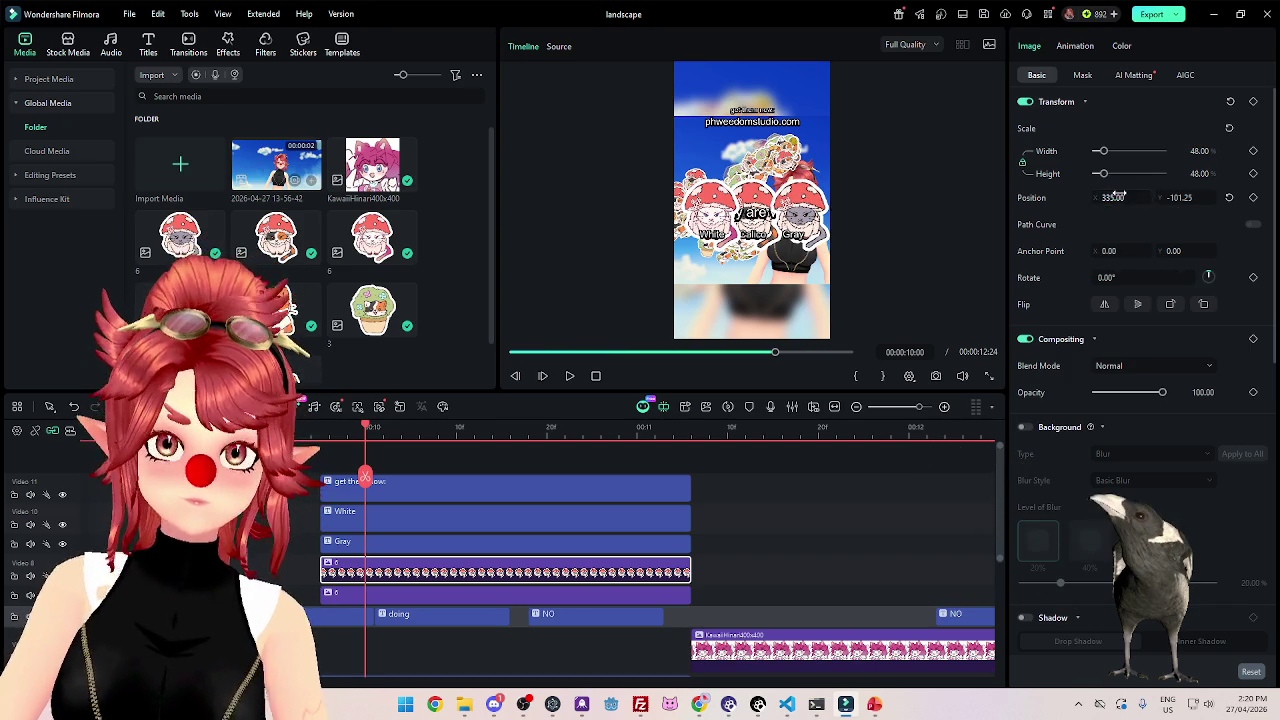
pyautogui.click(418, 598)
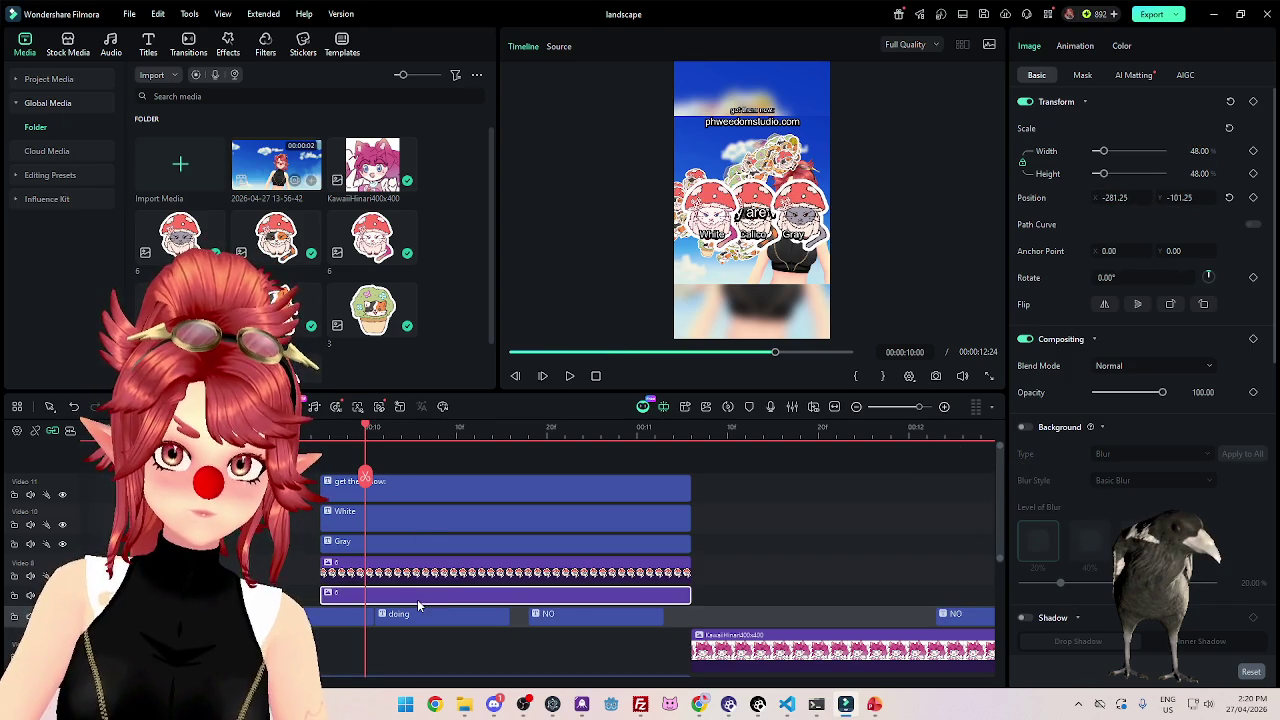
pyautogui.write('-')
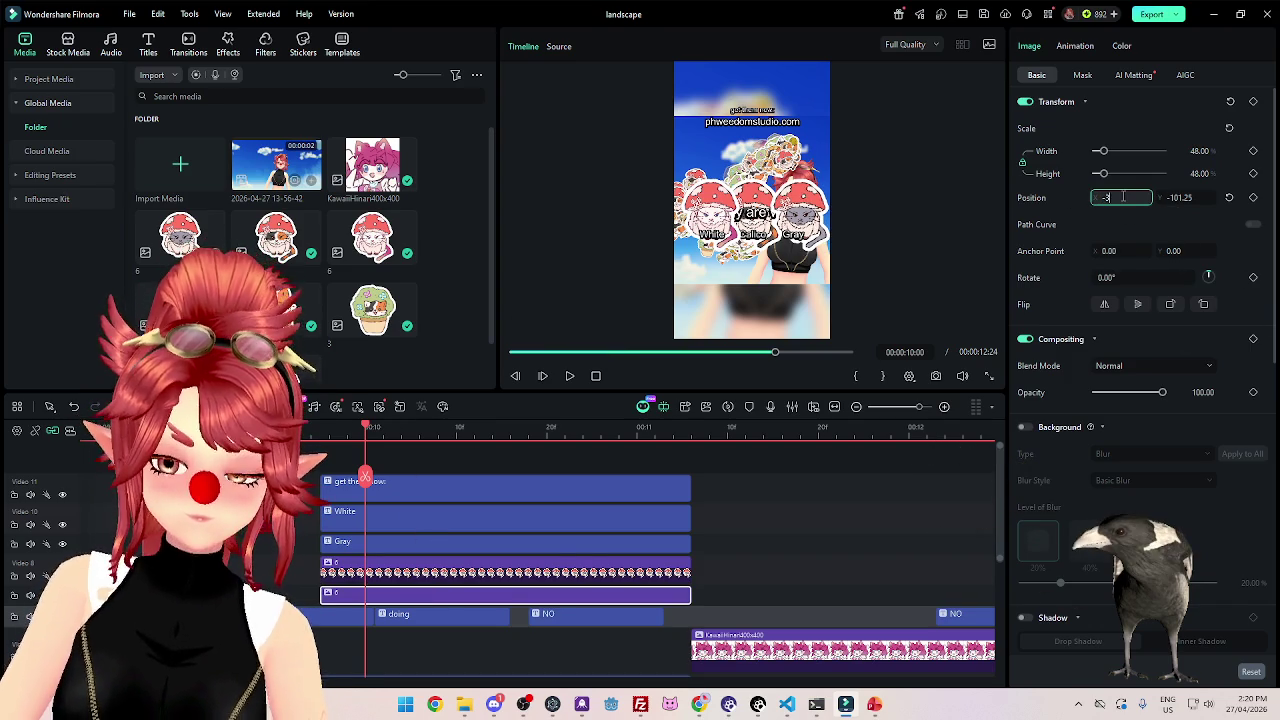
pyautogui.write('335')
pyautogui.press('Return')
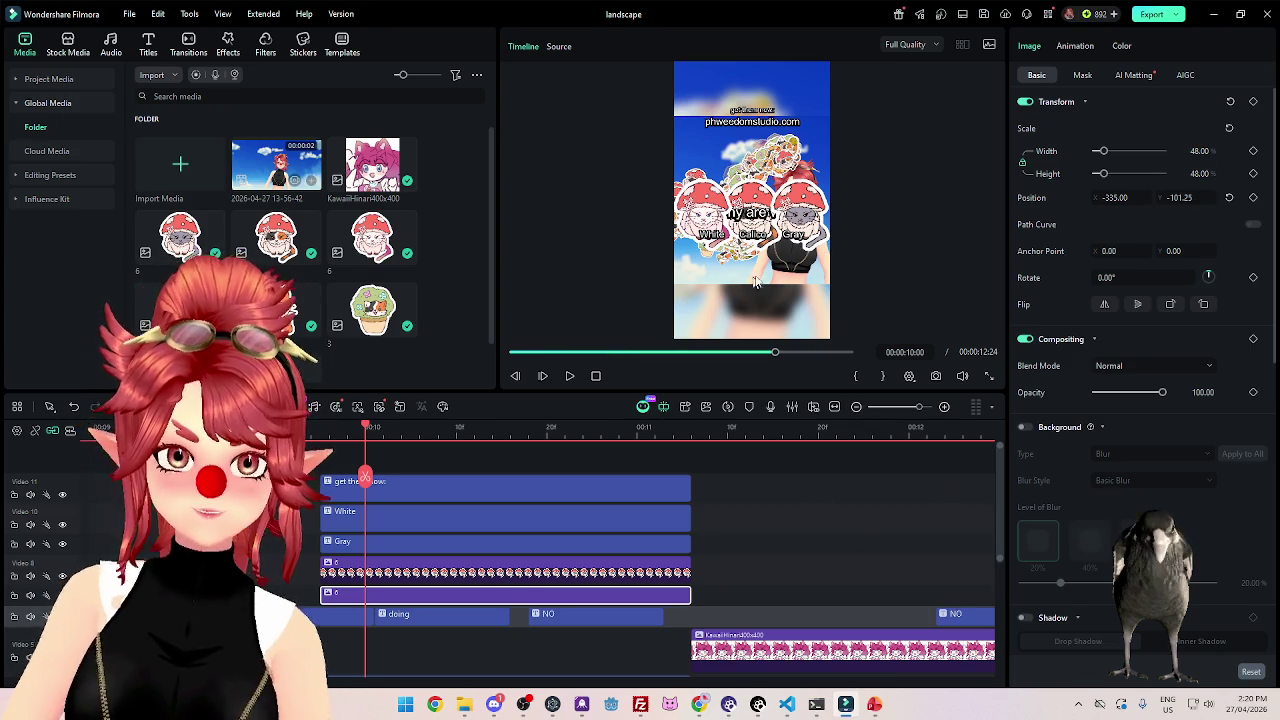
# Check the Gray caption, then set the White caption's Position X to -335.
pyautogui.click(440, 542)
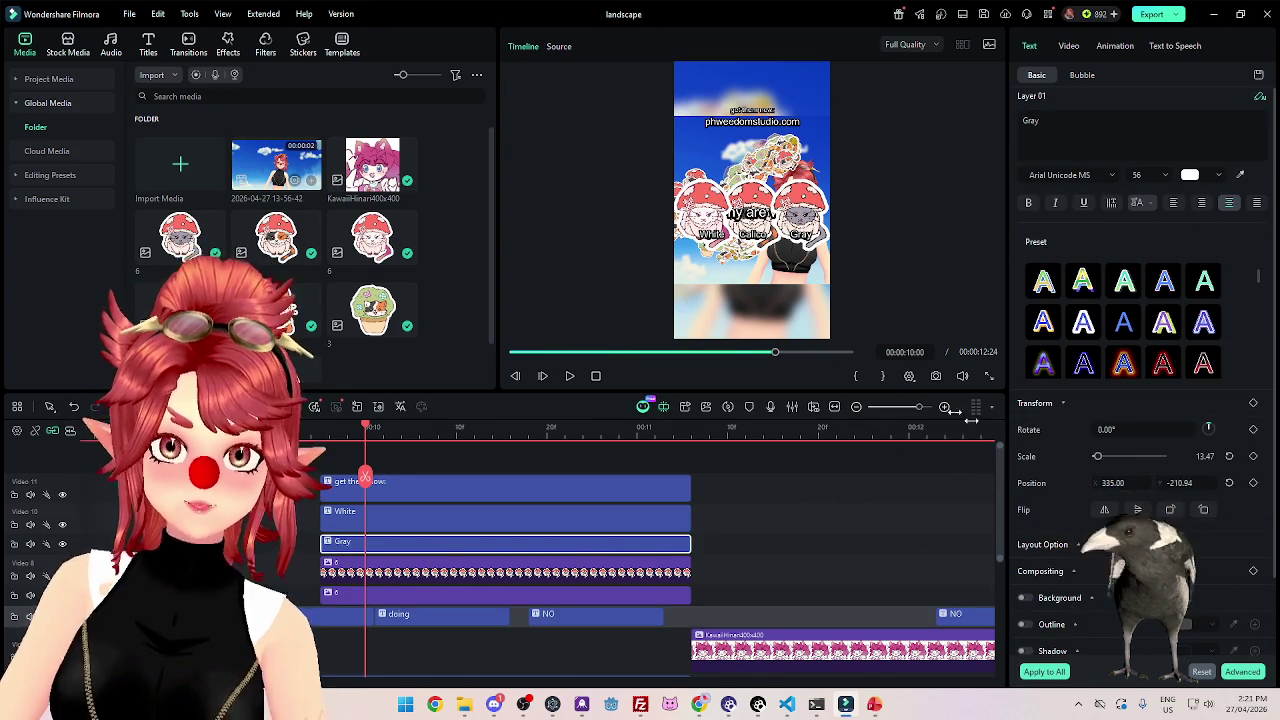
pyautogui.click(455, 514)
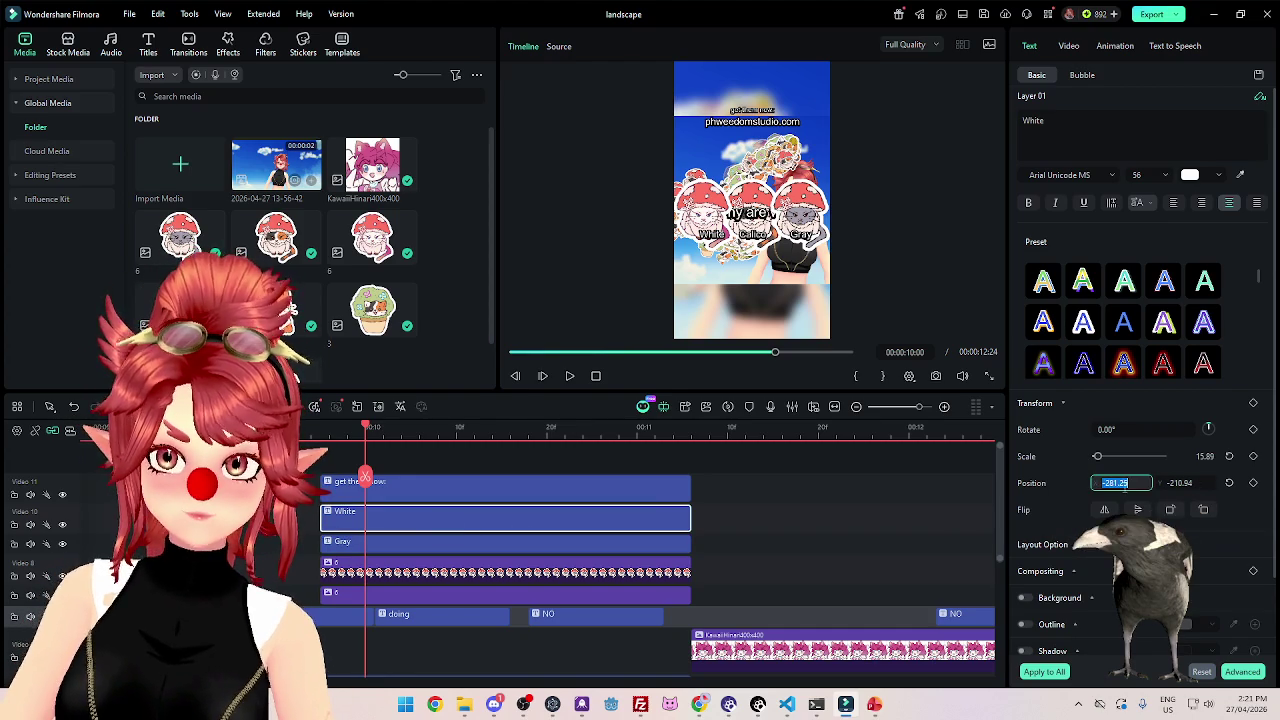
pyautogui.write('-335')
pyautogui.press('Return')
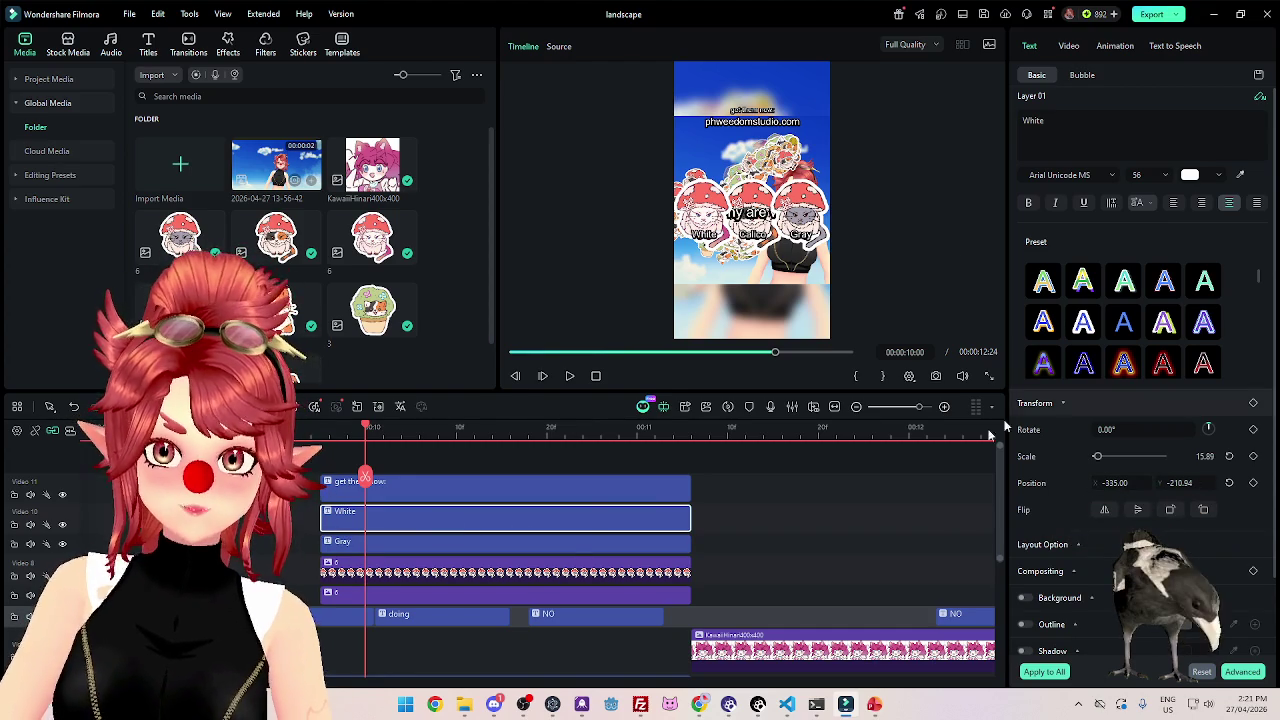
# Multi-select the Gray and Calico captions, toggle their layout options, then clear the selection.
pyautogui.keyDown('ctrl'); pyautogui.click(609, 543); pyautogui.keyUp('ctrl')
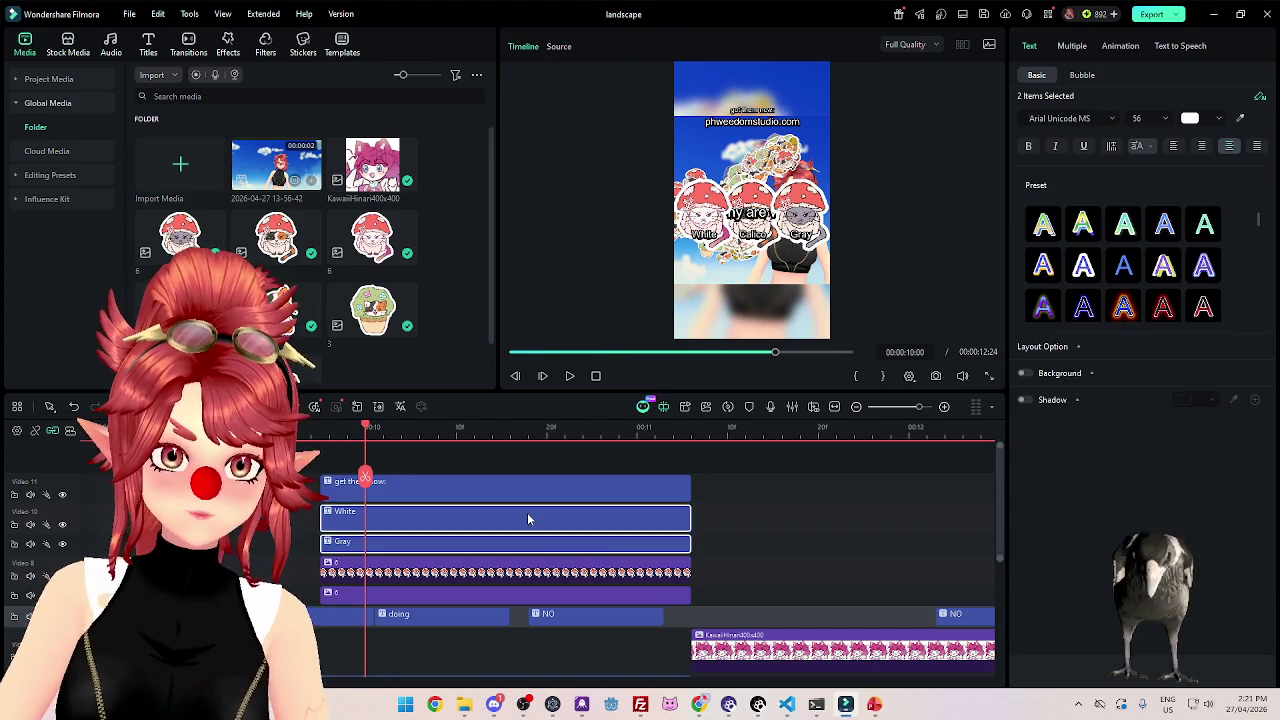
pyautogui.scroll(-2, 540, 520)
pyautogui.keyDown('ctrl'); pyautogui.click(397, 611); pyautogui.keyUp('ctrl')
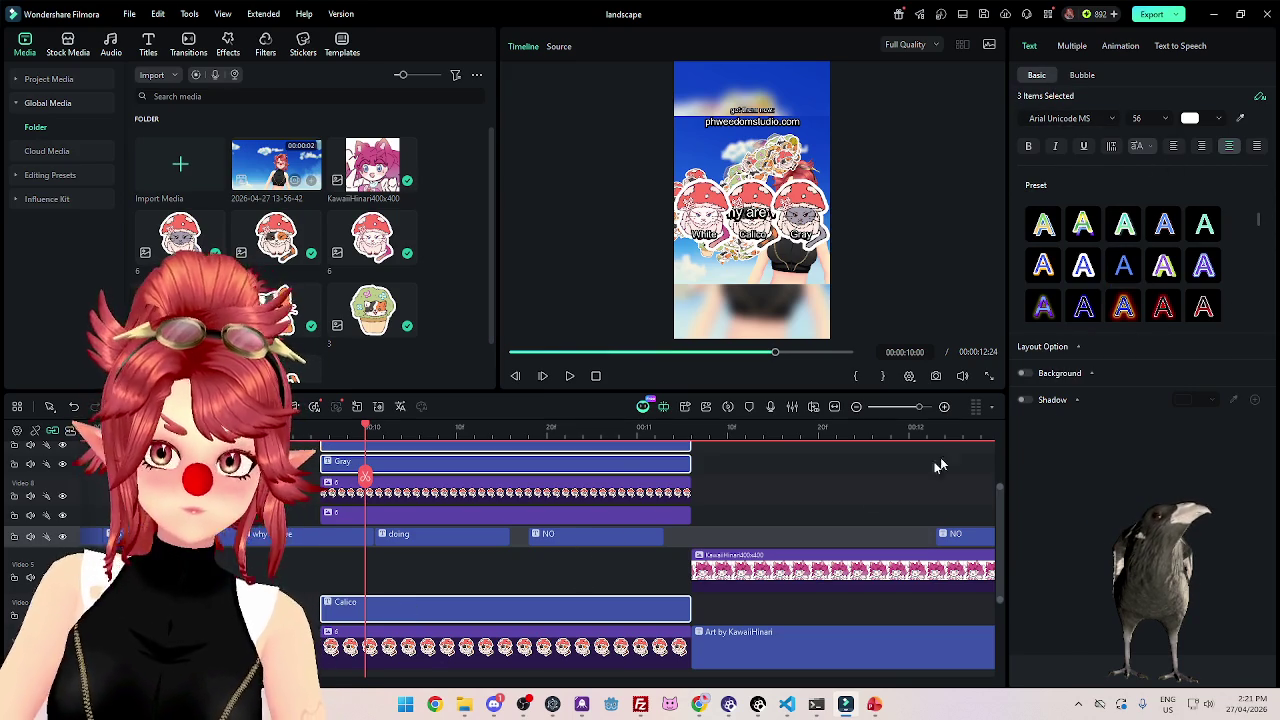
pyautogui.click(1080, 347)
pyautogui.click(1080, 347)
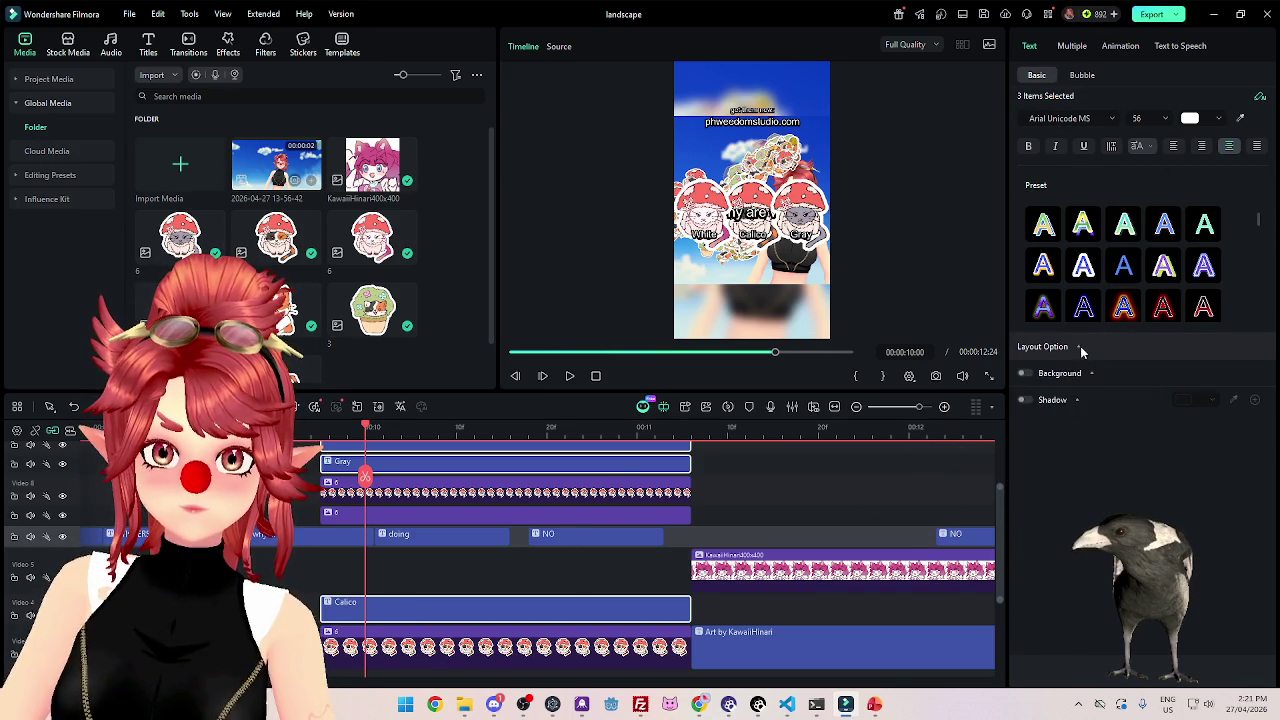
pyautogui.click(733, 517)
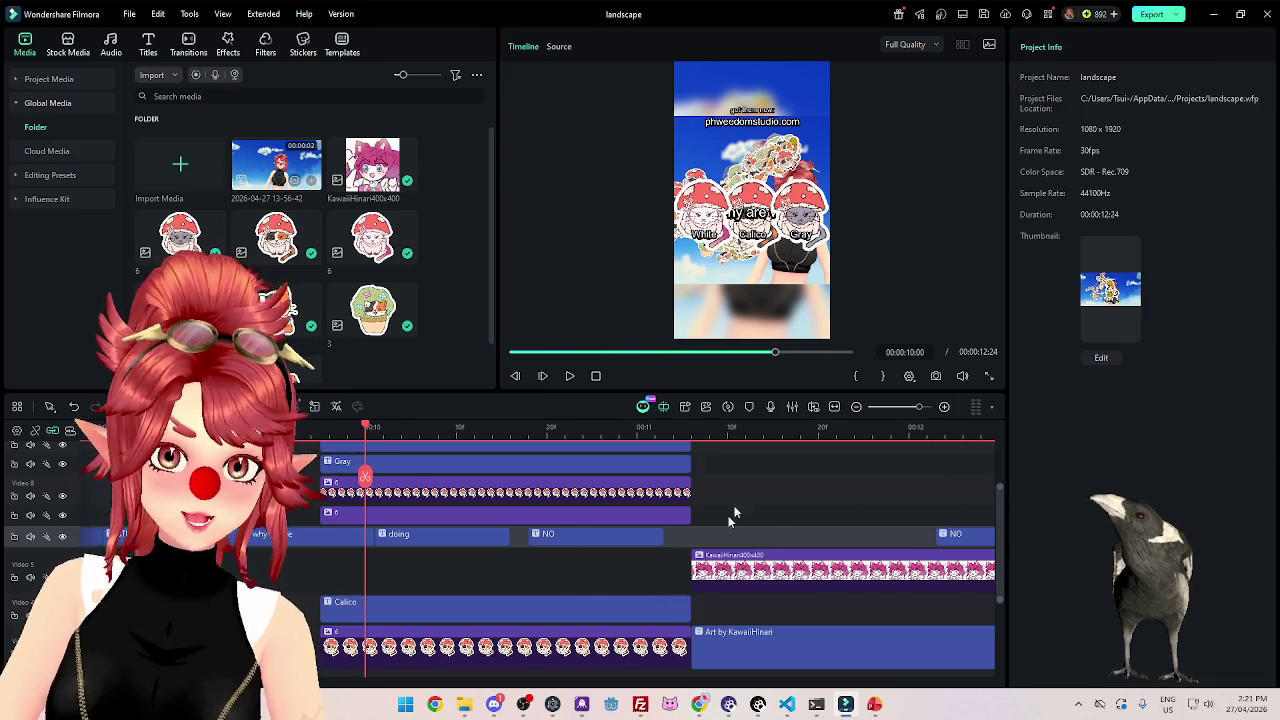
# Set the Calico caption's Position Y to -300, correcting an initial -280.
pyautogui.click(589, 608)
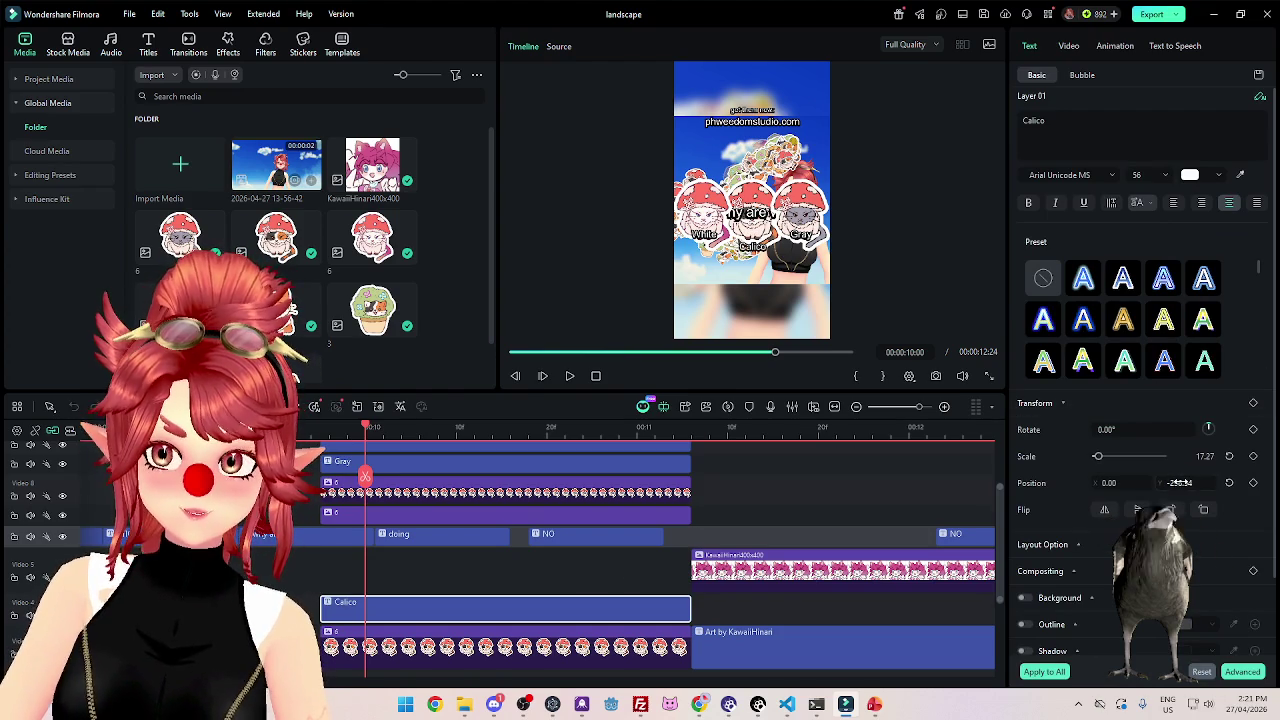
pyautogui.write('-280')
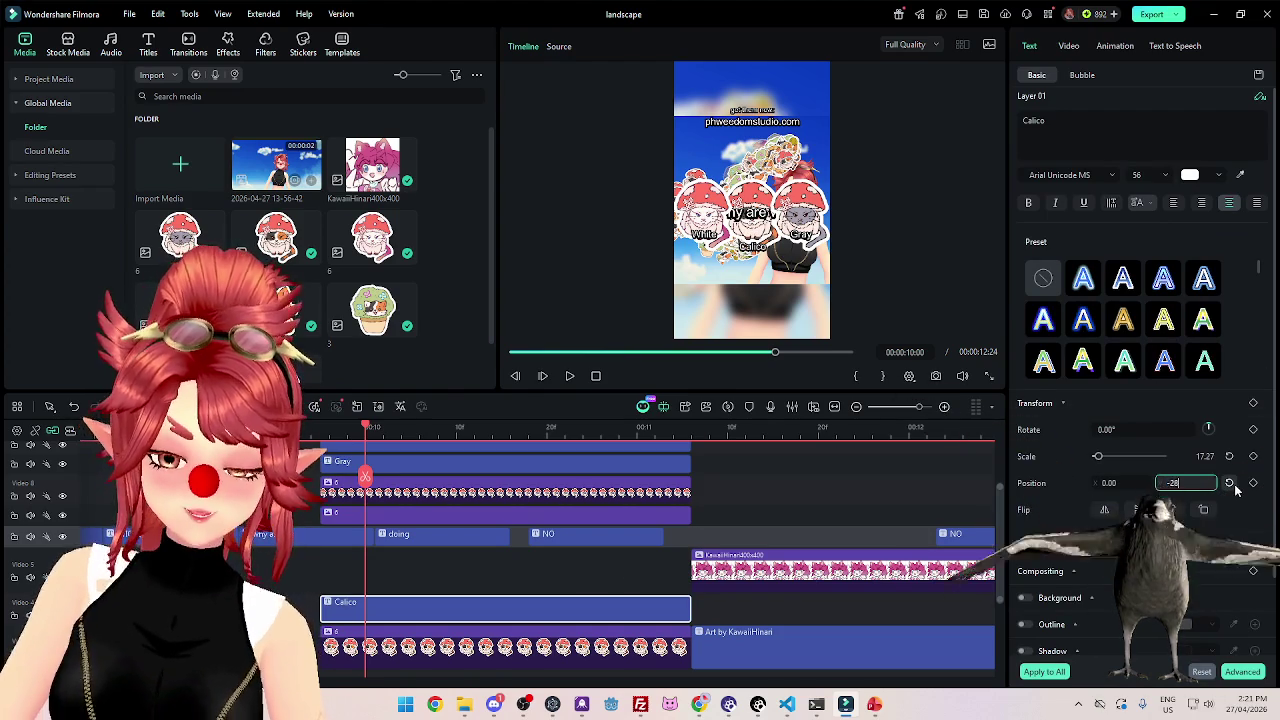
pyautogui.press('Return')
pyautogui.click(1193, 486)
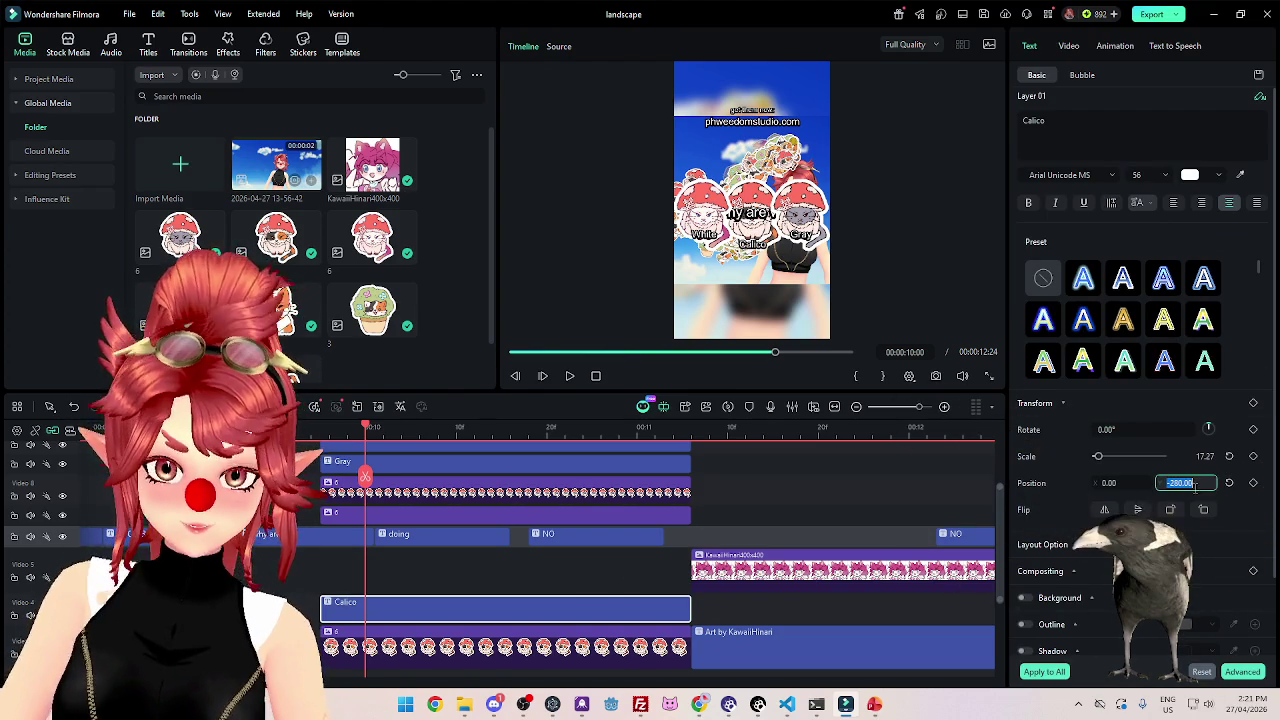
pyautogui.write('0')
pyautogui.press('Return')
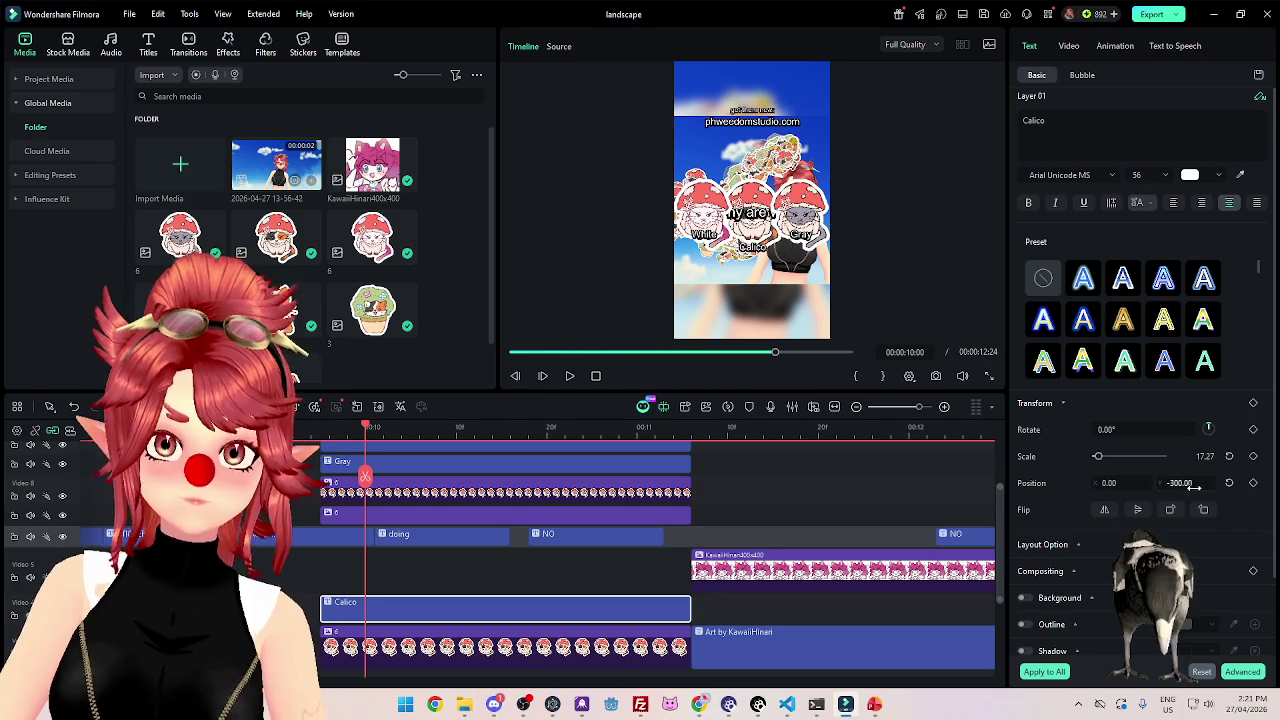
# Lower the Gray and White captions to Position Y -300 as well.
pyautogui.click(491, 458)
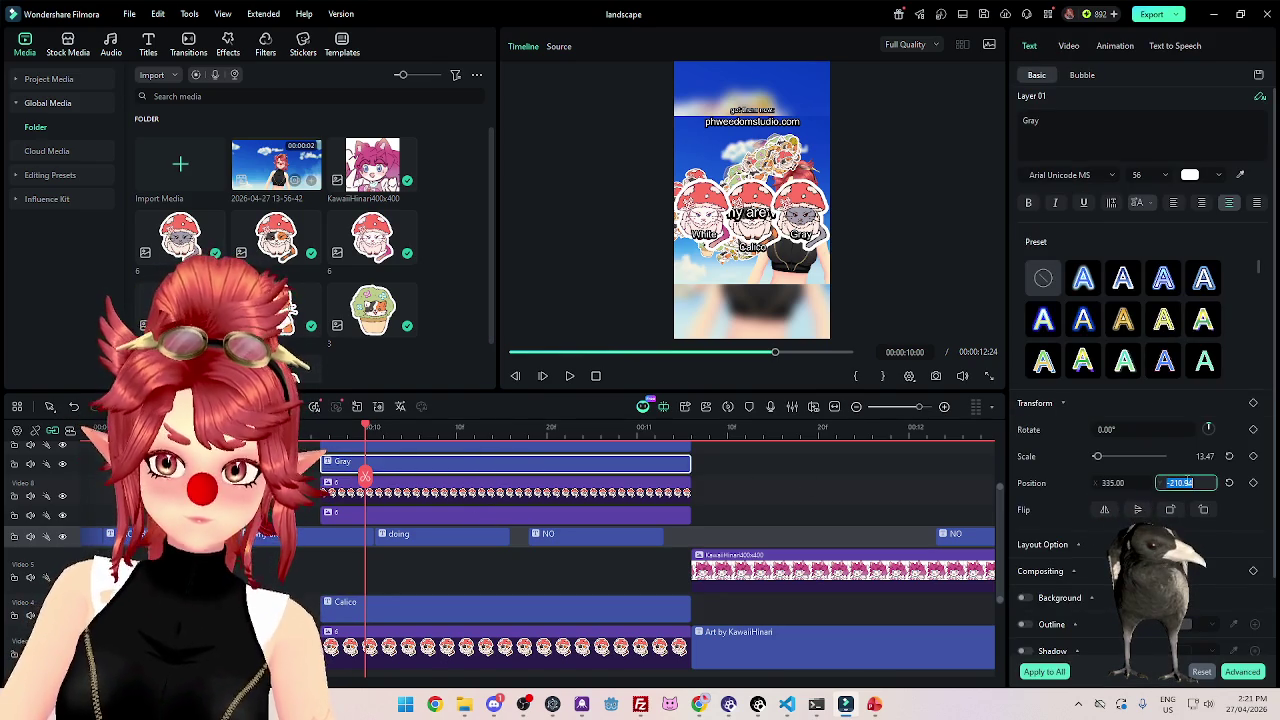
pyautogui.write('0')
pyautogui.press('Return')
pyautogui.click(463, 446)
pyautogui.write('-300')
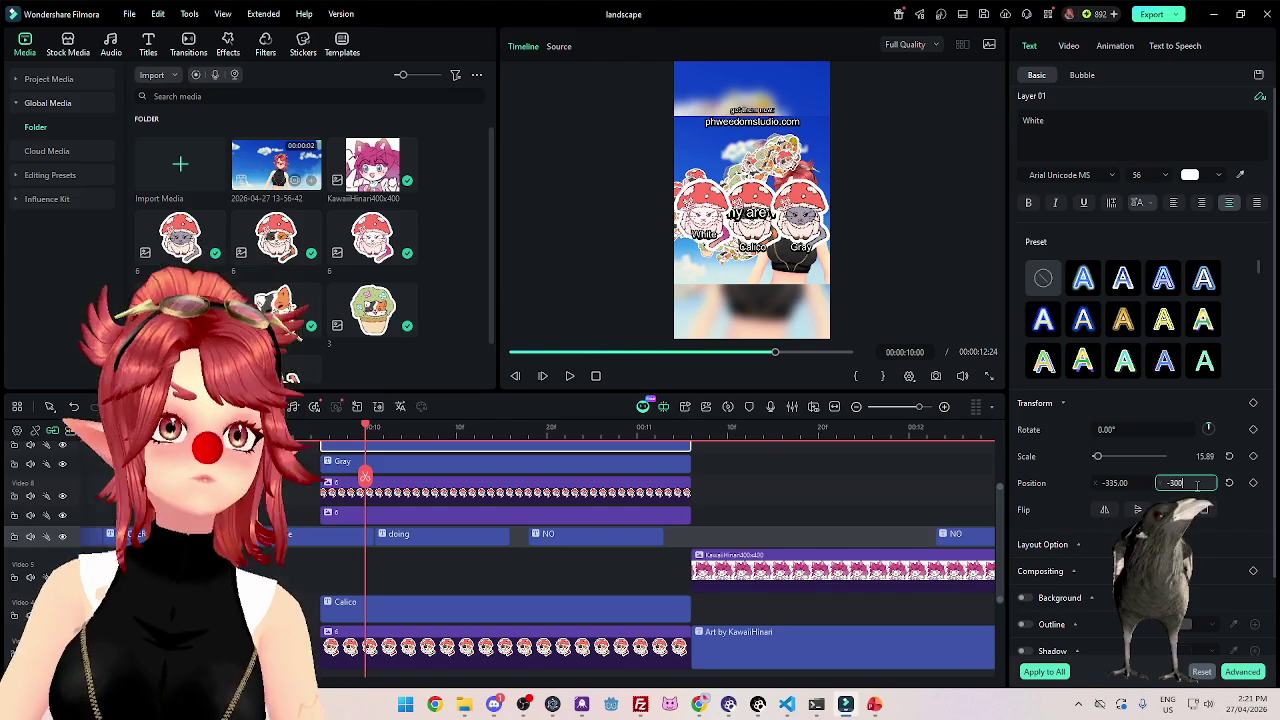
pyautogui.press('Return')
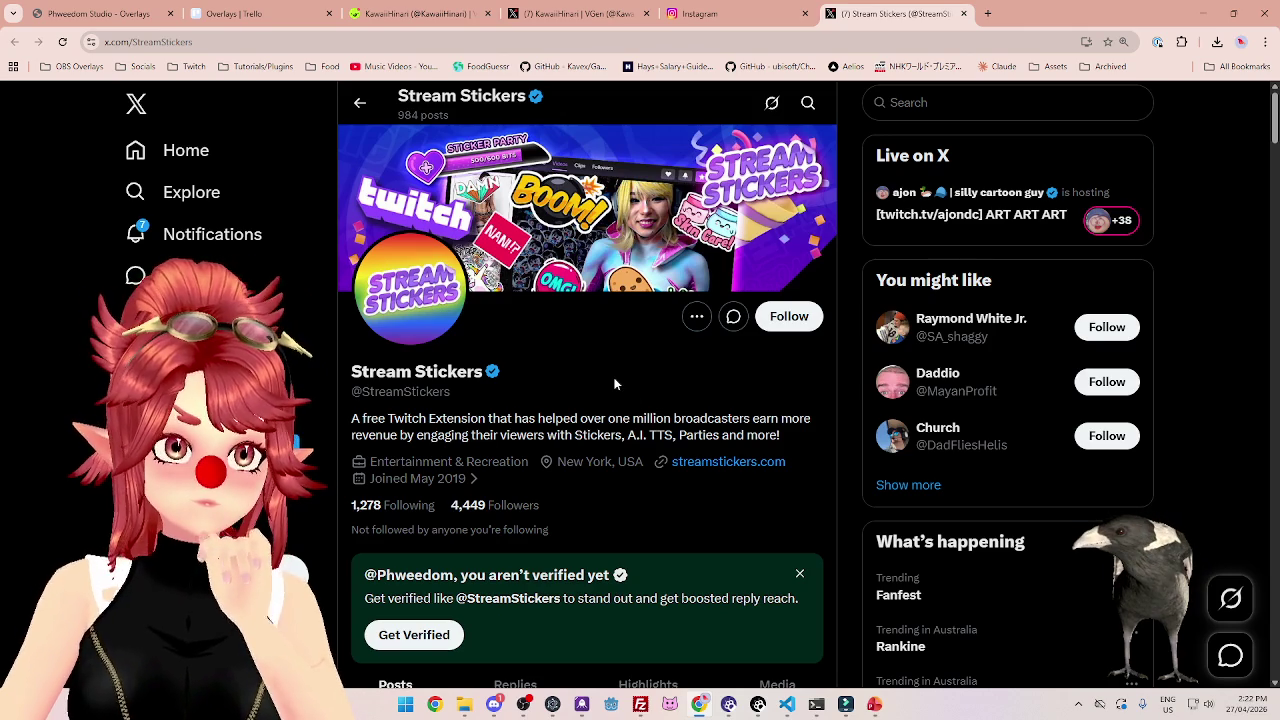
# Scroll down the Stream Stickers timeline through its recent promo posts.
pyautogui.scroll(-1, 615, 384)
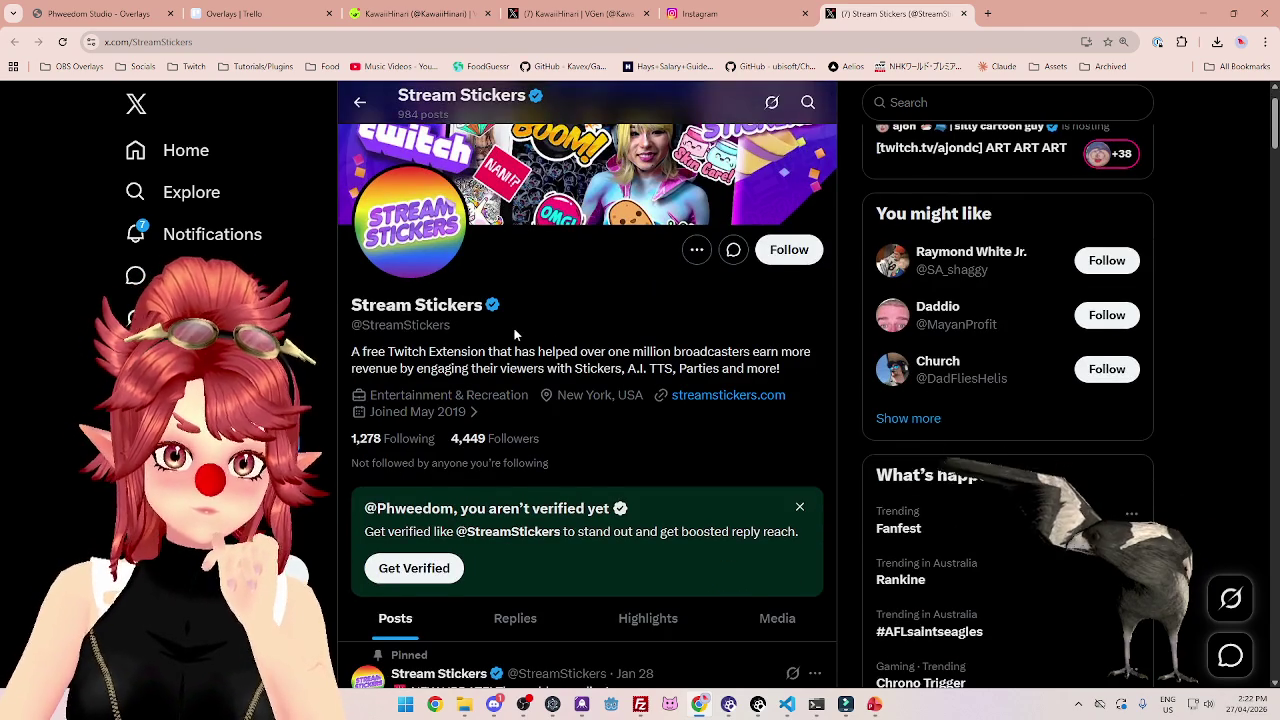
pyautogui.scroll(-1, 518, 335)
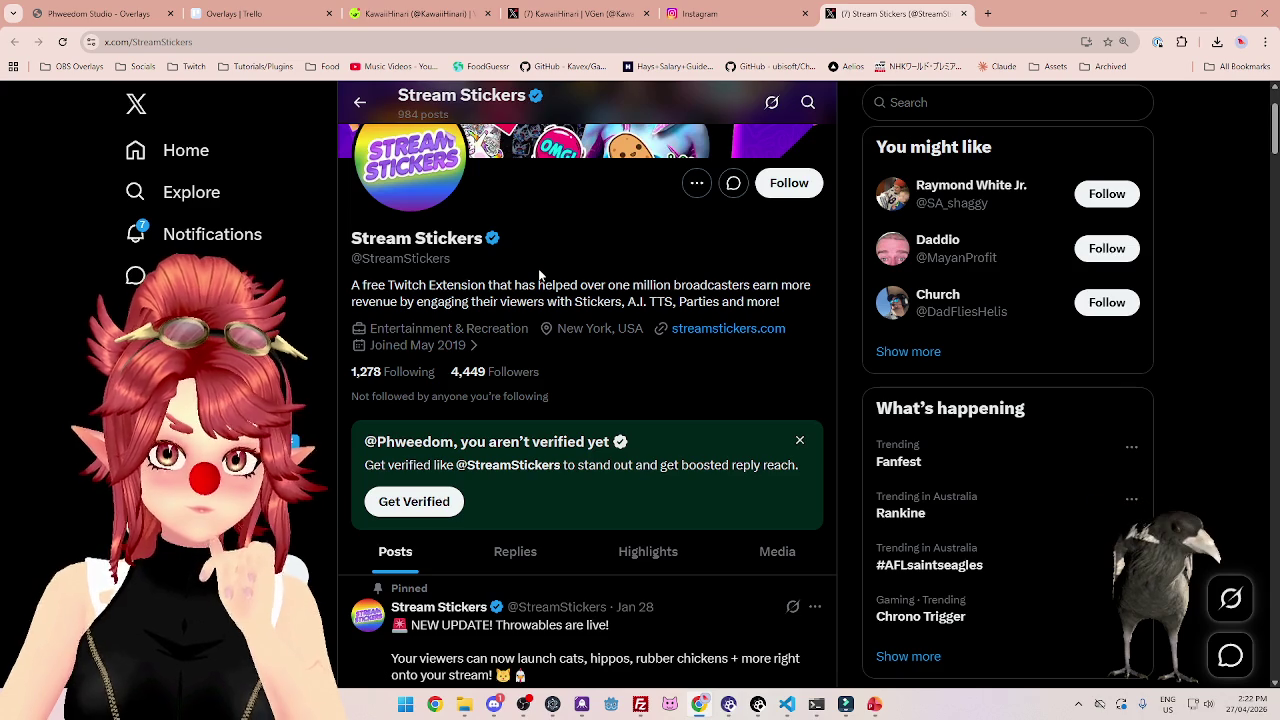
pyautogui.scroll(1, 538, 268)
pyautogui.scroll(-1, 538, 268)
pyautogui.scroll(-3, 538, 268)
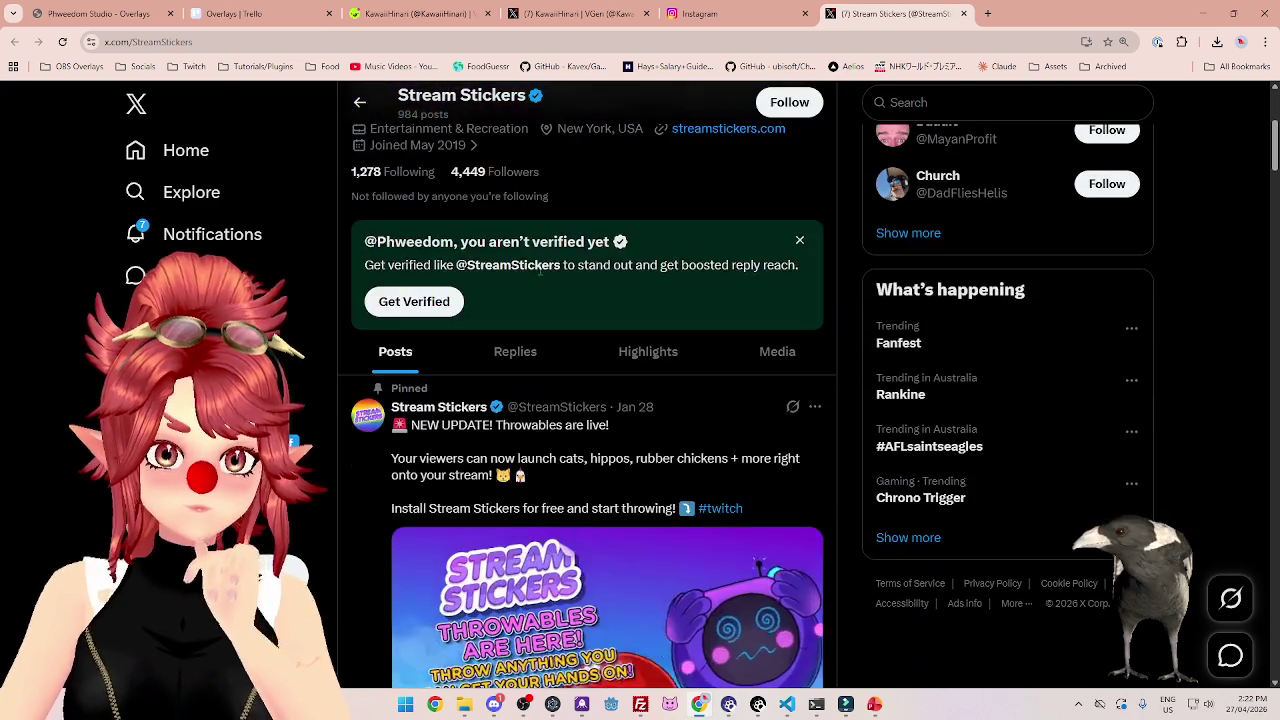
pyautogui.scroll(-4, 570, 260)
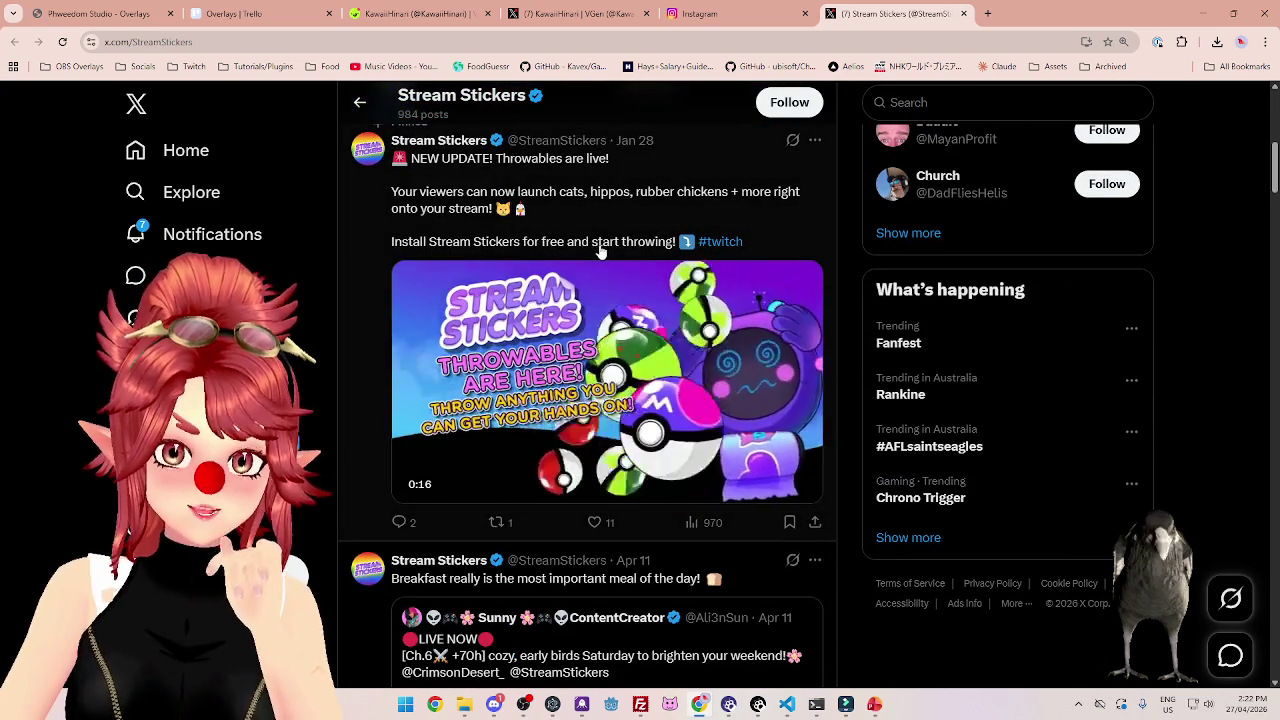
pyautogui.scroll(1, 604, 540)
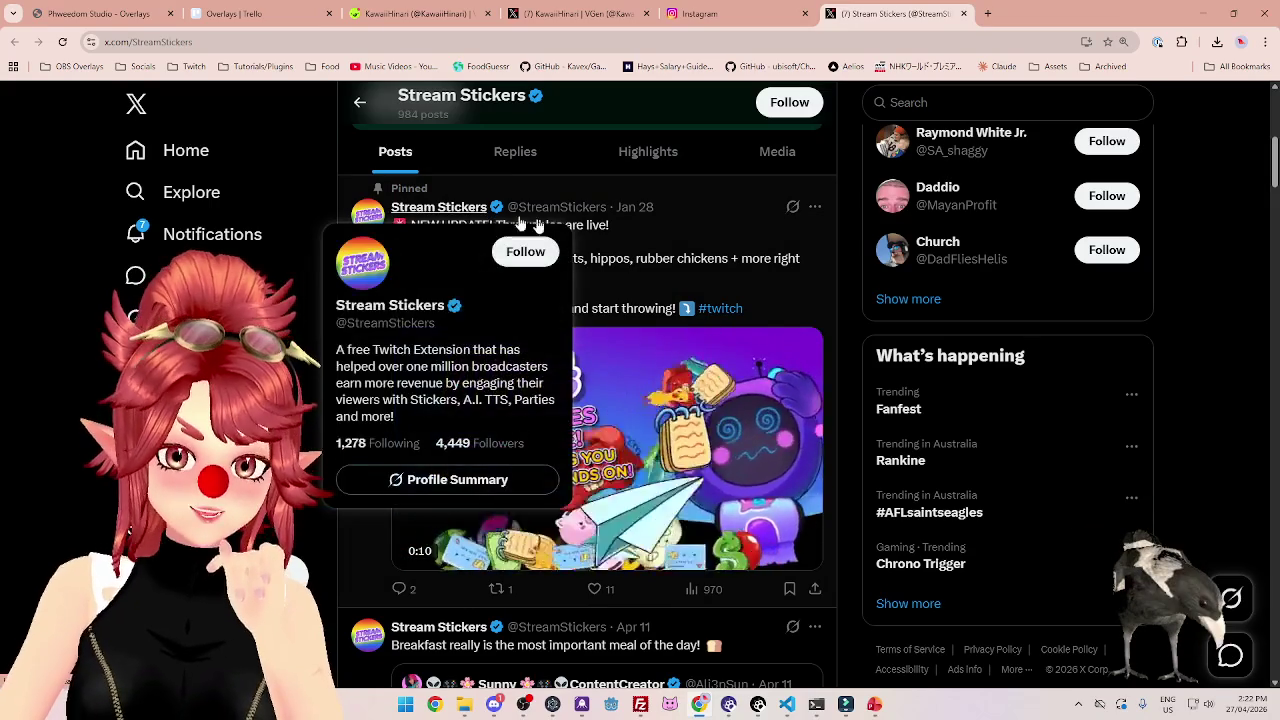
pyautogui.scroll(-3, 660, 228)
pyautogui.scroll(-3, 660, 228)
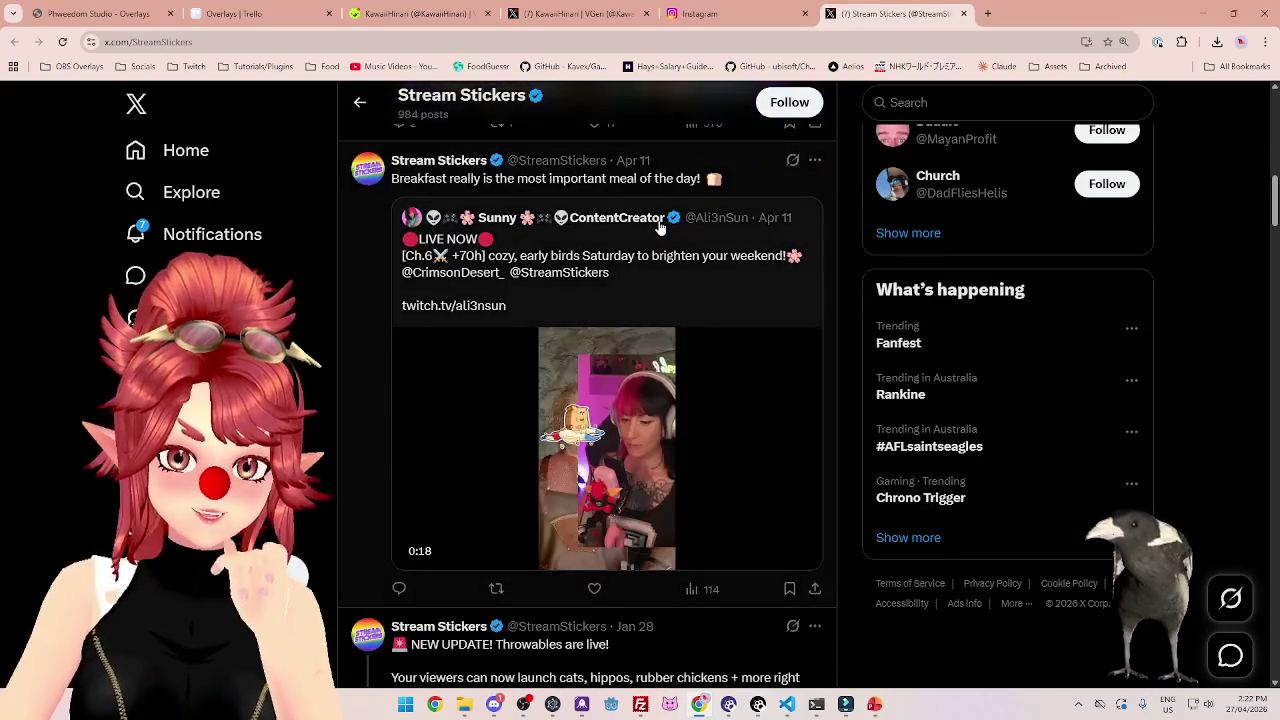
pyautogui.scroll(-3, 668, 480)
pyautogui.scroll(-3, 668, 480)
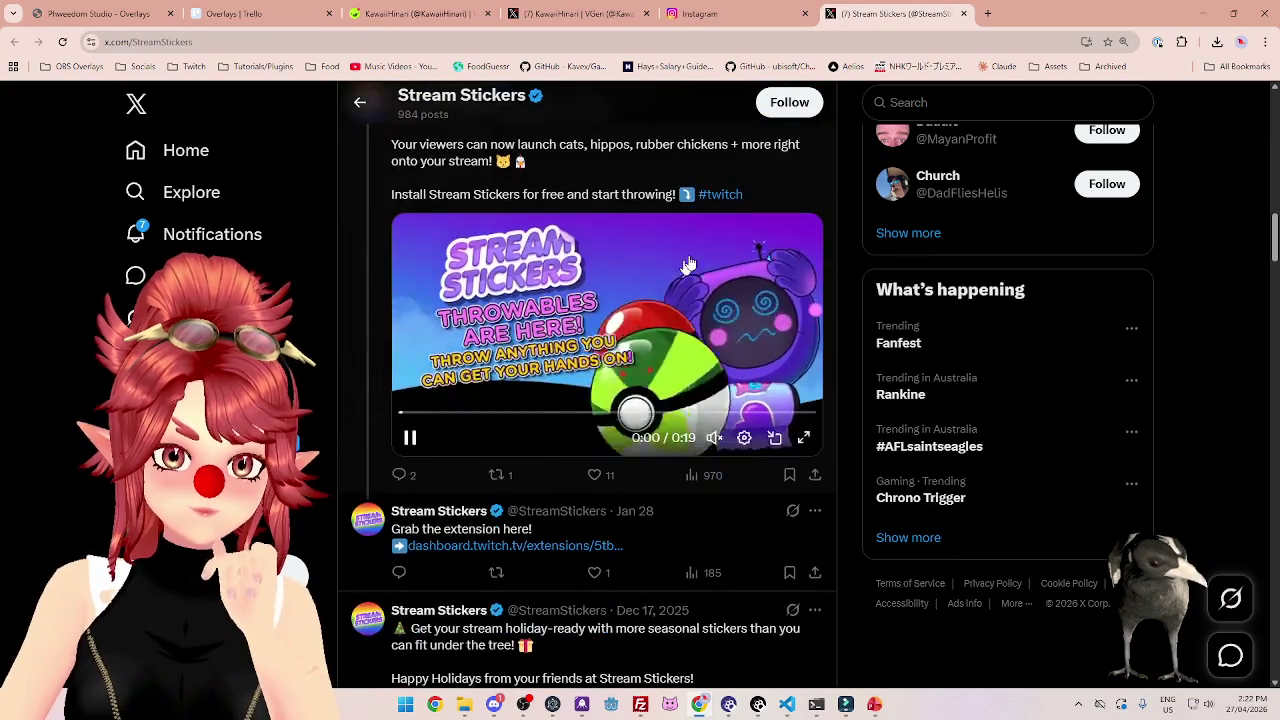
pyautogui.scroll(-3, 660, 194)
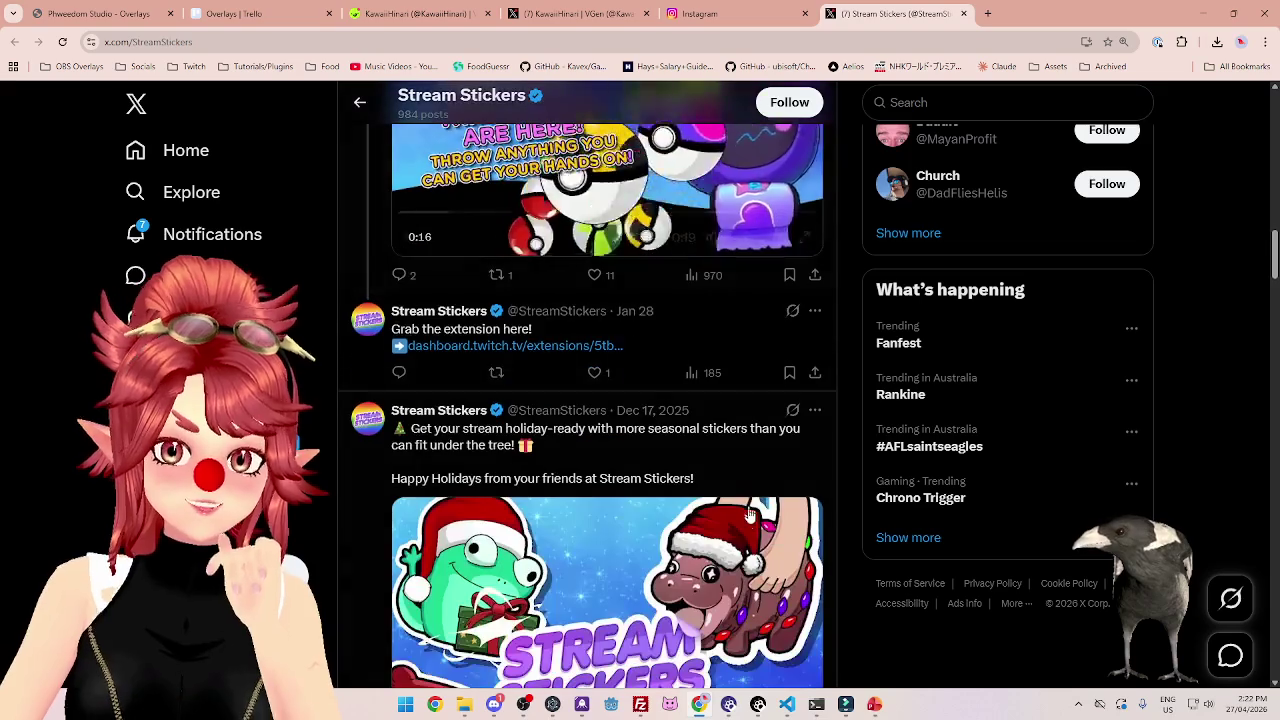
pyautogui.scroll(-2, 602, 400)
pyautogui.scroll(-2, 602, 400)
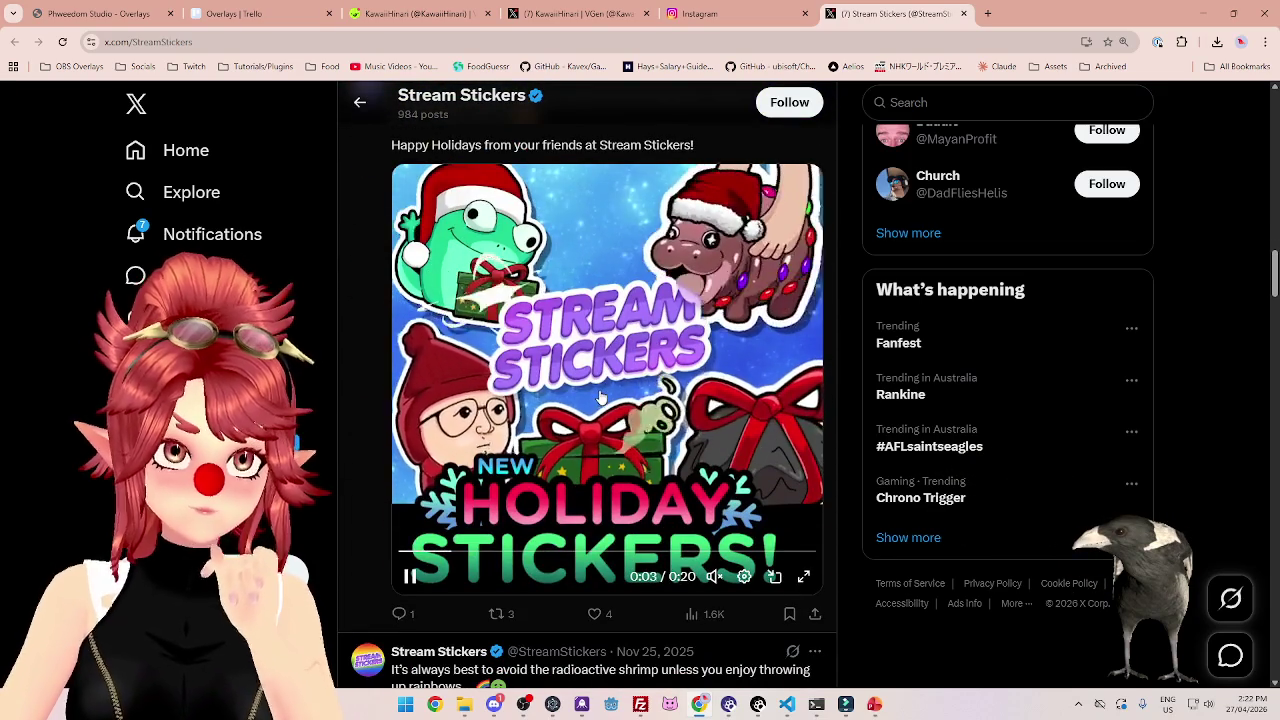
# Scroll back up toward the Stream Stickers profile header.
pyautogui.scroll(1, 568, 283)
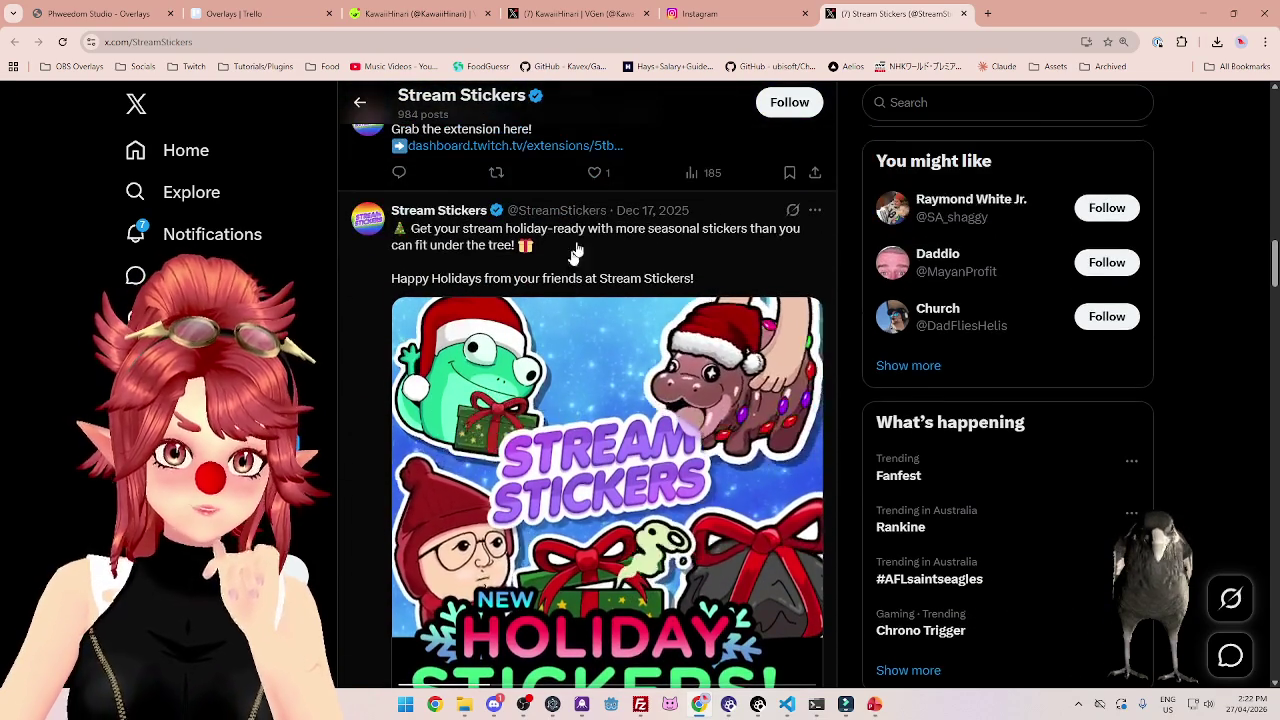
pyautogui.scroll(1, 683, 236)
pyautogui.scroll(1, 683, 236)
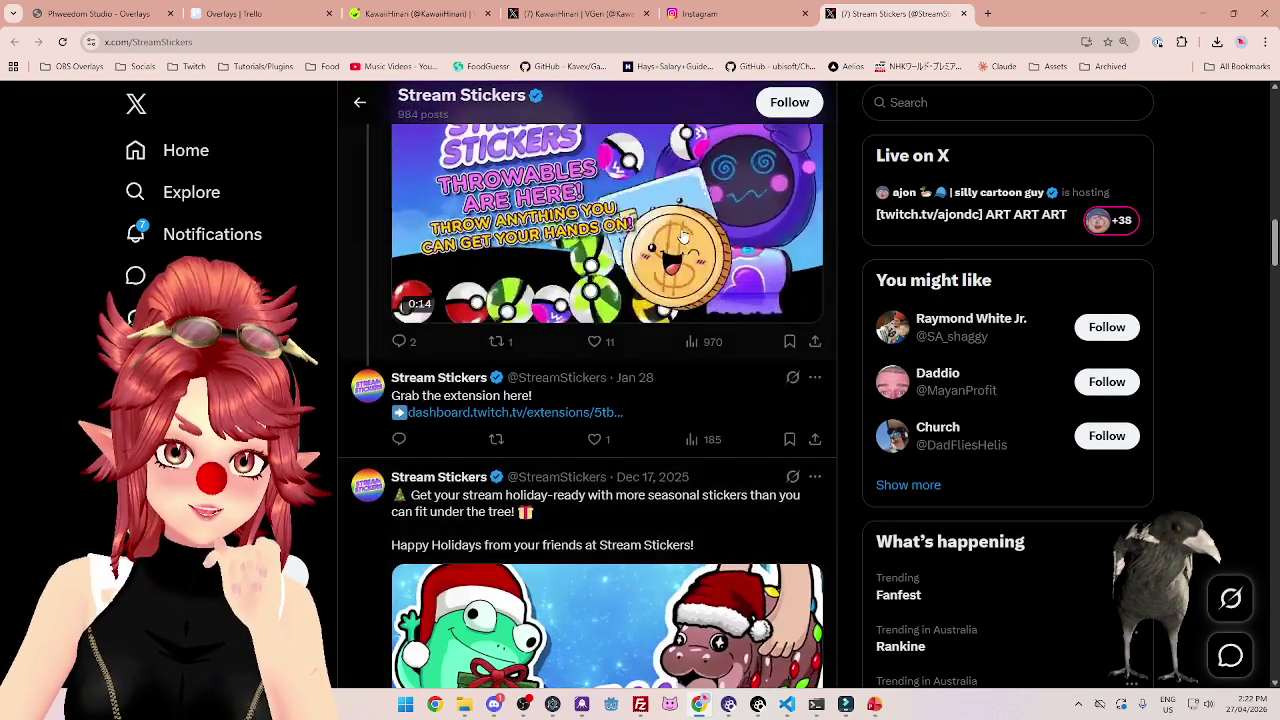
pyautogui.scroll(1, 678, 280)
pyautogui.scroll(1, 674, 320)
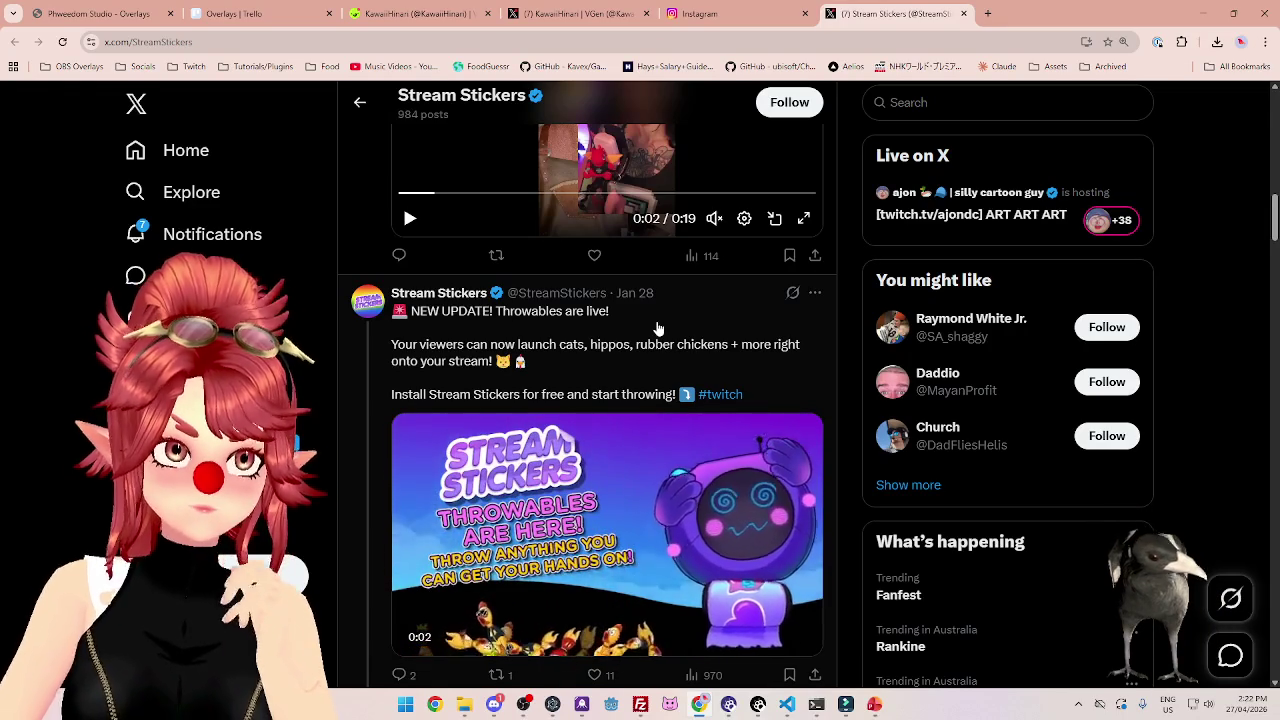
pyautogui.scroll(-1, 658, 328)
pyautogui.scroll(1, 658, 328)
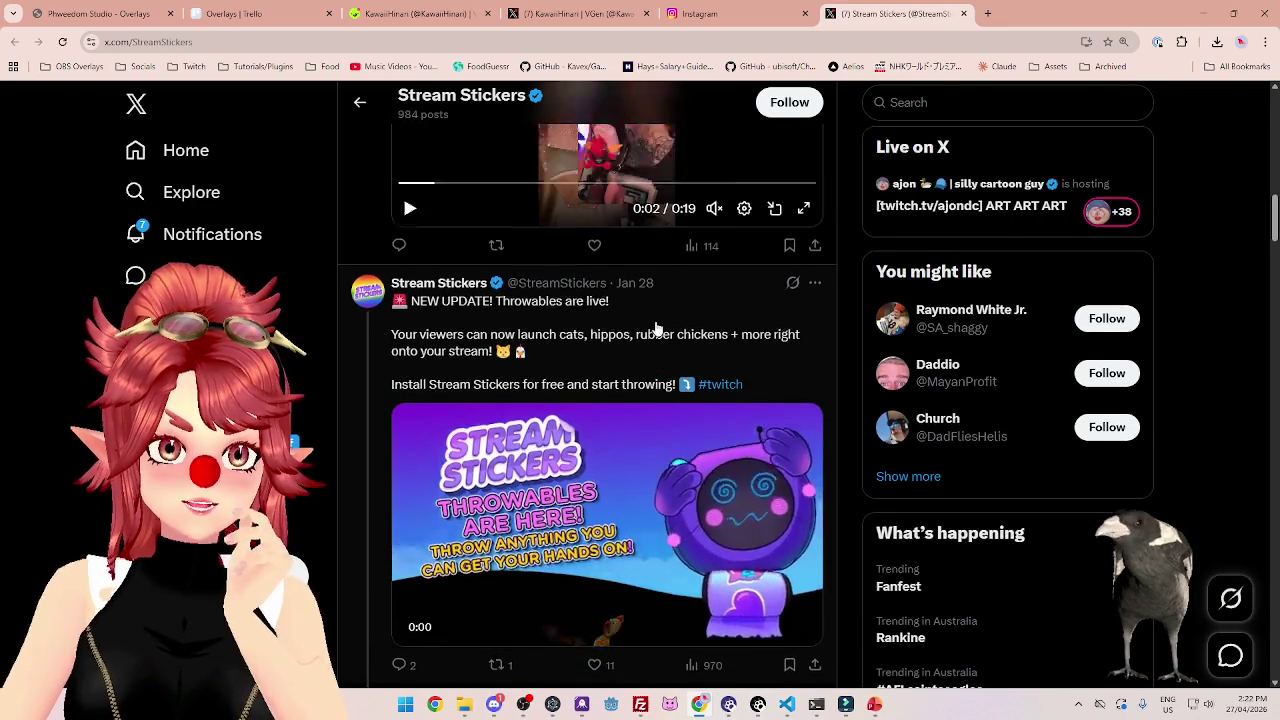
pyautogui.scroll(3, 658, 328)
pyautogui.scroll(3, 658, 328)
pyautogui.scroll(3, 656, 328)
pyautogui.scroll(3, 656, 328)
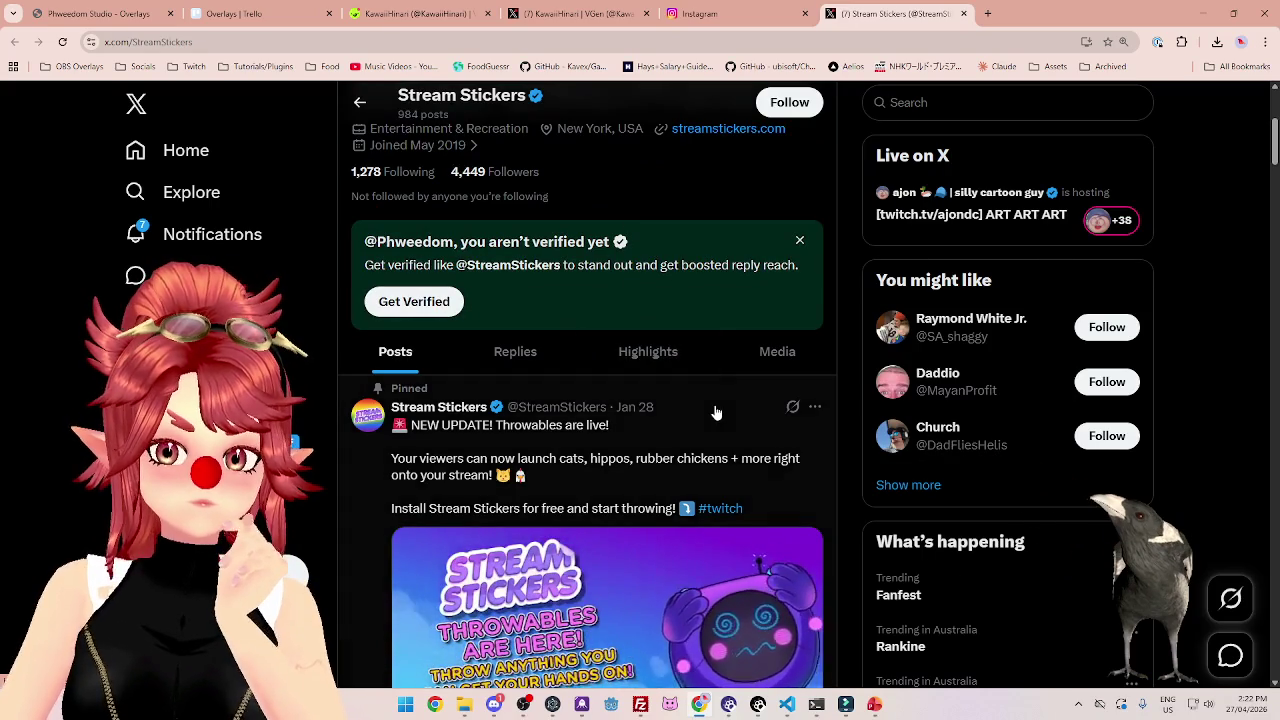
pyautogui.scroll(4, 709, 430)
# Scroll down the timeline again for a second look at the promo posts.
pyautogui.scroll(-4, 709, 434)
pyautogui.scroll(-10, 687, 436)
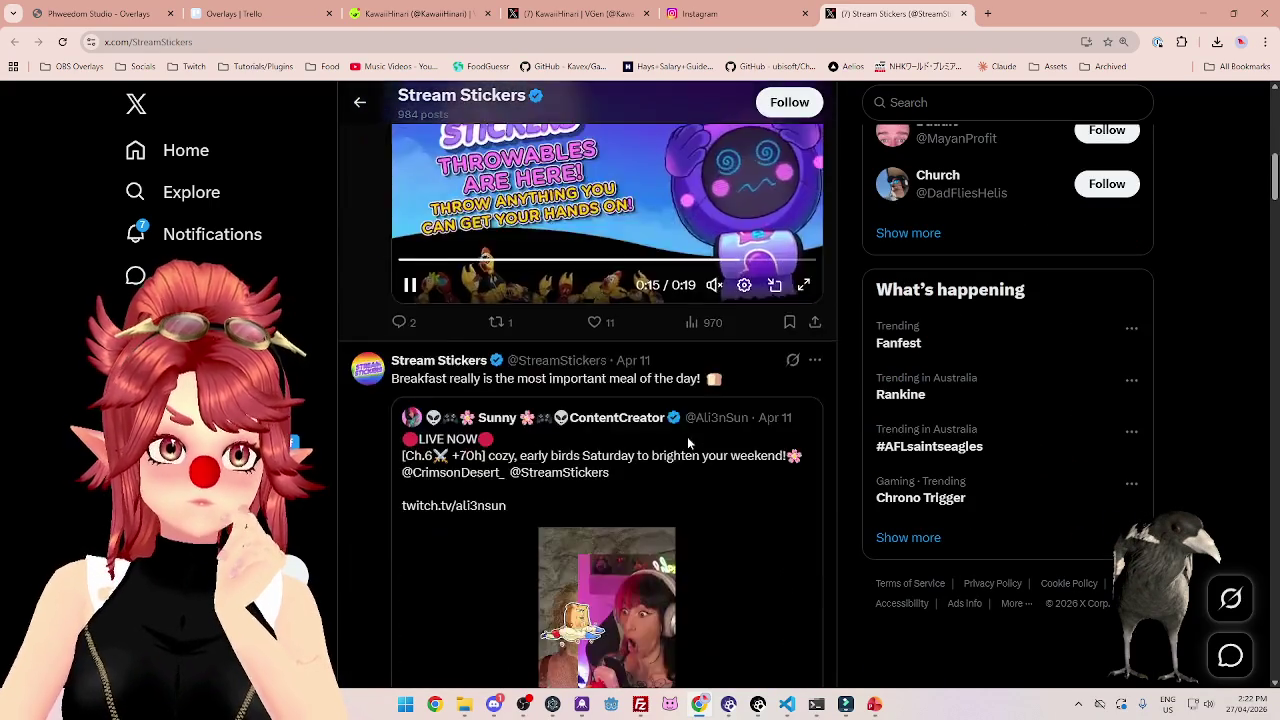
pyautogui.scroll(8, 687, 436)
pyautogui.scroll(-3, 685, 445)
pyautogui.scroll(-5, 683, 450)
pyautogui.scroll(-4, 683, 450)
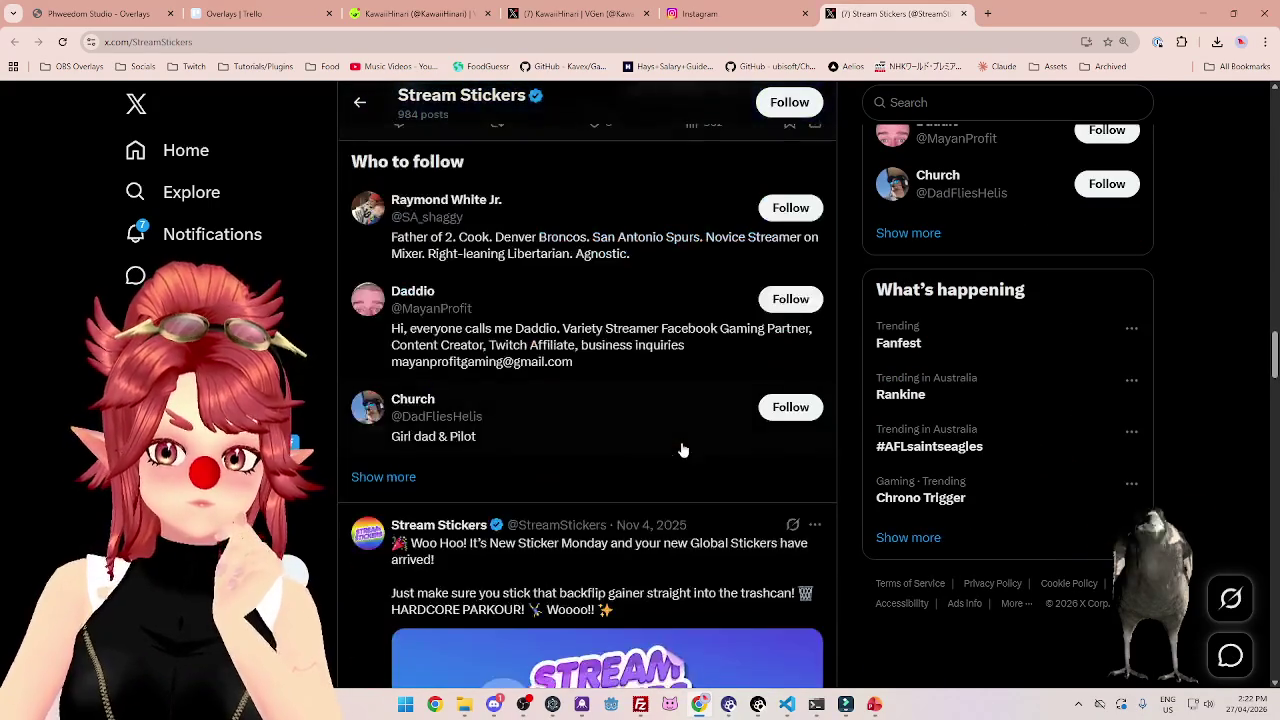
pyautogui.scroll(-4, 683, 450)
pyautogui.scroll(-4, 681, 449)
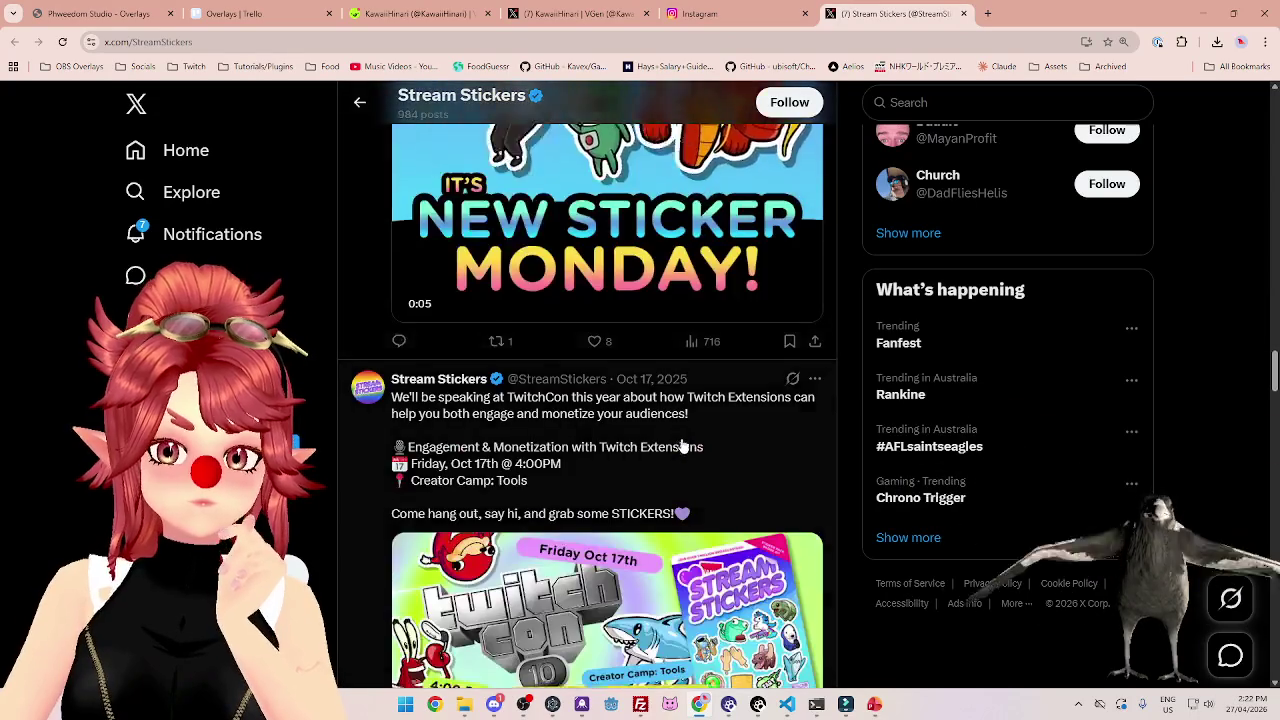
pyautogui.scroll(-4, 683, 446)
pyautogui.scroll(-2, 683, 446)
pyautogui.scroll(-2, 683, 446)
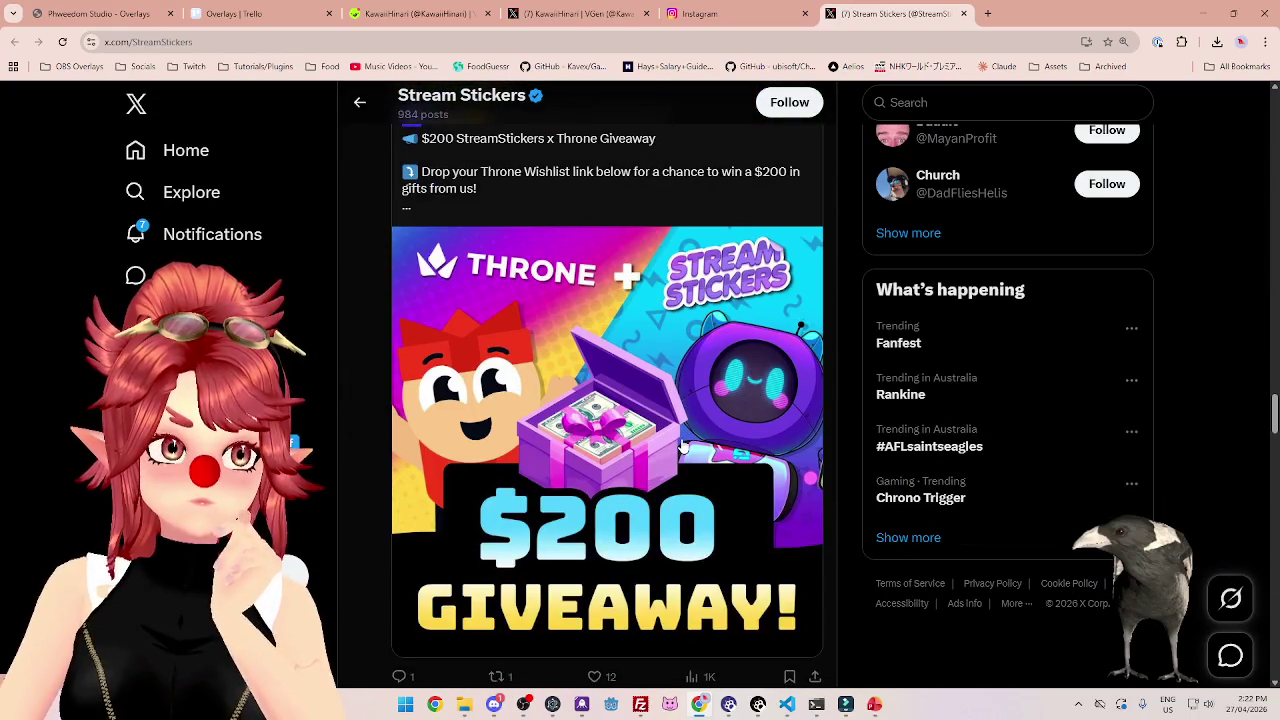
pyautogui.scroll(-3, 683, 446)
# Return to the profile header and close the Stream Stickers page.
pyautogui.scroll(4, 683, 446)
pyautogui.scroll(3, 683, 446)
pyautogui.scroll(3, 683, 446)
pyautogui.scroll(3, 681, 446)
pyautogui.scroll(3, 683, 446)
pyautogui.scroll(4, 683, 446)
pyautogui.scroll(2, 683, 446)
pyautogui.scroll(2, 683, 446)
pyautogui.scroll(4, 683, 446)
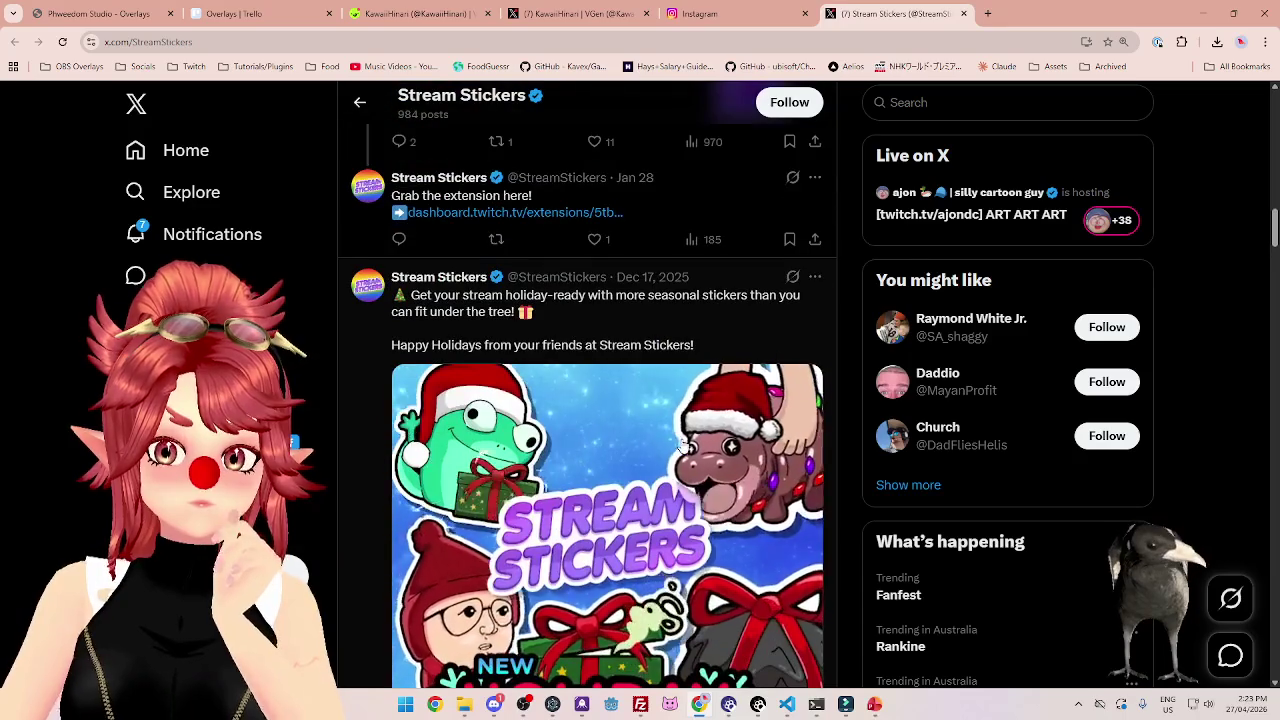
pyautogui.scroll(4, 683, 446)
pyautogui.scroll(3, 683, 446)
pyautogui.scroll(1, 683, 446)
pyautogui.scroll(1, 683, 446)
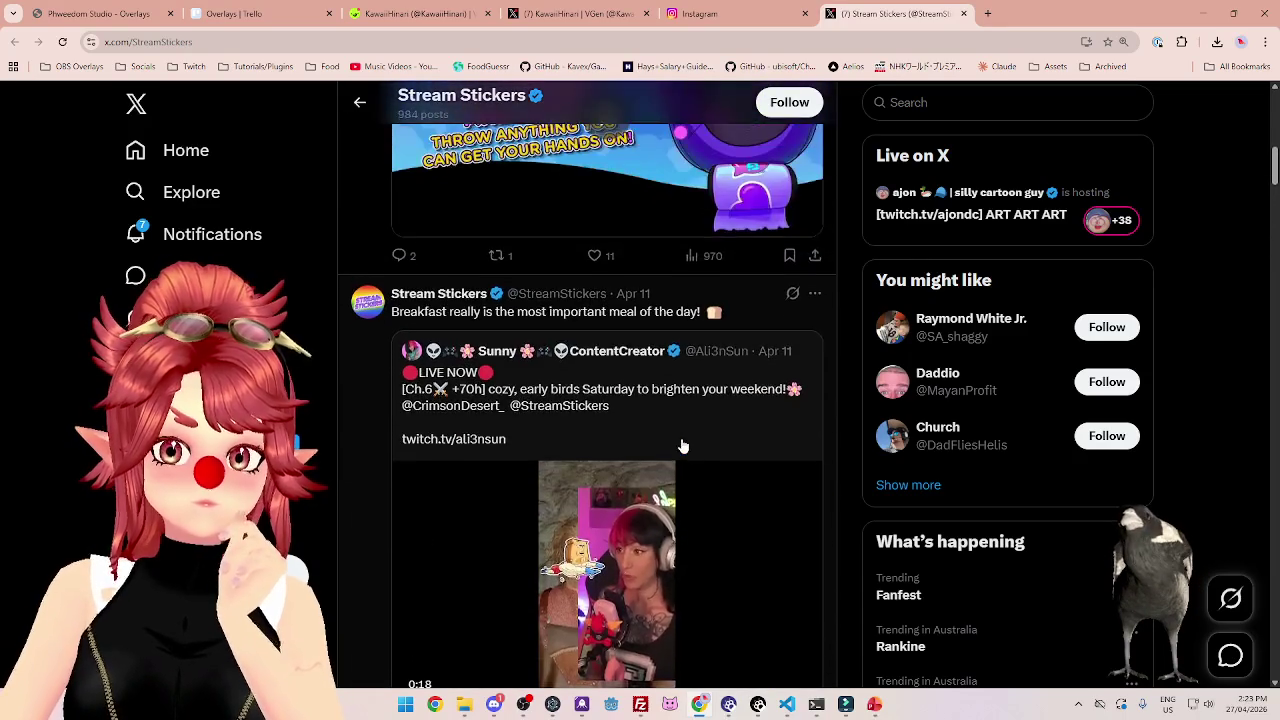
pyautogui.scroll(4, 683, 446)
pyautogui.scroll(3, 683, 446)
pyautogui.scroll(1, 683, 446)
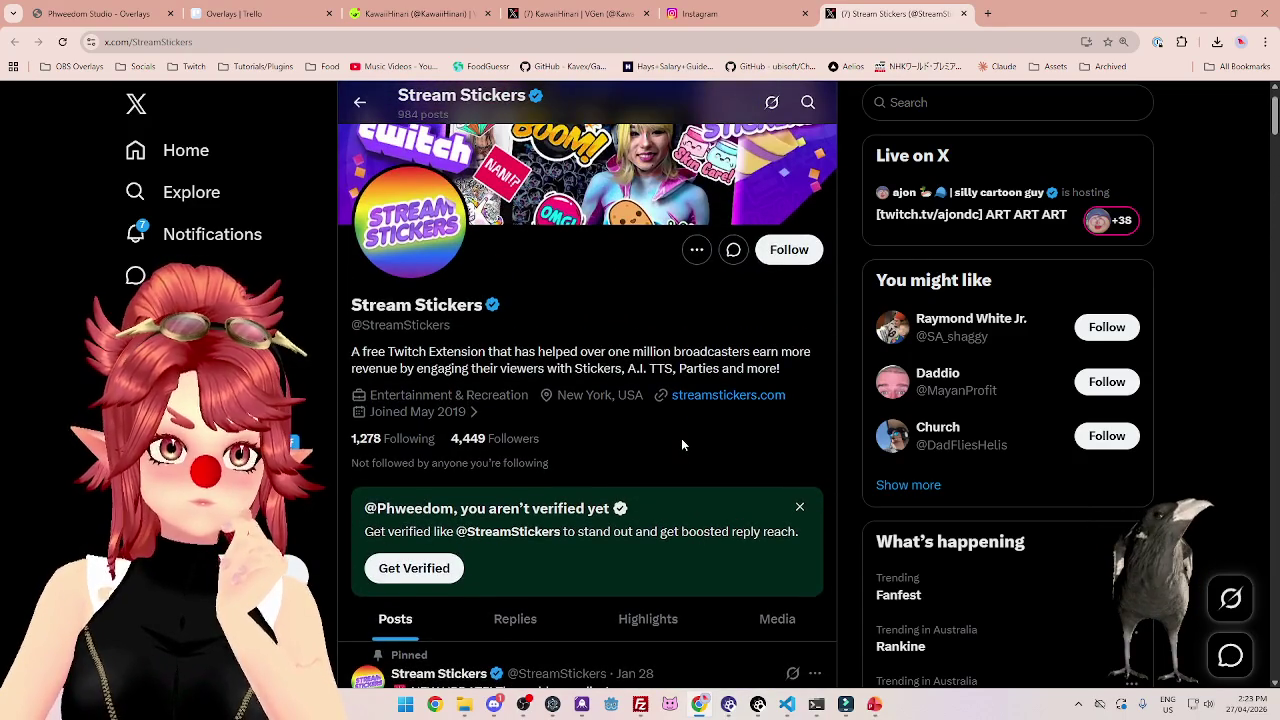
pyautogui.scroll(-3, 683, 446)
pyautogui.scroll(-3, 683, 446)
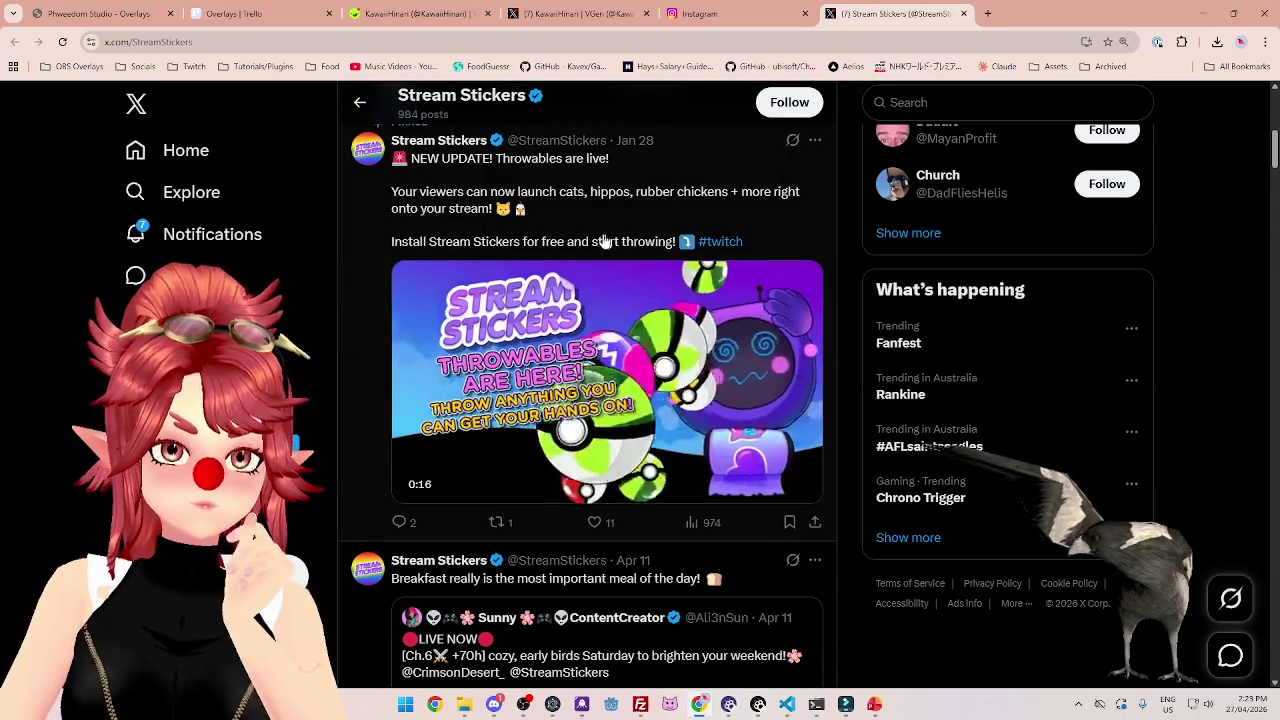
pyautogui.scroll(3, 598, 190)
pyautogui.scroll(3, 571, 177)
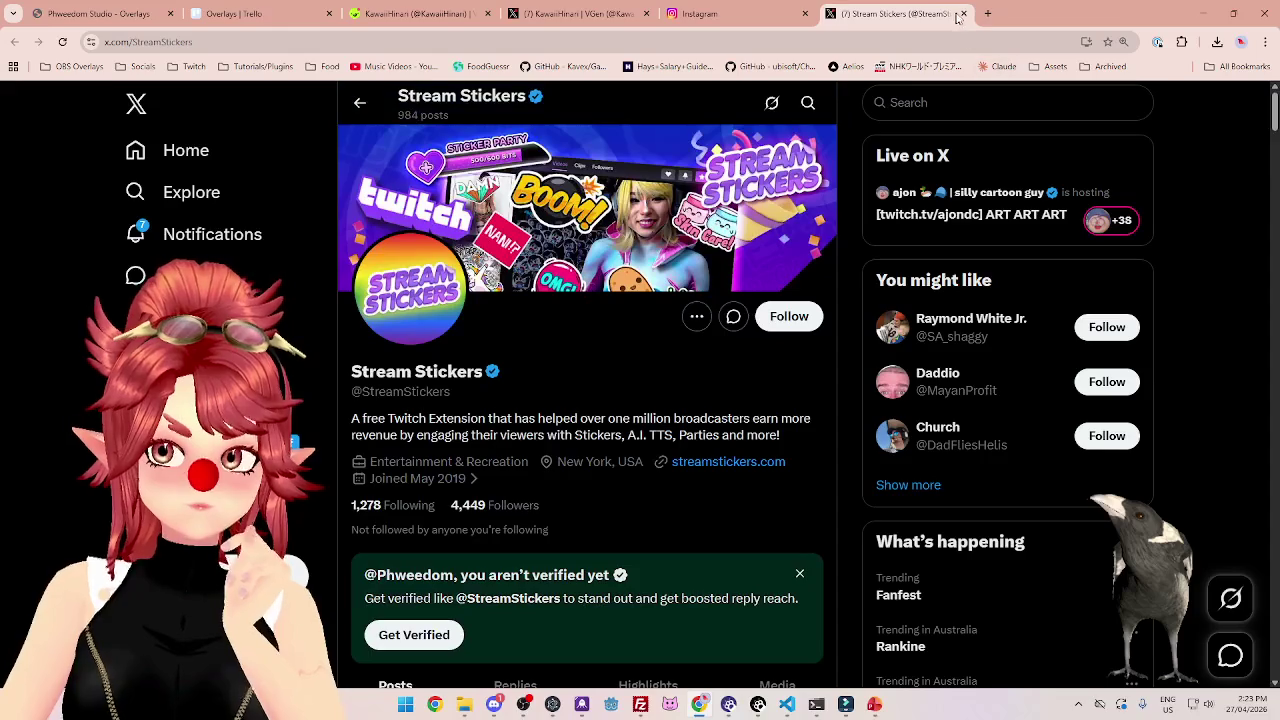
pyautogui.click(964, 14)
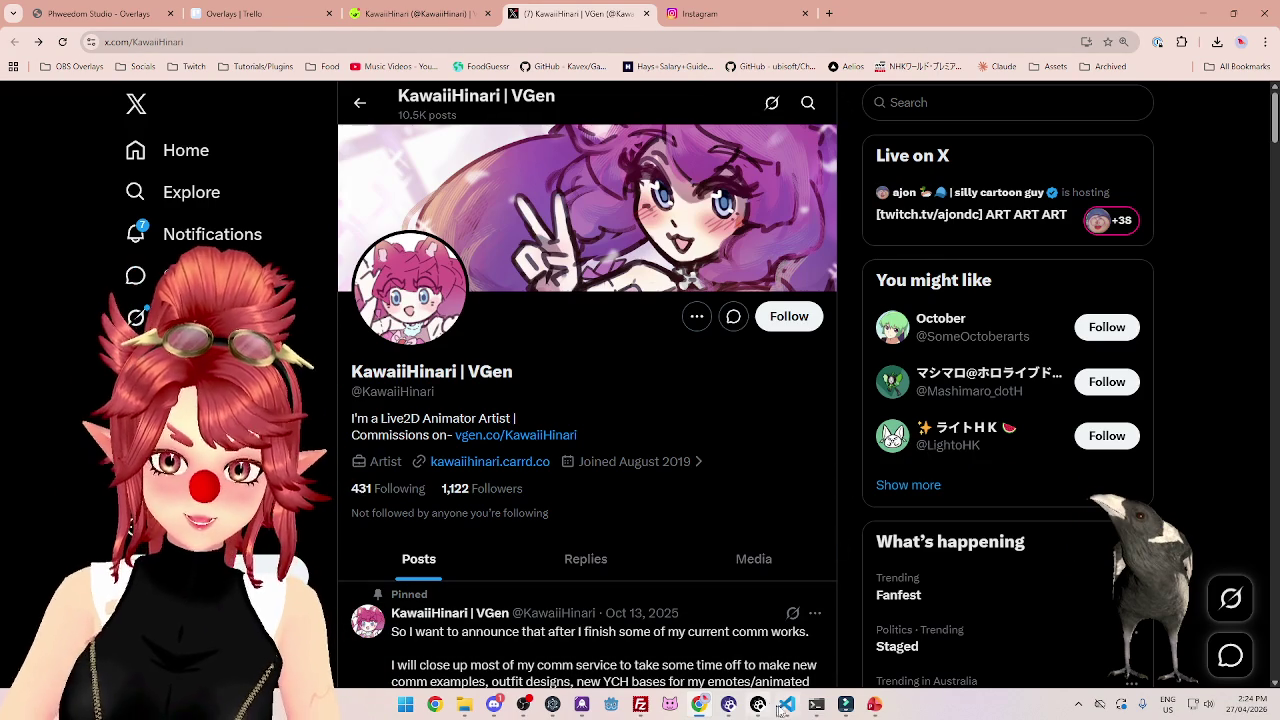
pyautogui.moveTo(874, 704)
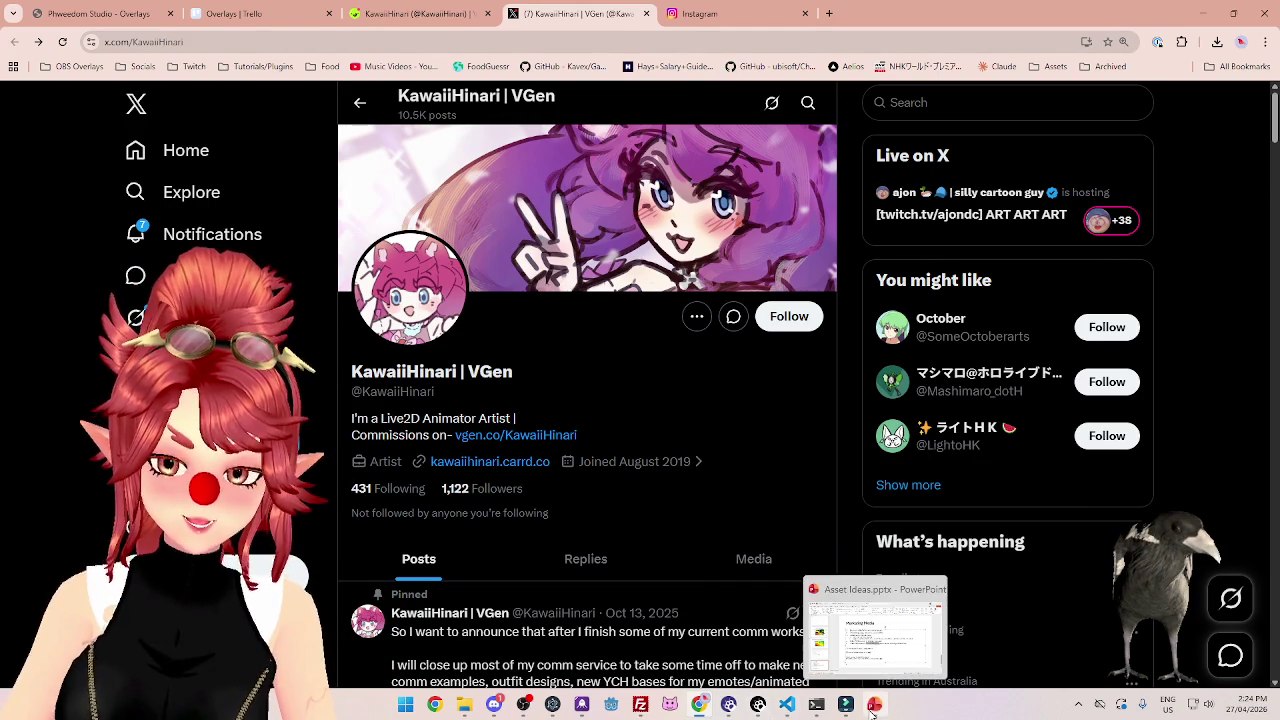
# Switch from the browser back to the Filmora editing project via the taskbar.
pyautogui.click(845, 705)
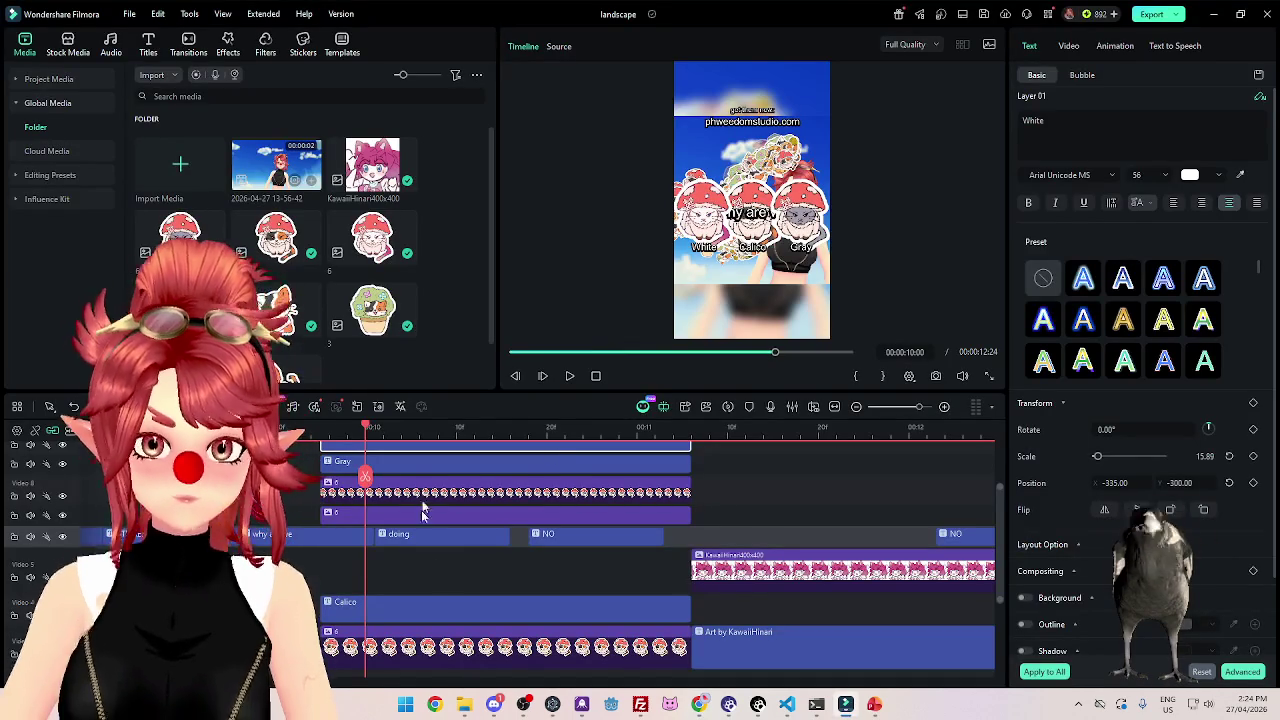
# Restore the 9:16 preview and stop playback after checking the captions.
pyautogui.scroll(1, 430, 520)
pyautogui.scroll(1, 434, 550)
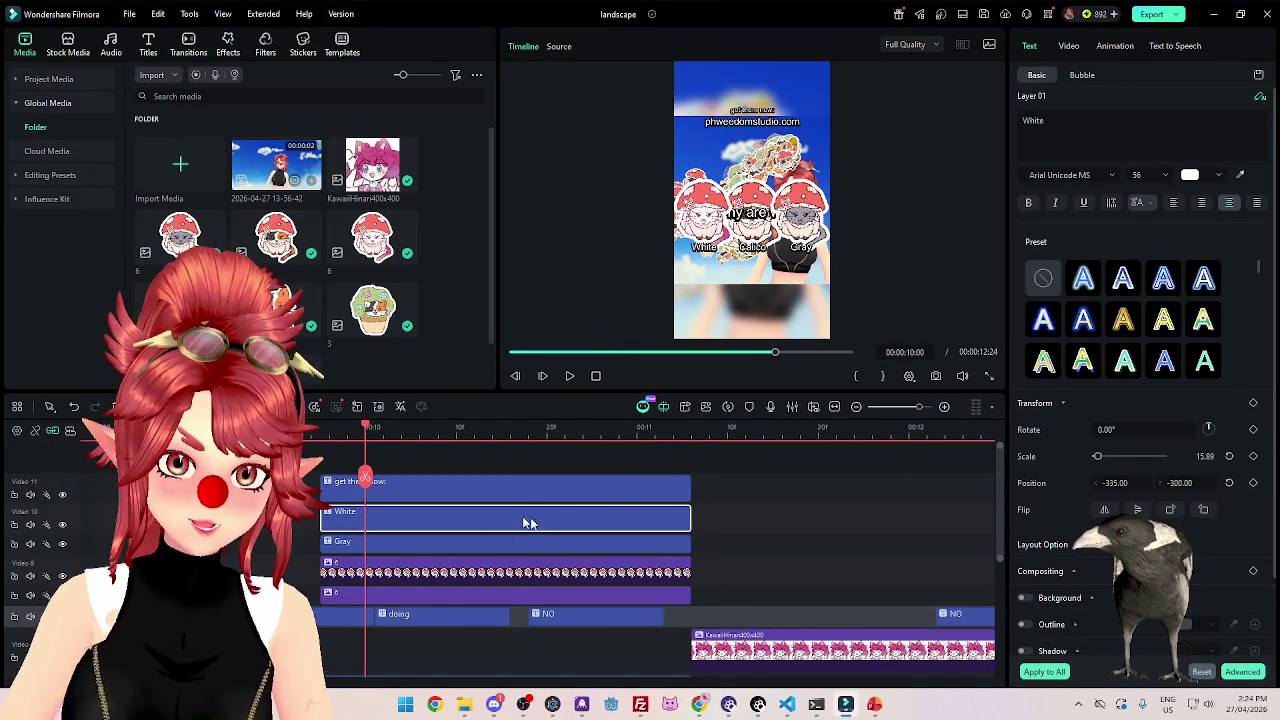
pyautogui.scroll(-1, 529, 523)
pyautogui.moveTo(559, 596); pyautogui.dragTo(330, 585)
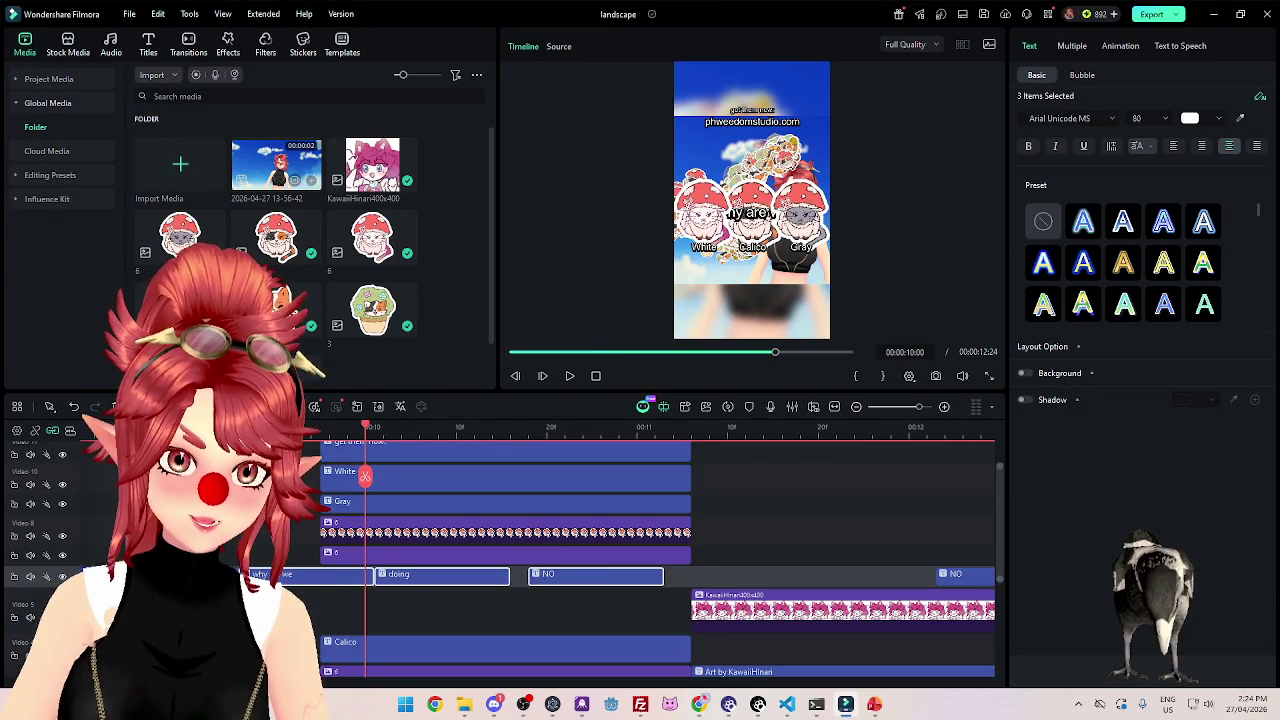
pyautogui.moveTo(365, 476); pyautogui.dragTo(238, 476)
pyautogui.scroll(1, 352, 616)
pyautogui.moveTo(352, 616); pyautogui.dragTo(352, 455)
pyautogui.press('Left')
pyautogui.press('Left')
pyautogui.press('Left')
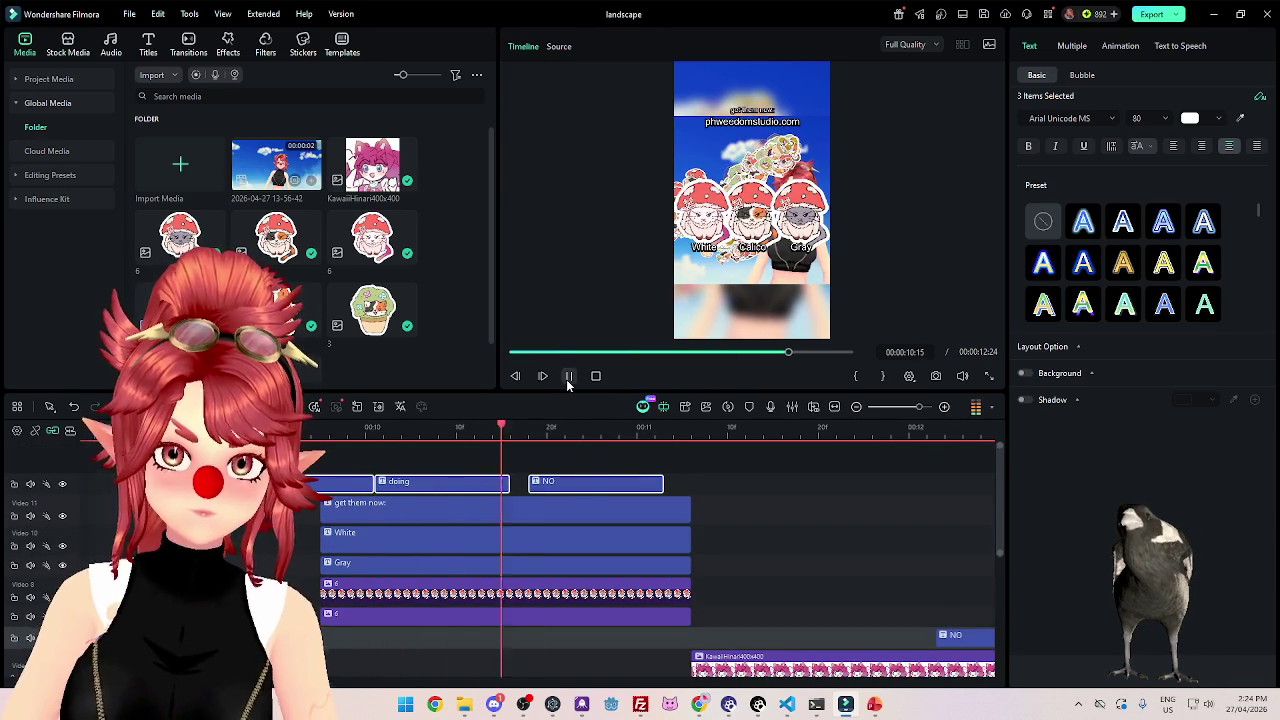
pyautogui.click(568, 376)
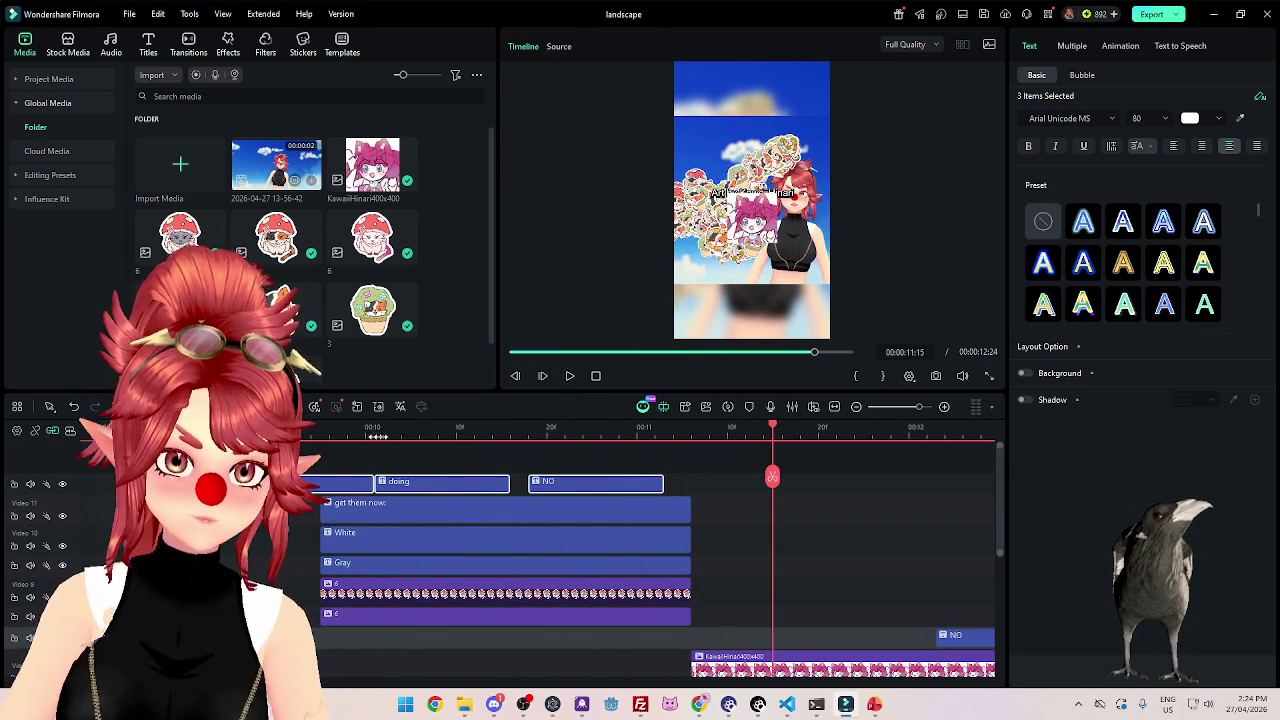
# At the 10:02 frame, move sticker clip 6 lower over the characters.
pyautogui.click(383, 427)
pyautogui.scroll(-2, 450, 528)
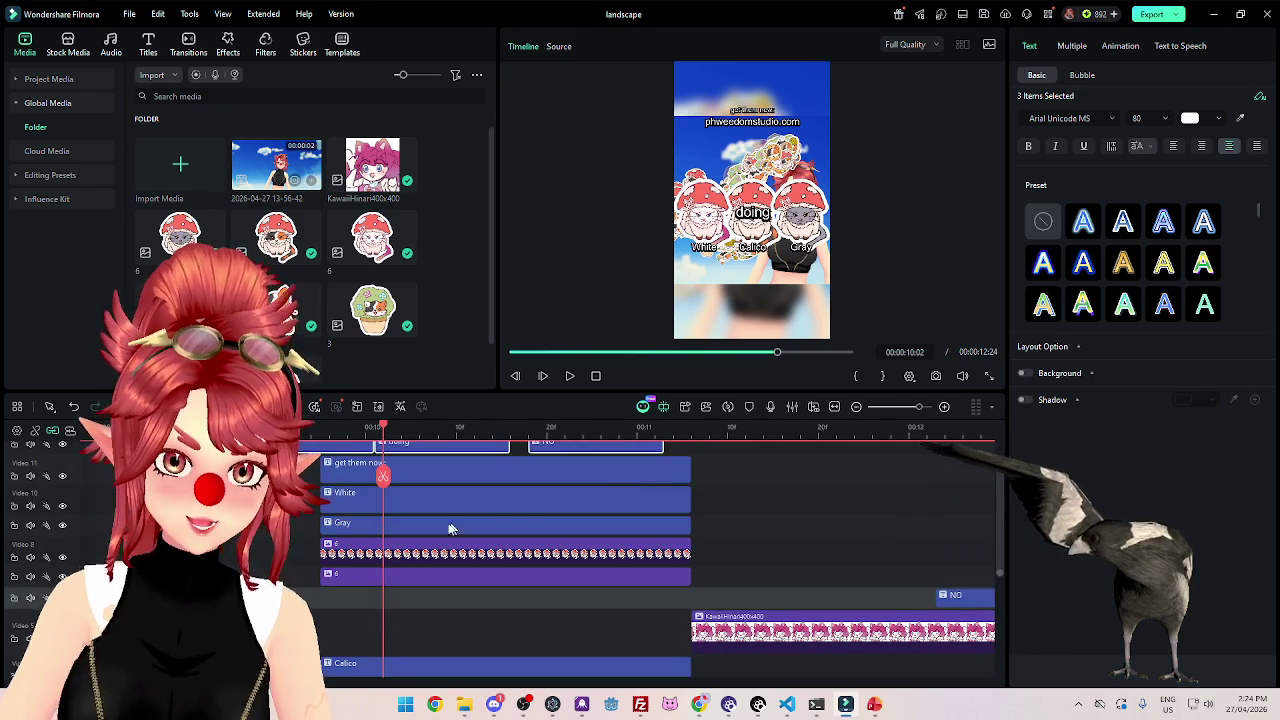
pyautogui.click(432, 575)
pyautogui.scroll(-3, 466, 590)
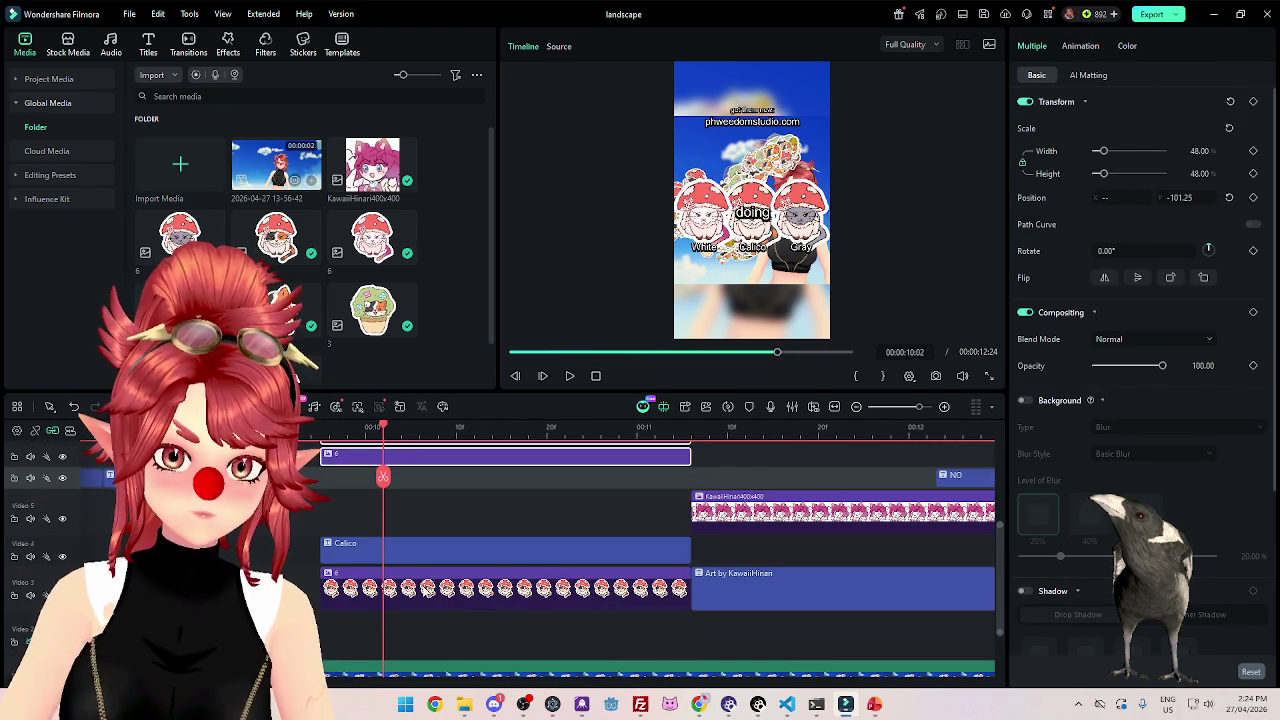
pyautogui.moveTo(1172, 197); pyautogui.dragTo(1150, 197)
# Set the White, Calico and Gray captions' vertical position to -331.31.
pyautogui.click(491, 542)
pyautogui.scroll(3, 470, 546)
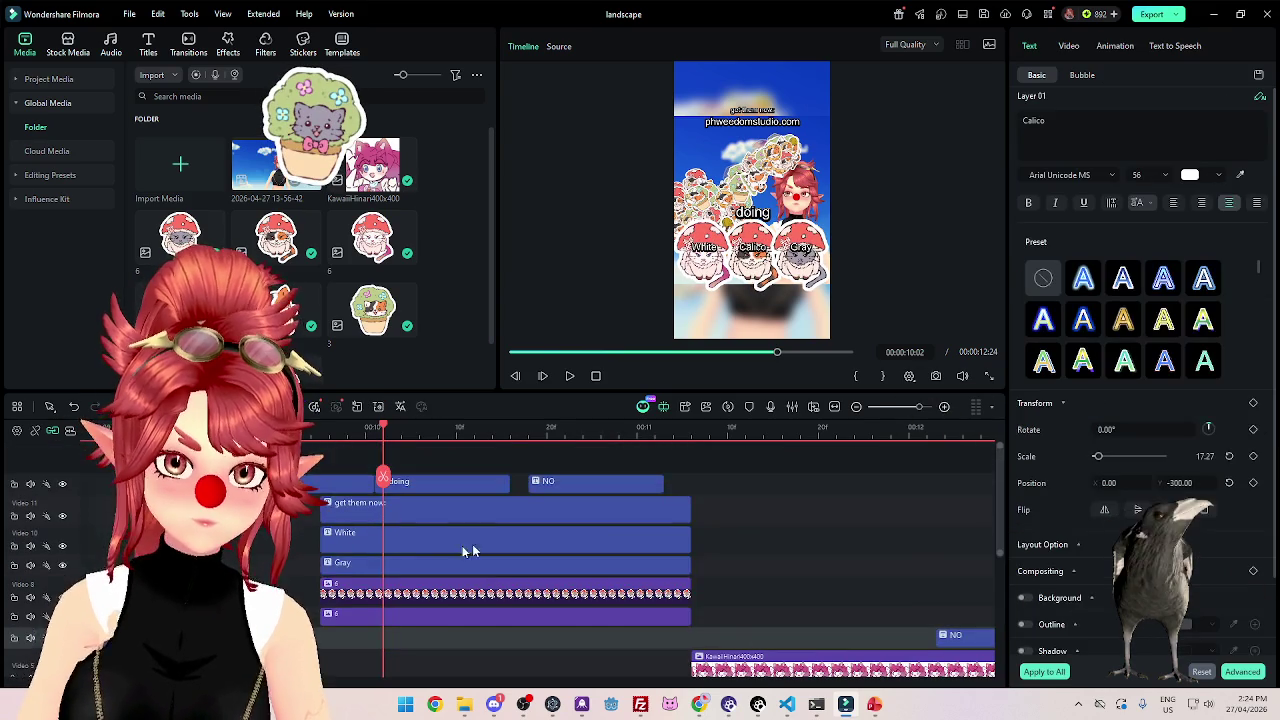
pyautogui.click(381, 568)
pyautogui.keyDown('ctrl'); pyautogui.click(505, 535); pyautogui.keyUp('ctrl')
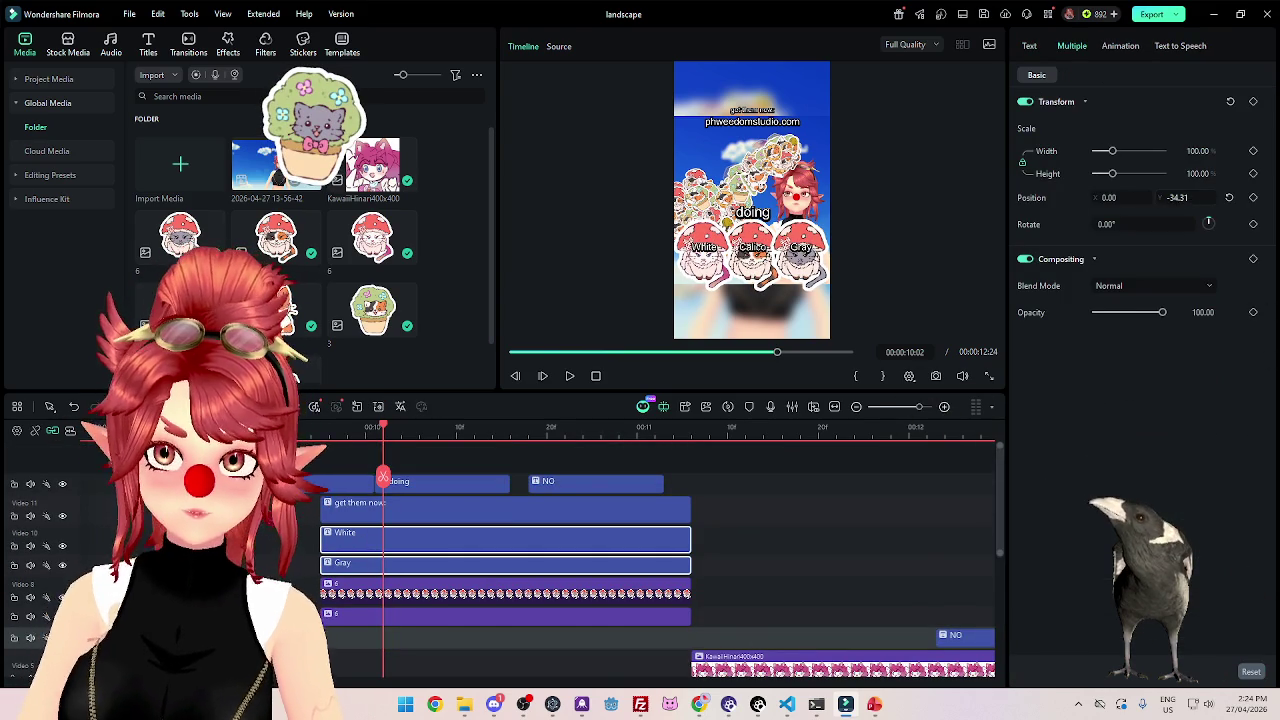
pyautogui.write('-331.31')
pyautogui.press('Return')
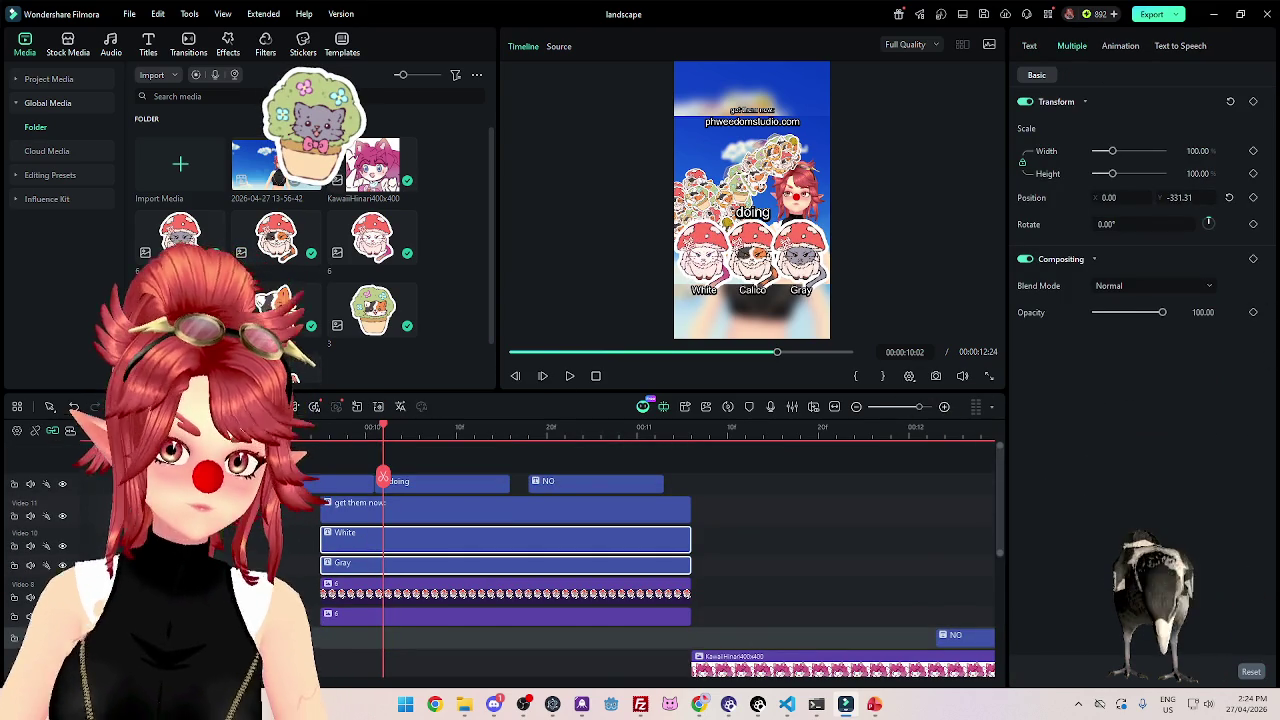
# Review the change from 9:13, pause, and select the KawaiiHinari image clip.
pyautogui.click(567, 376)
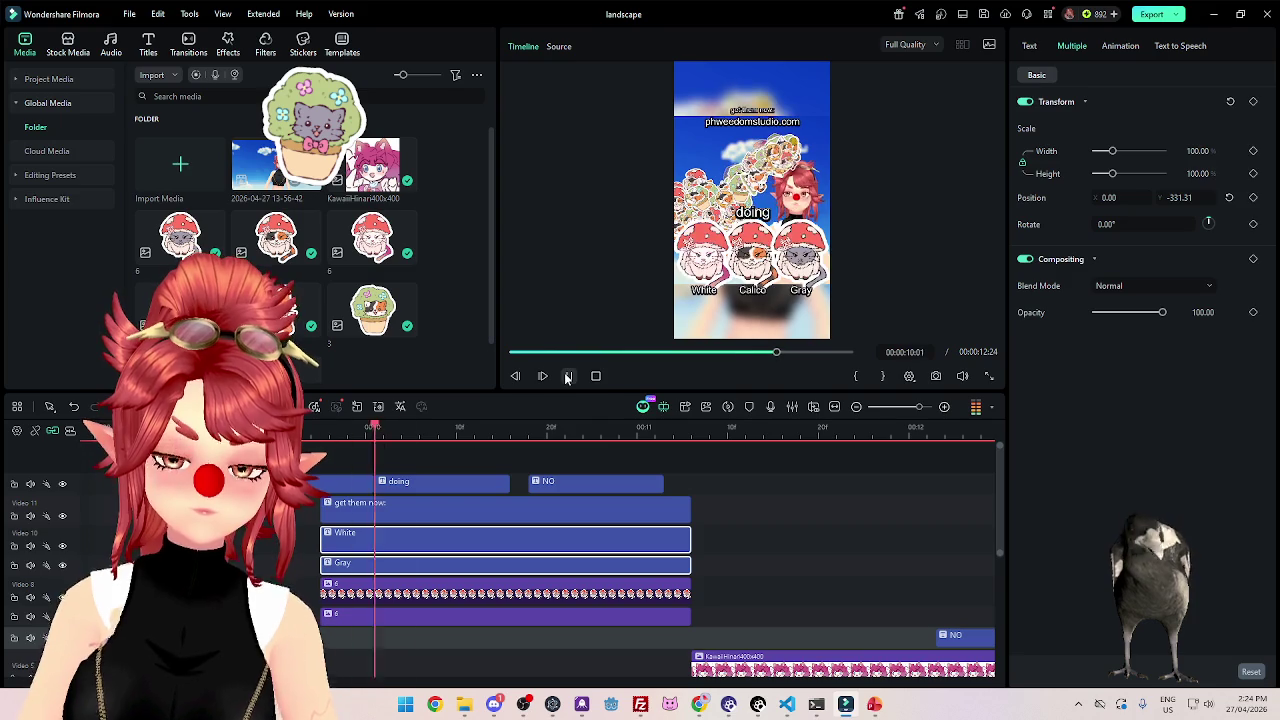
pyautogui.click(567, 378)
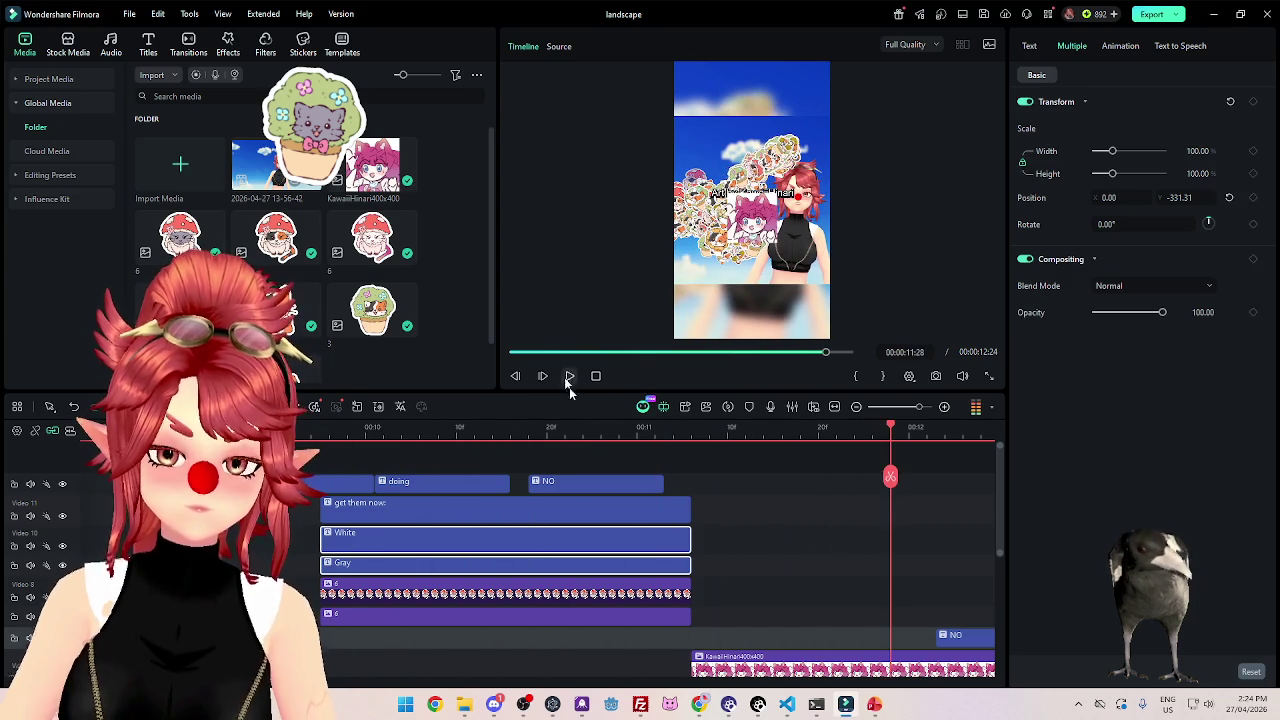
pyautogui.scroll(-2, 778, 520)
pyautogui.click(491, 667)
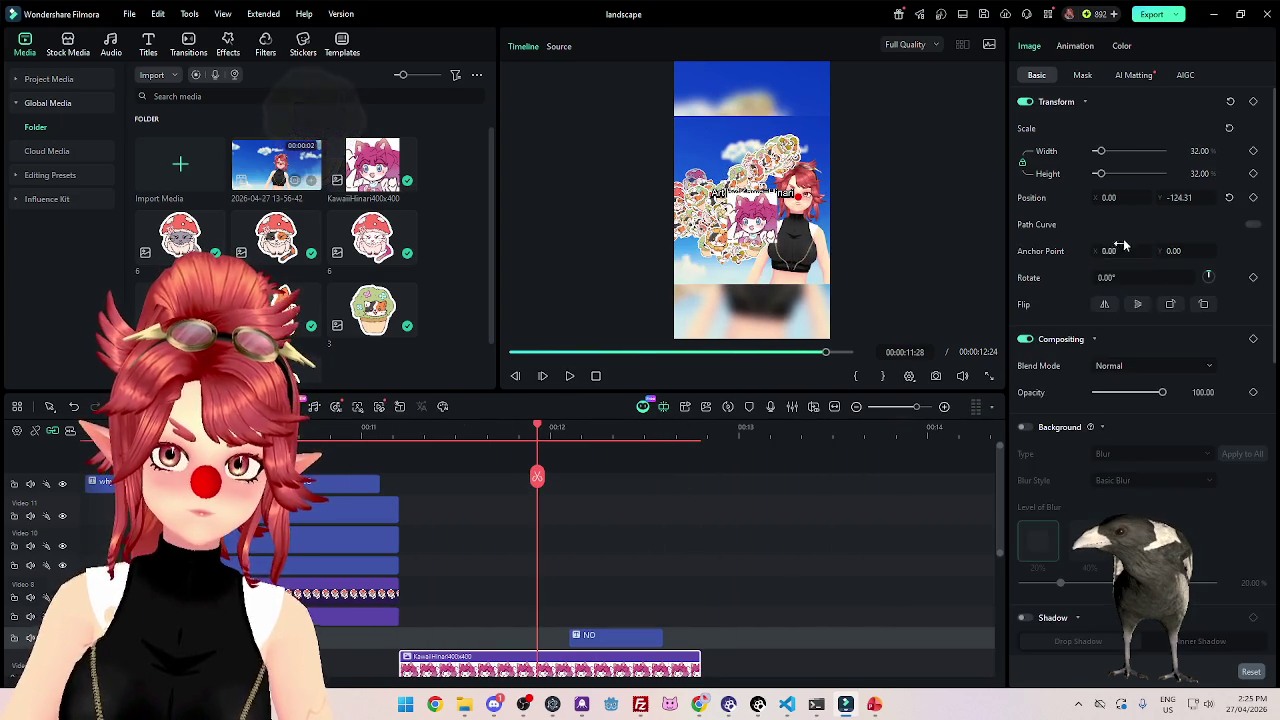
# Lower the KawaiiHinari image to Position Y -272.31 and scrub the closing seconds.
pyautogui.moveTo(1178, 197); pyautogui.dragTo(1175, 197)
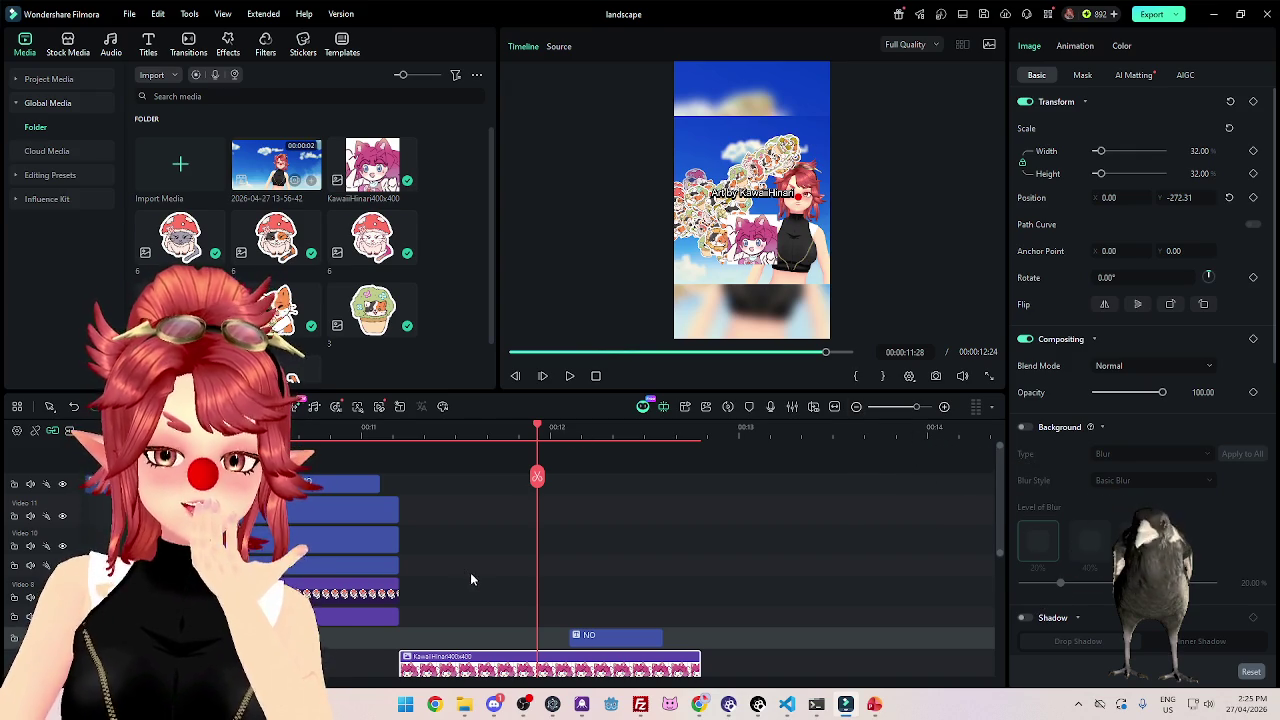
pyautogui.click(505, 428)
pyautogui.moveTo(519, 431)
pyautogui.mouseDown()
pyautogui.moveTo(700, 428)
pyautogui.moveTo(190, 428)
pyautogui.moveTo(370, 428)
pyautogui.mouseUp()
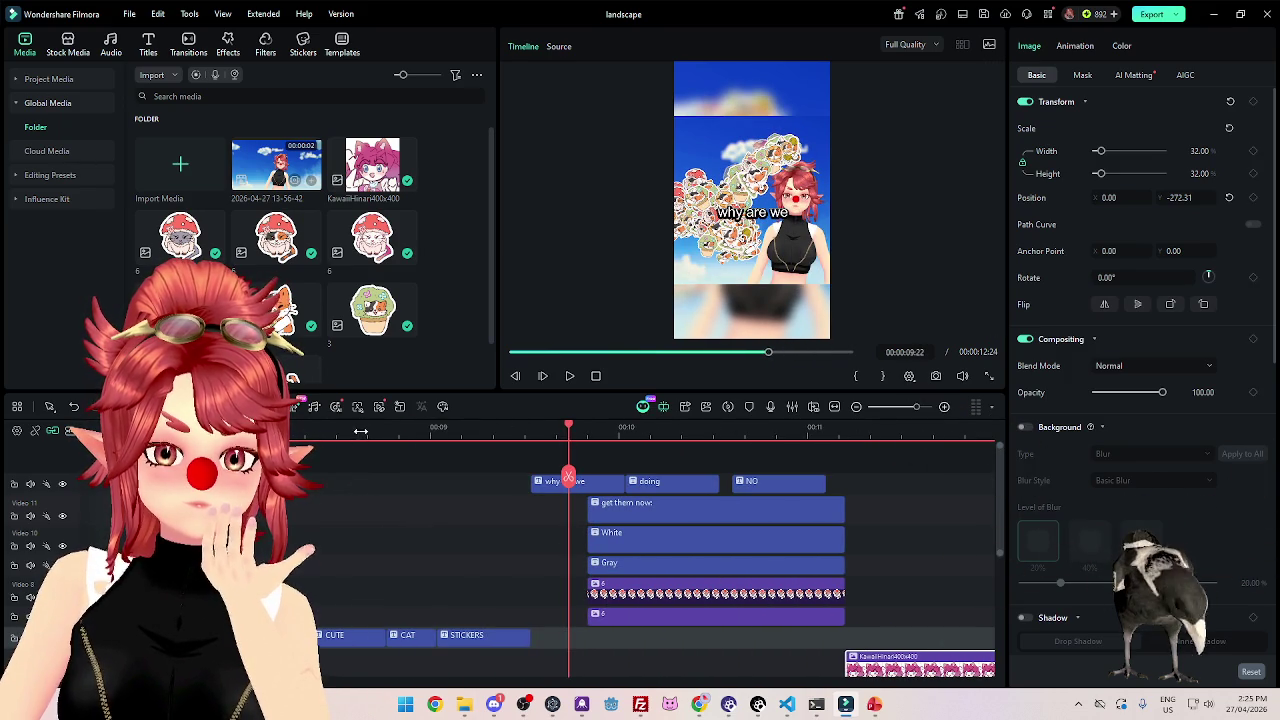
# Scrub forward to around 10:01 and select the caption clip there.
pyautogui.keyDown('ctrl'); pyautogui.scroll(2, 390, 428); pyautogui.keyUp('ctrl')
pyautogui.keyDown('ctrl'); pyautogui.scroll(-4, 420, 428); pyautogui.keyUp('ctrl')
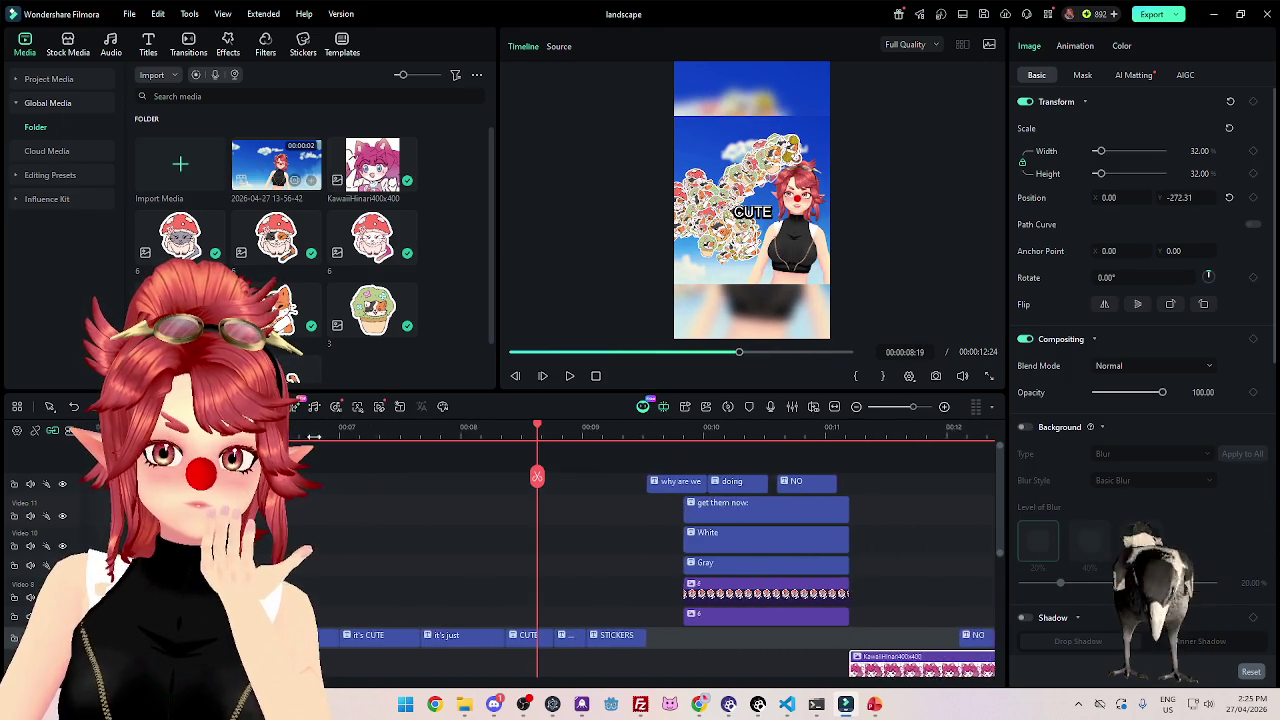
pyautogui.keyDown('ctrl'); pyautogui.scroll(-1, 455, 427); pyautogui.keyUp('ctrl')
pyautogui.moveTo(537, 428); pyautogui.dragTo(697, 452)
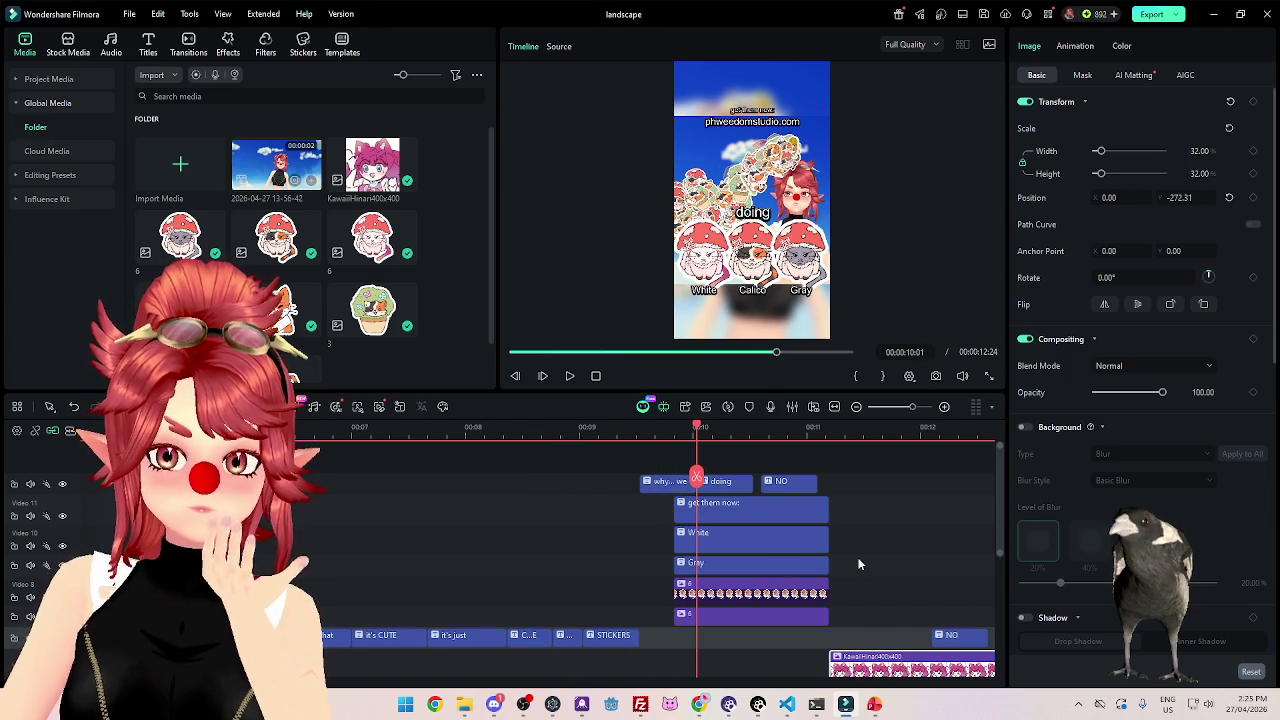
pyautogui.scroll(-3, 1000, 530)
pyautogui.scroll(3, 989, 490)
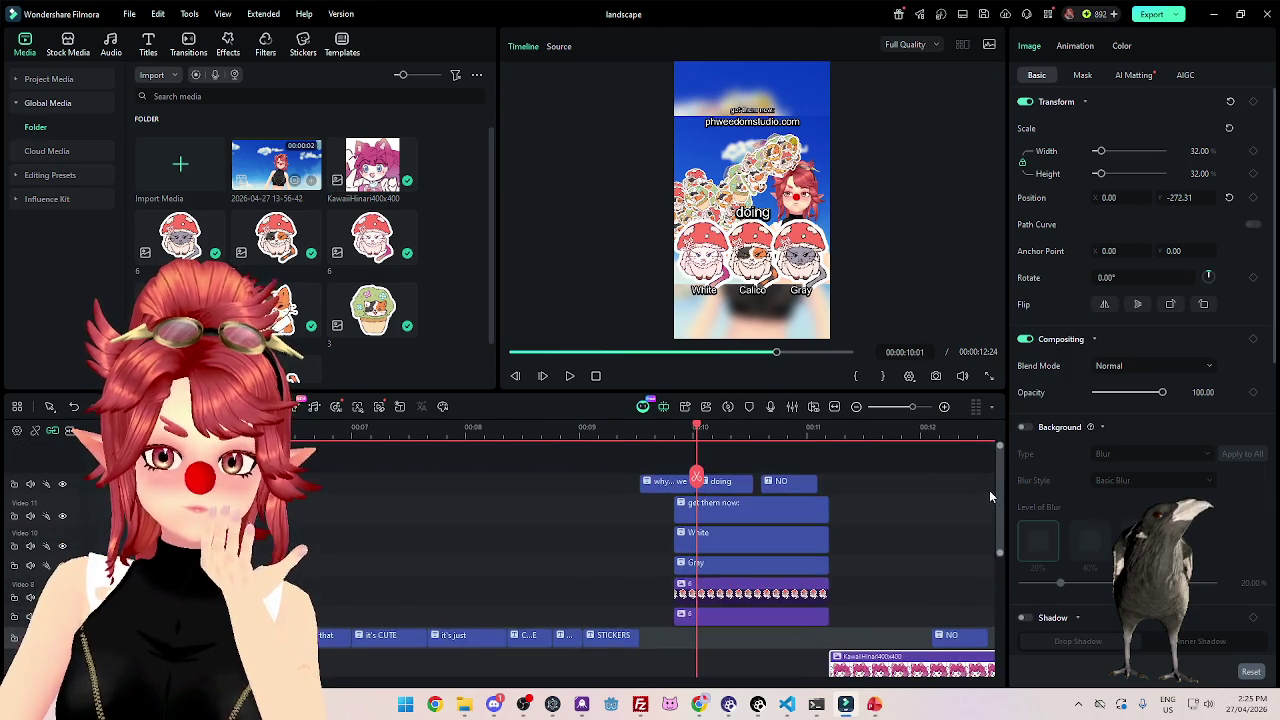
pyautogui.click(742, 486)
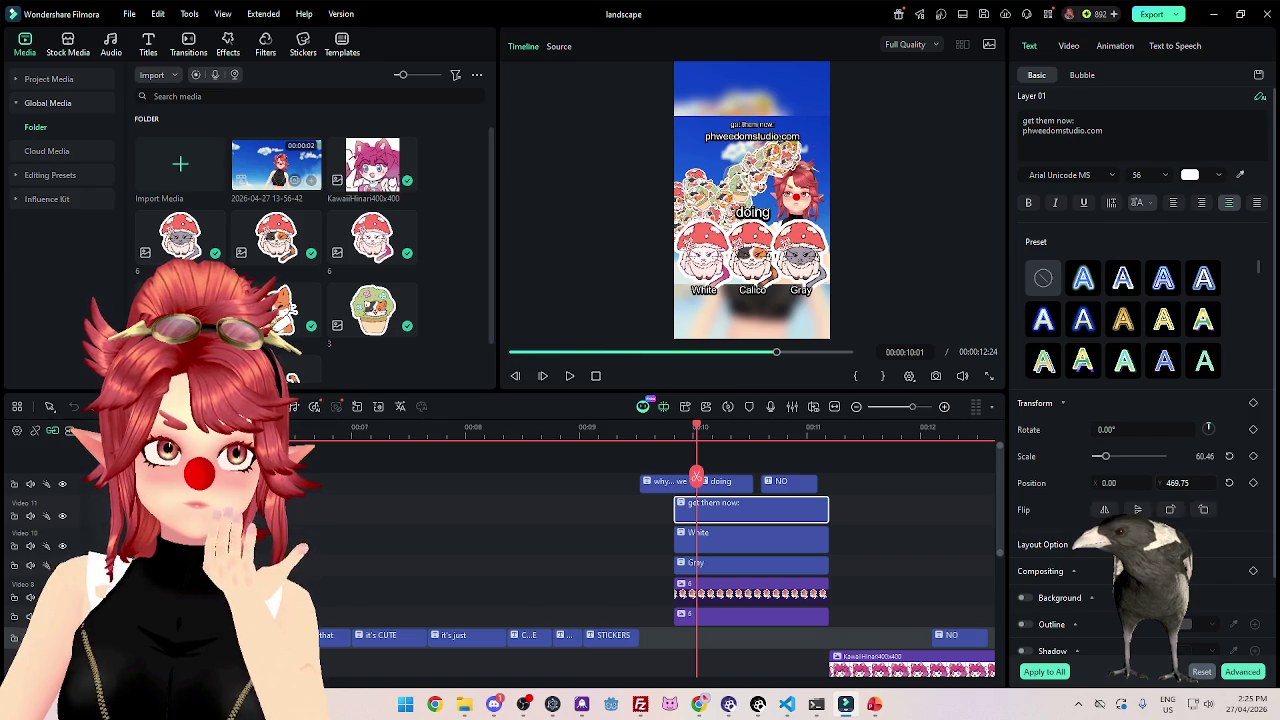
# Nudge the 'get them now' caption up and replay, pausing at 11:01.
pyautogui.moveTo(1180, 483); pyautogui.dragTo(1177, 483)
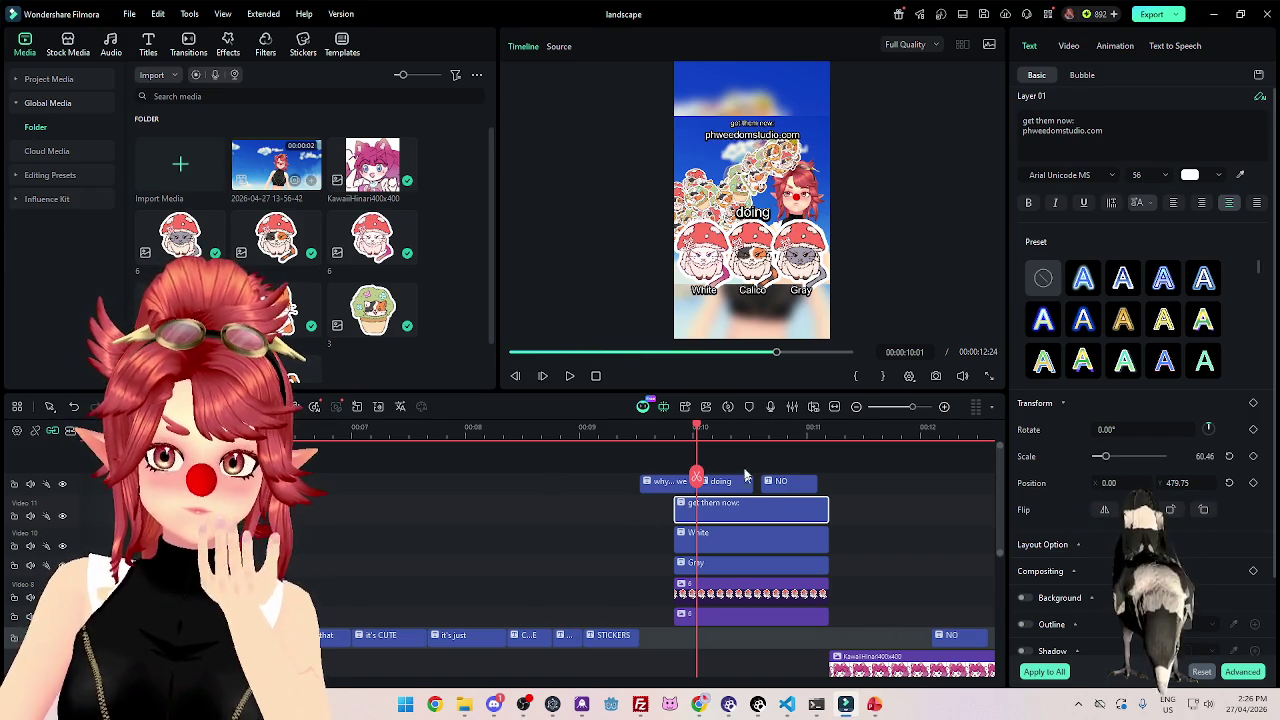
pyautogui.click(570, 377)
pyautogui.click(570, 377)
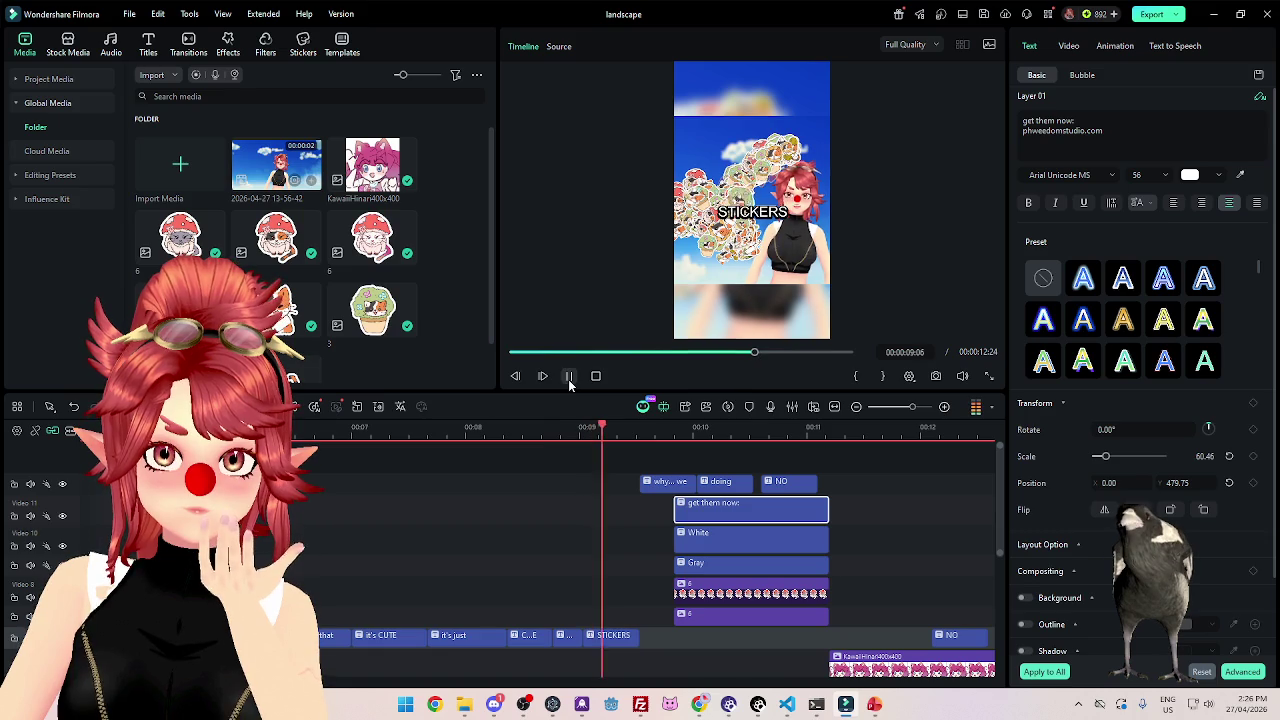
pyautogui.press('space')
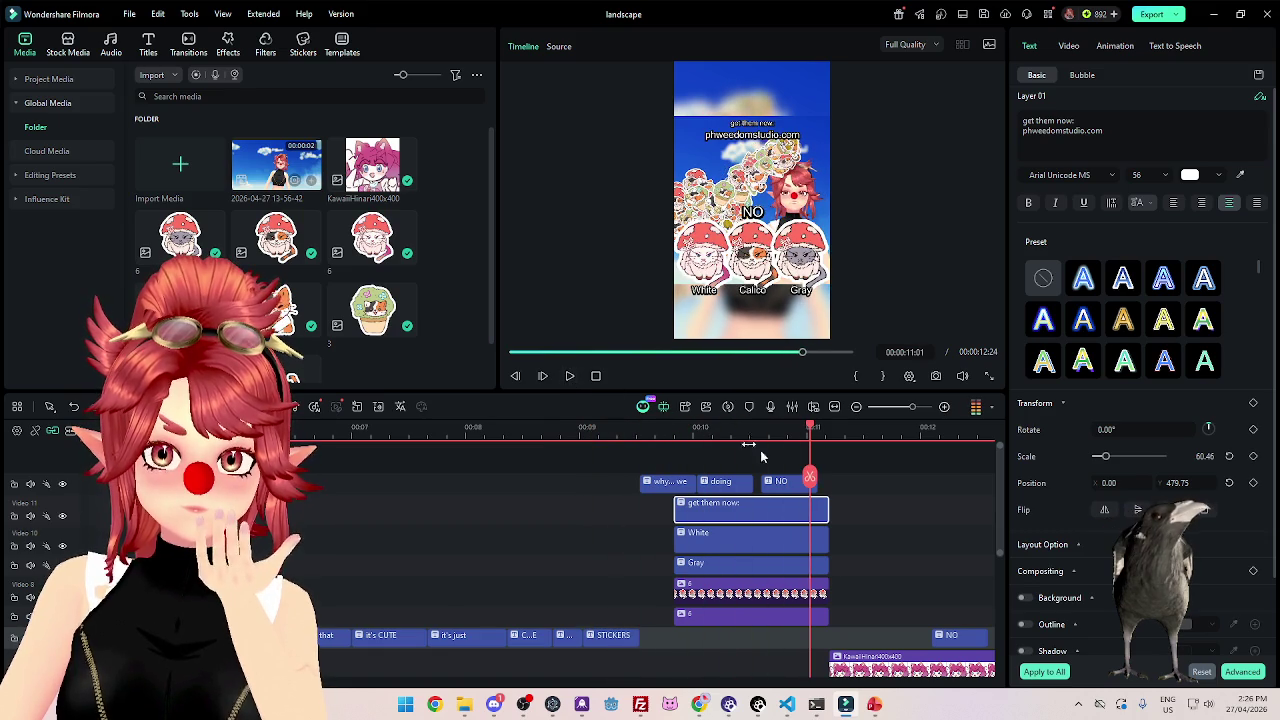
pyautogui.scroll(-2, 830, 585)
pyautogui.scroll(2, 840, 583)
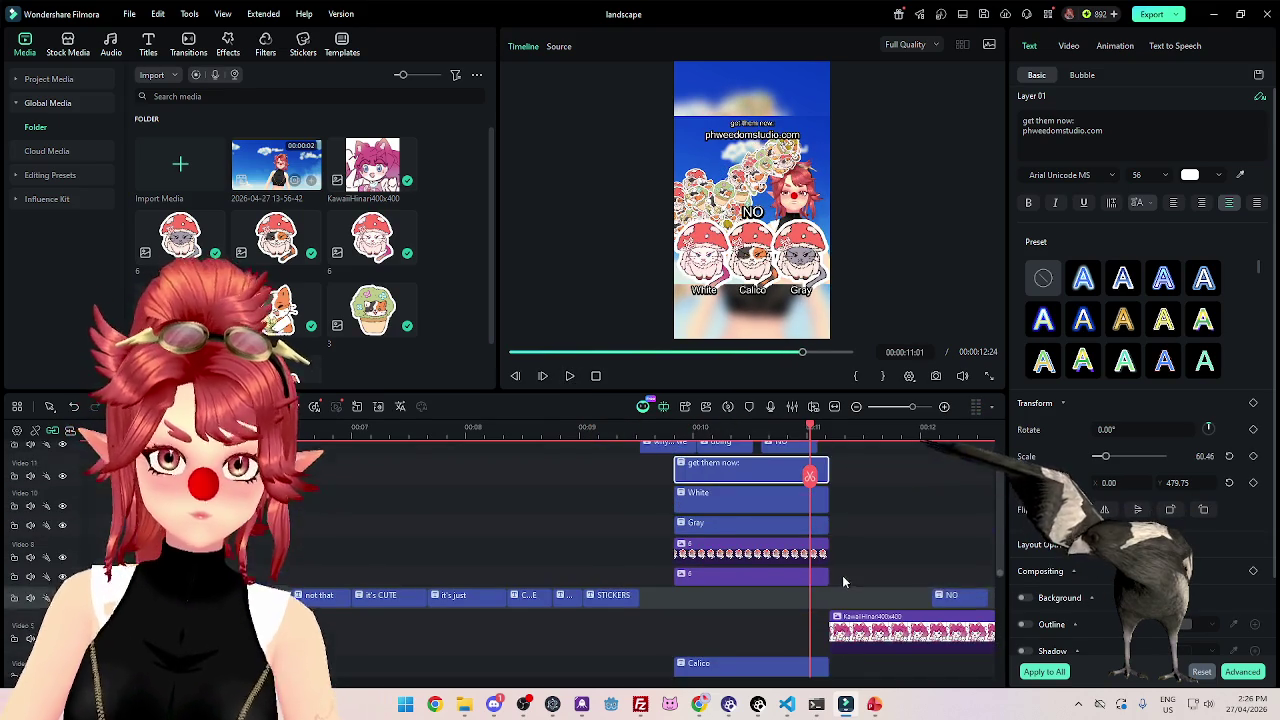
pyautogui.scroll(-1, 805, 590)
# Raise the cat stickers and name labels to the top, with 'get them now' at Y 337.75.
pyautogui.click(720, 553)
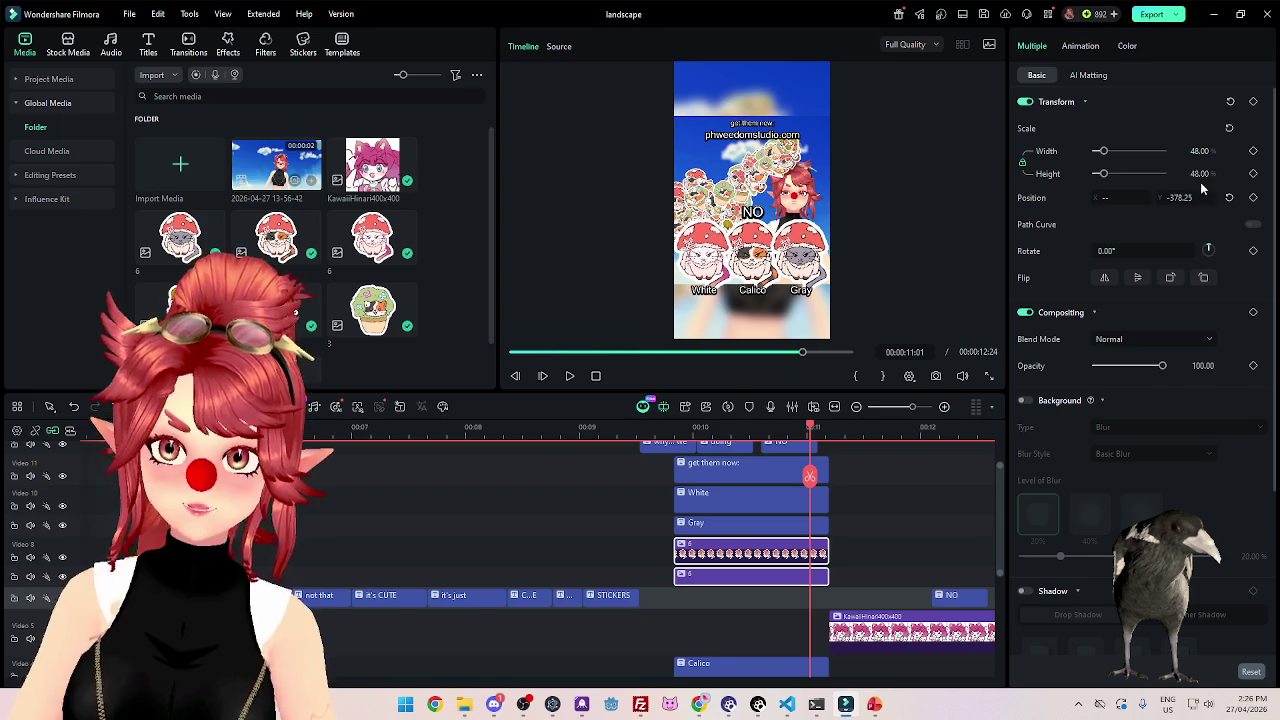
pyautogui.moveTo(1180, 197); pyautogui.dragTo(1170, 197)
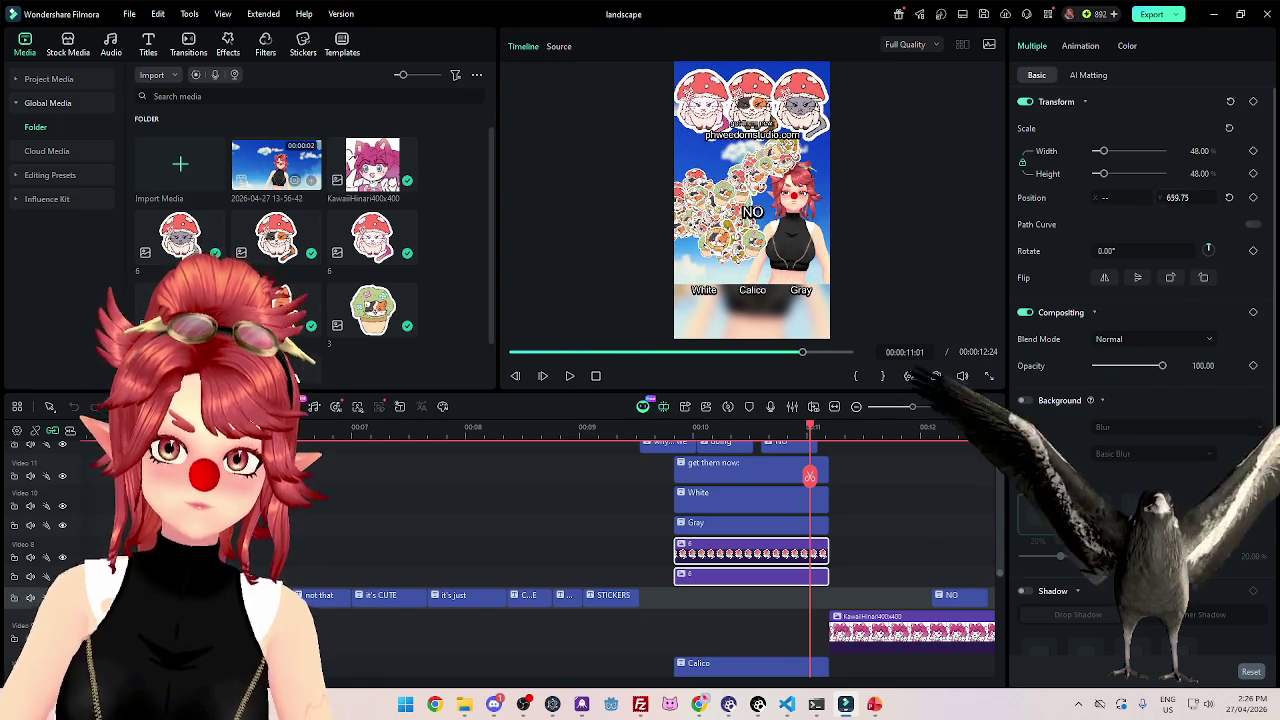
pyautogui.moveTo(549, 490); pyautogui.dragTo(705, 533)
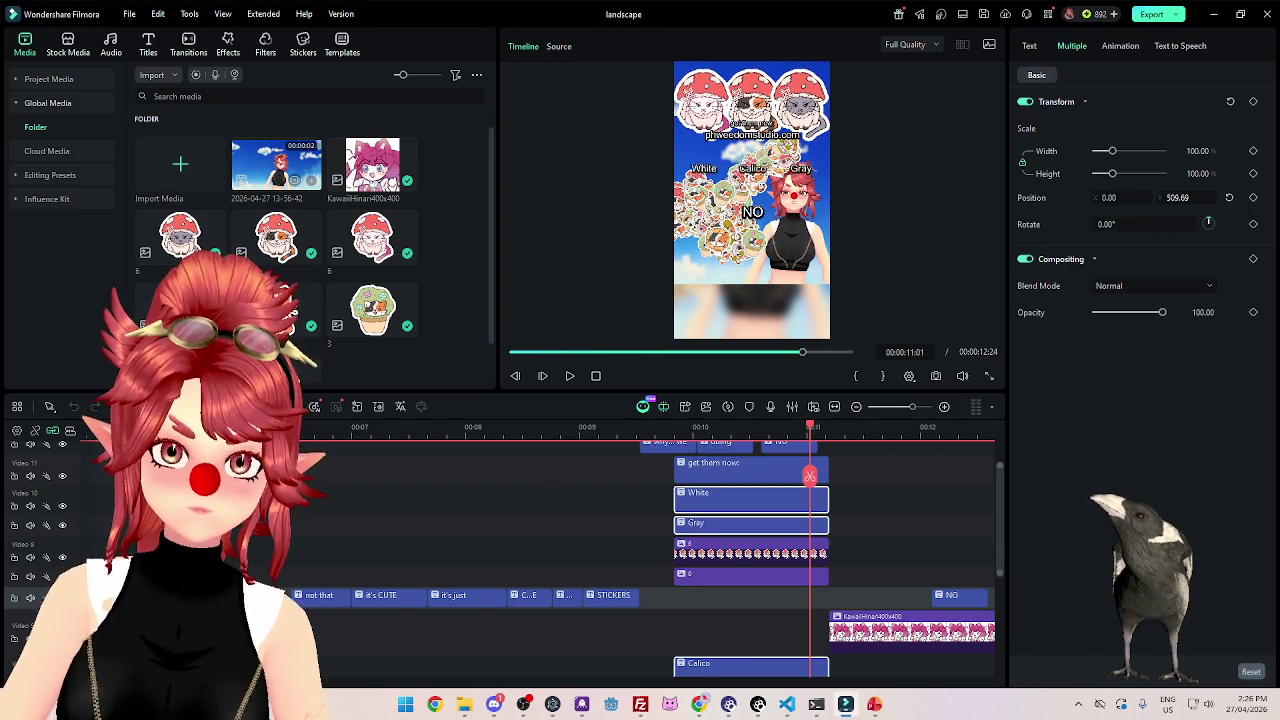
pyautogui.moveTo(1208, 221); pyautogui.dragTo(1208, 221)
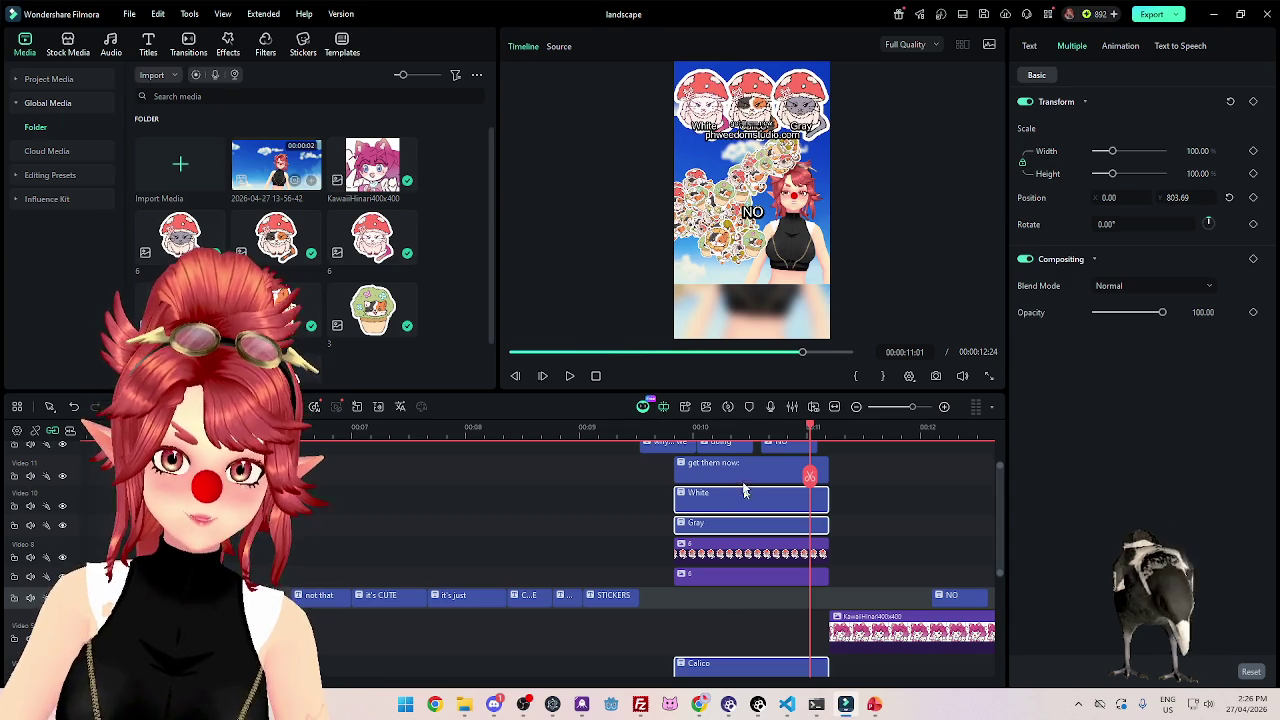
pyautogui.click(745, 470)
pyautogui.moveTo(1208, 428); pyautogui.dragTo(1208, 428)
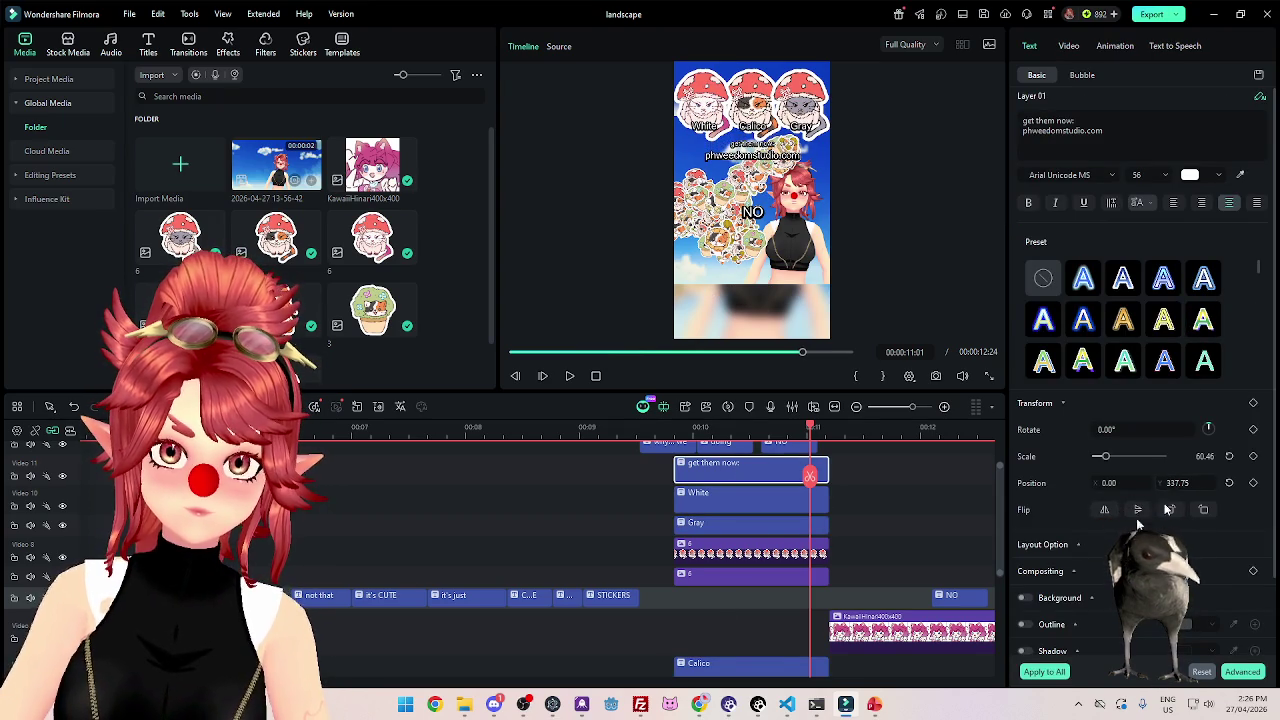
pyautogui.click(653, 430)
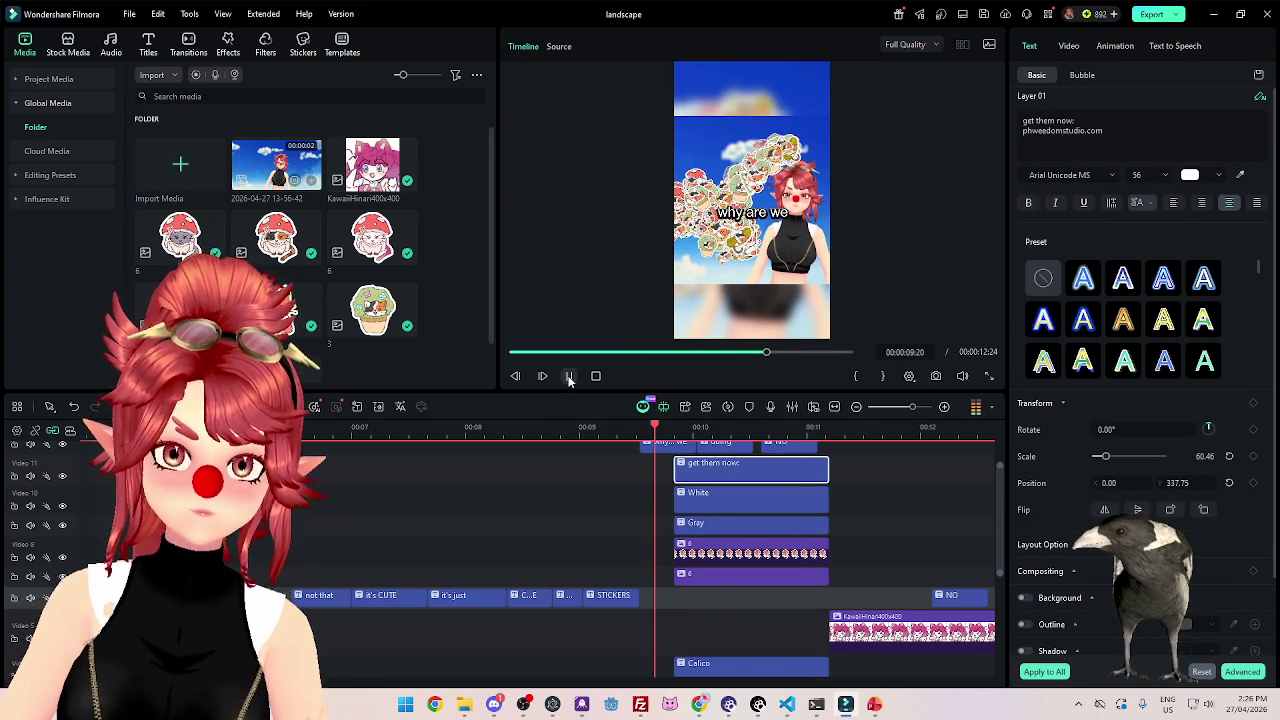
# Select the 'Art by KawaiiHinari' caption and replay the credit section from 11:13.
pyautogui.click(568, 378)
pyautogui.scroll(-2, 883, 601)
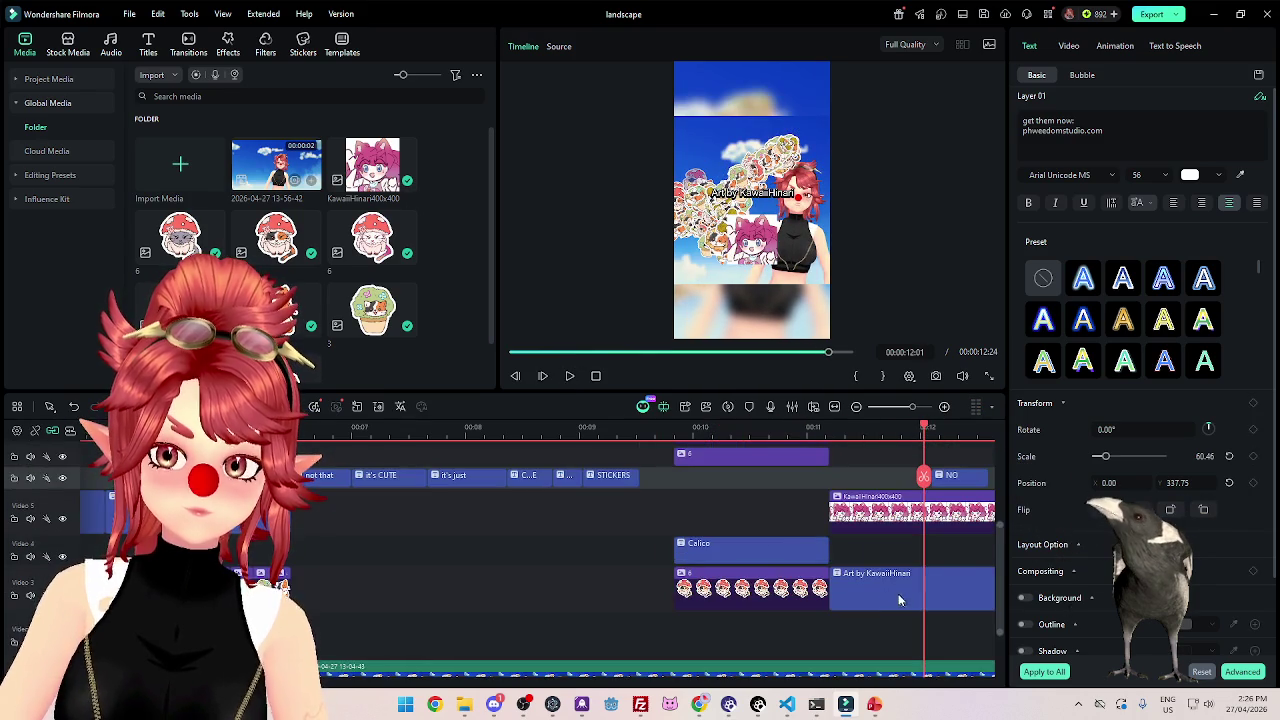
pyautogui.click(886, 590)
pyautogui.moveTo(822, 428); pyautogui.dragTo(857, 434)
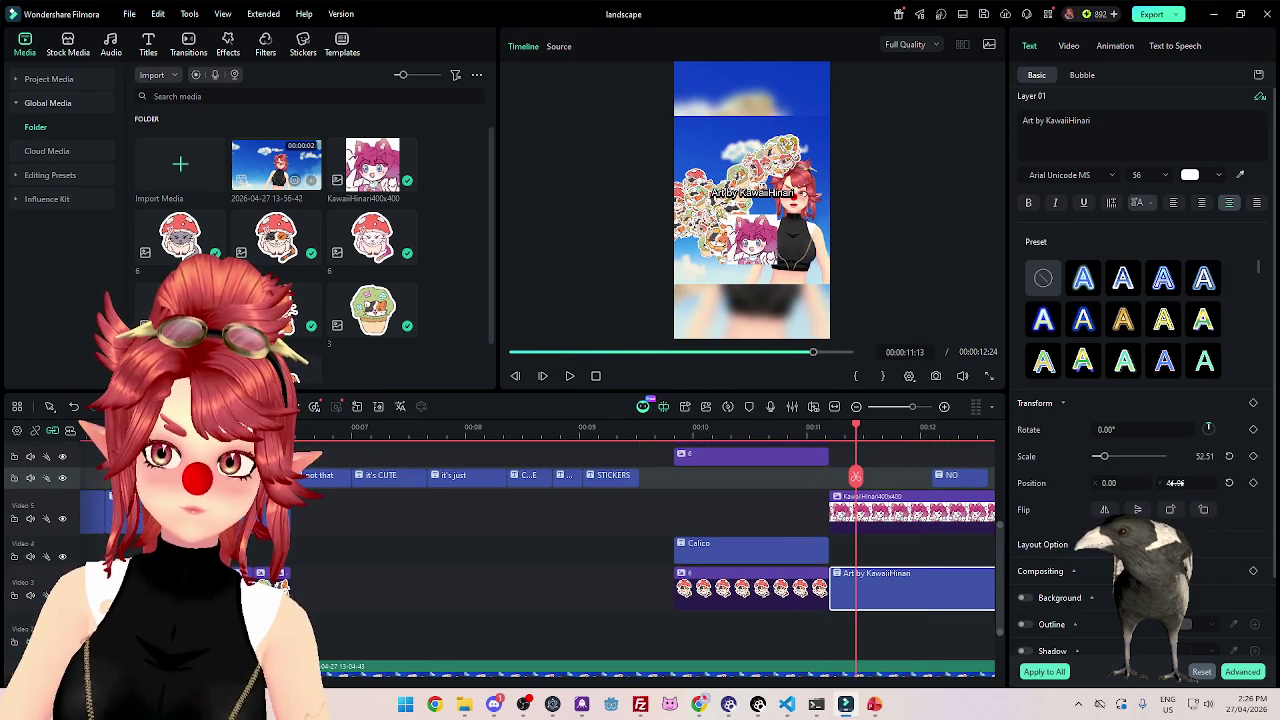
pyautogui.click(810, 428)
pyautogui.click(568, 375)
pyautogui.click(568, 375)
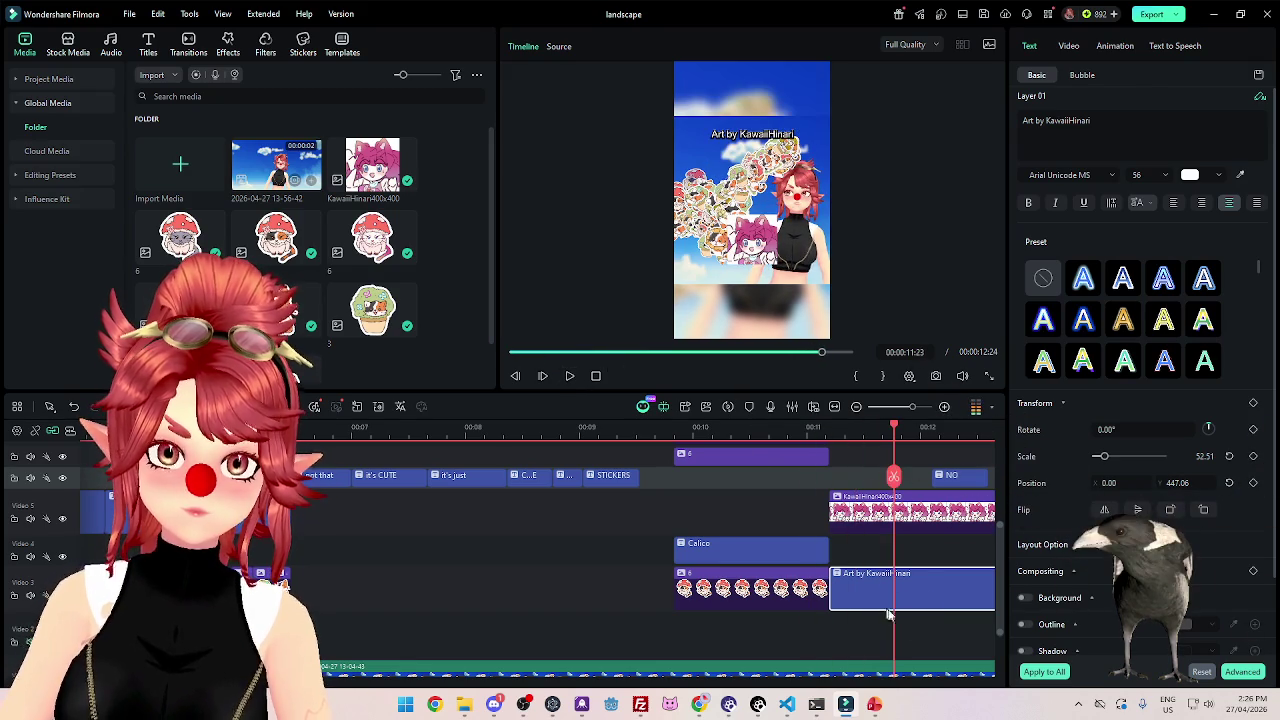
# Move the KawaiiHinari image to Position Y 692.69 and replay from about 10 seconds.
pyautogui.click(880, 517)
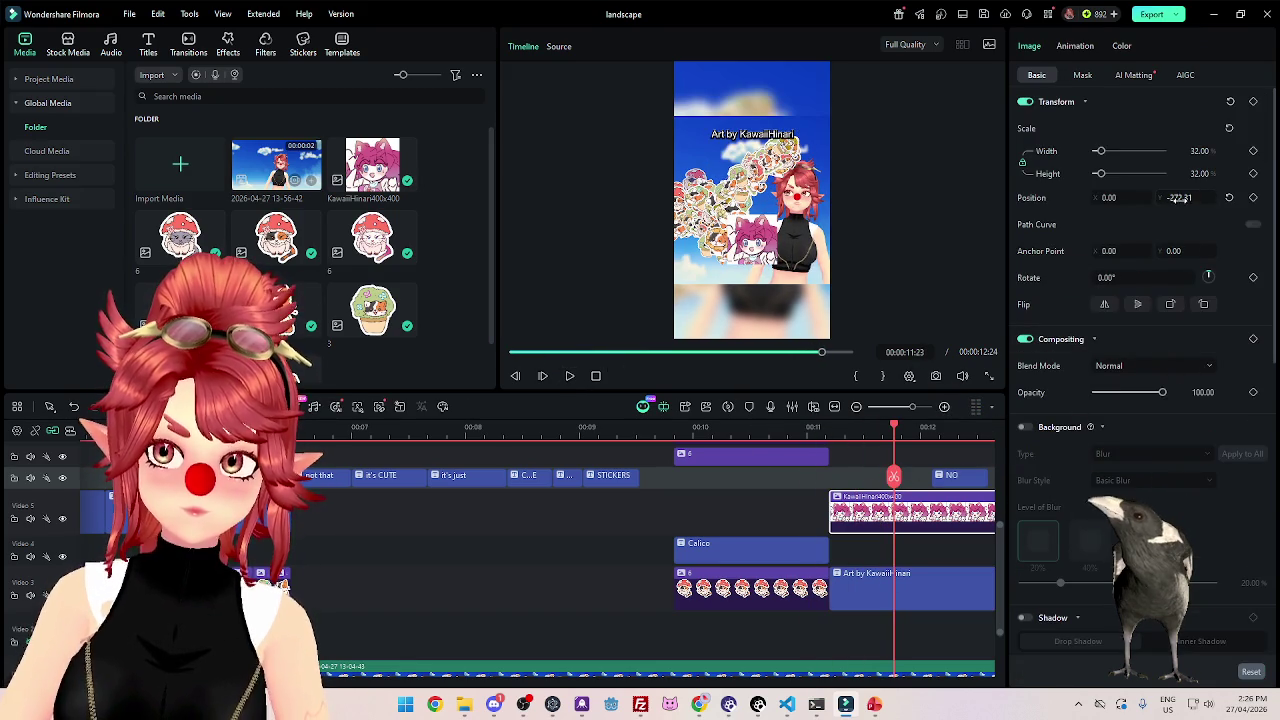
pyautogui.moveTo(1180, 197); pyautogui.dragTo(1230, 197)
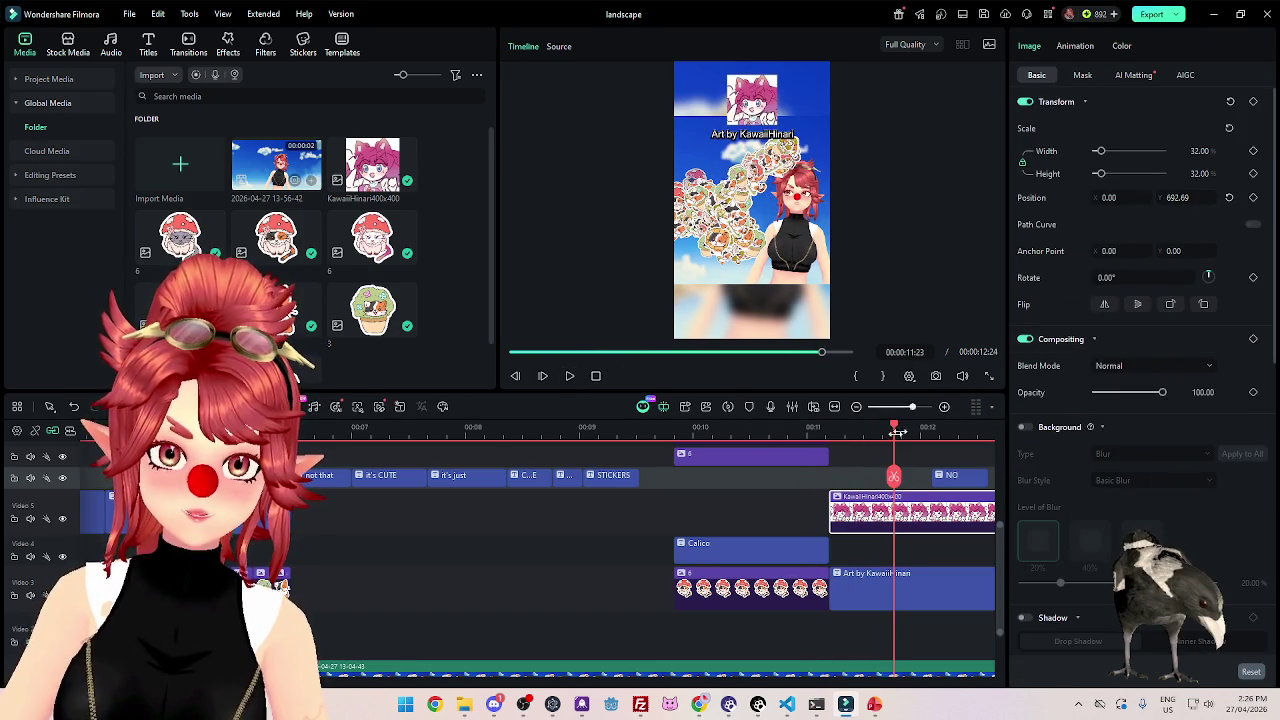
pyautogui.click(792, 428)
pyautogui.click(568, 375)
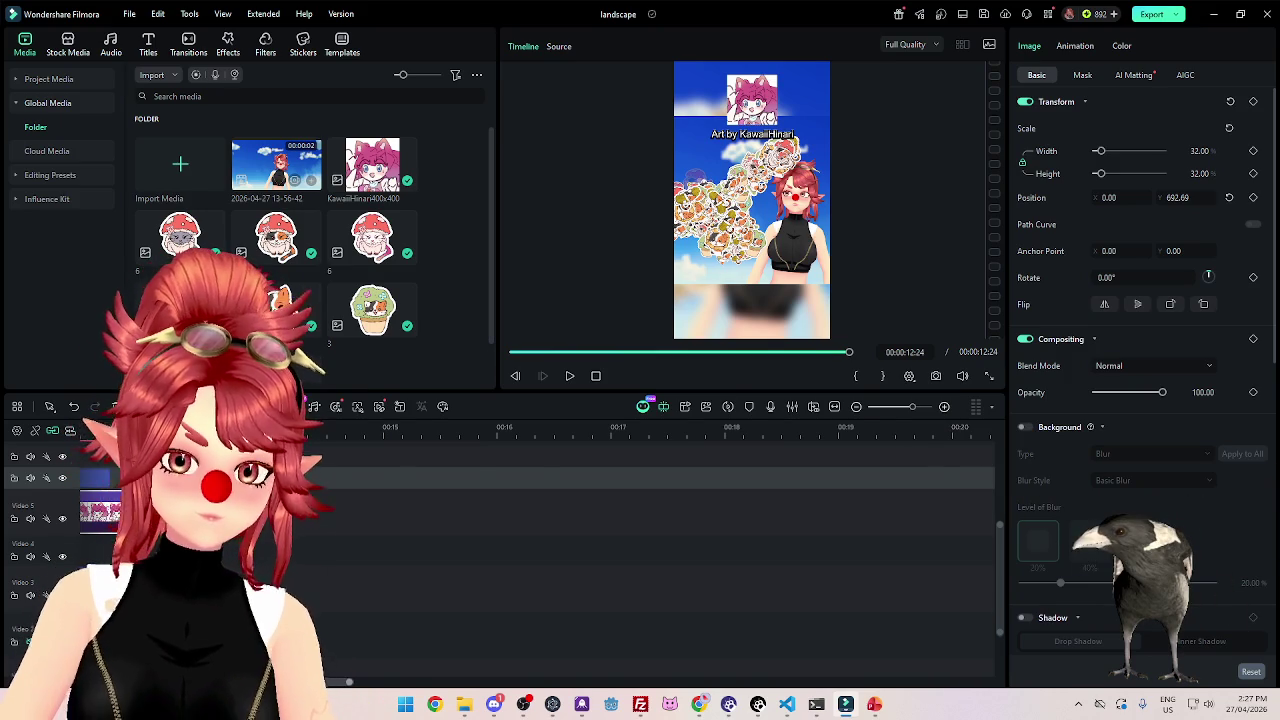
pyautogui.scroll(-3, 303, 534)
pyautogui.click(569, 376)
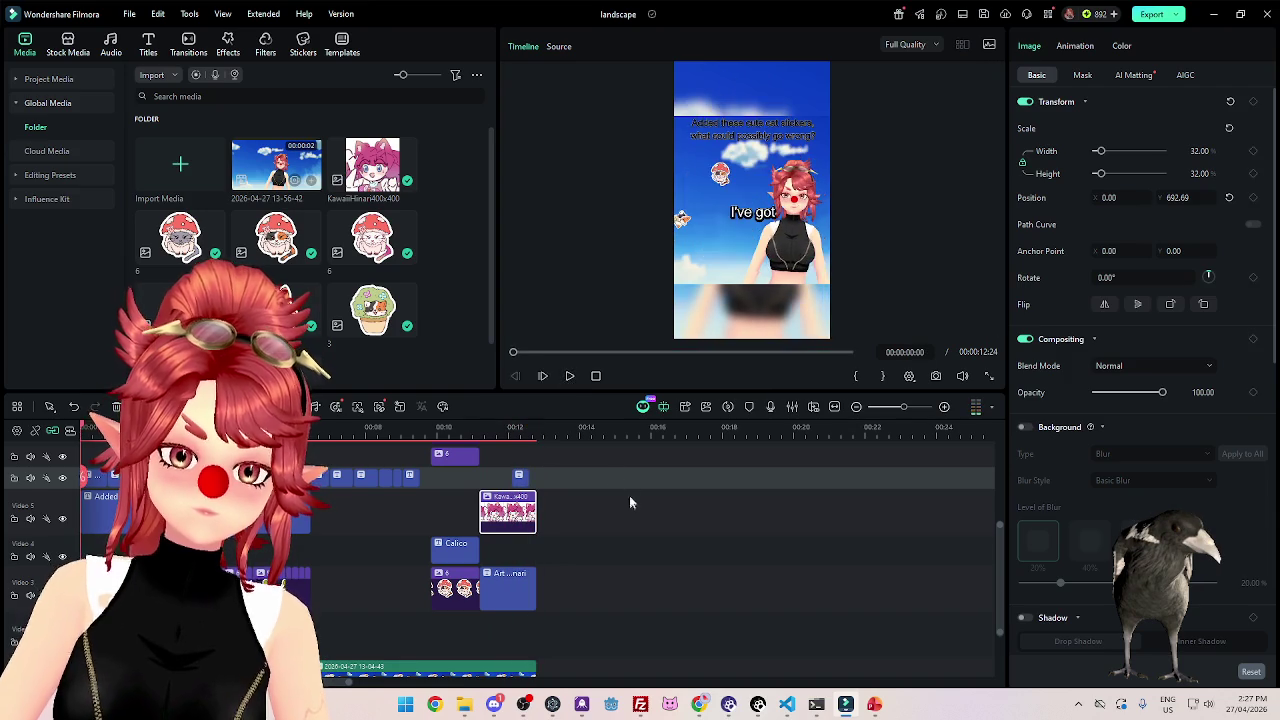
pyautogui.press('space')
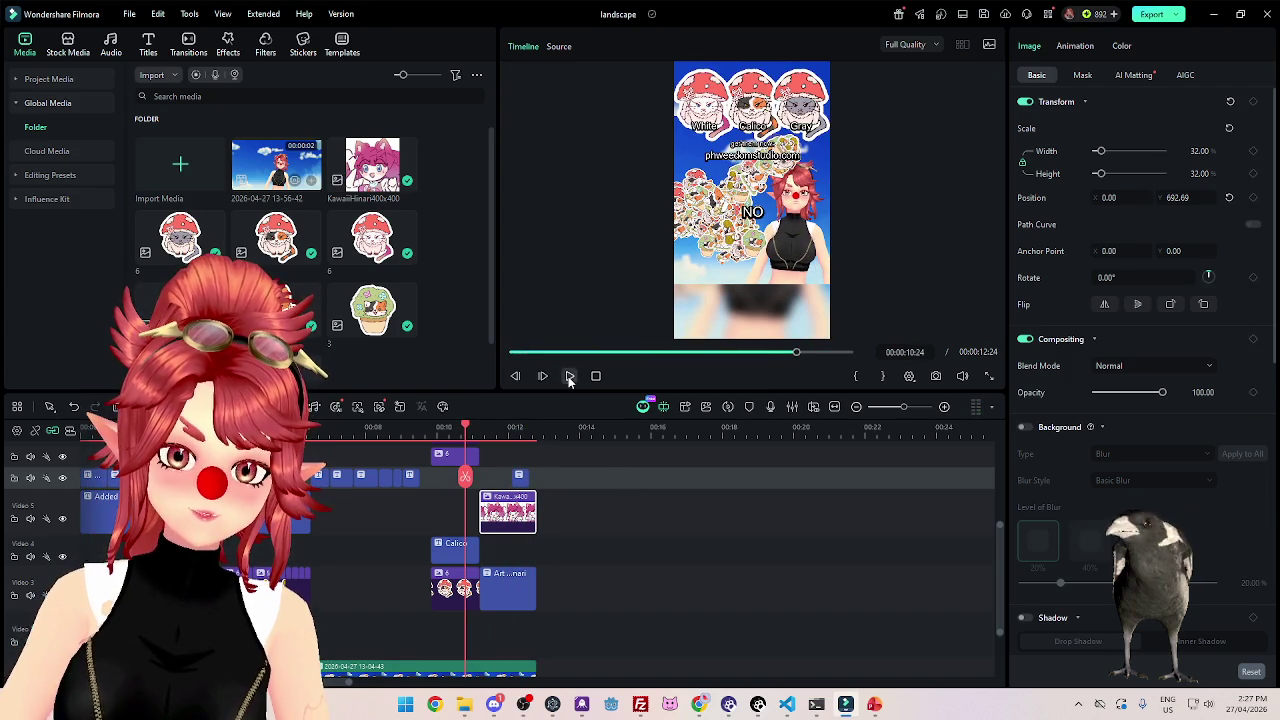
pyautogui.press('space')
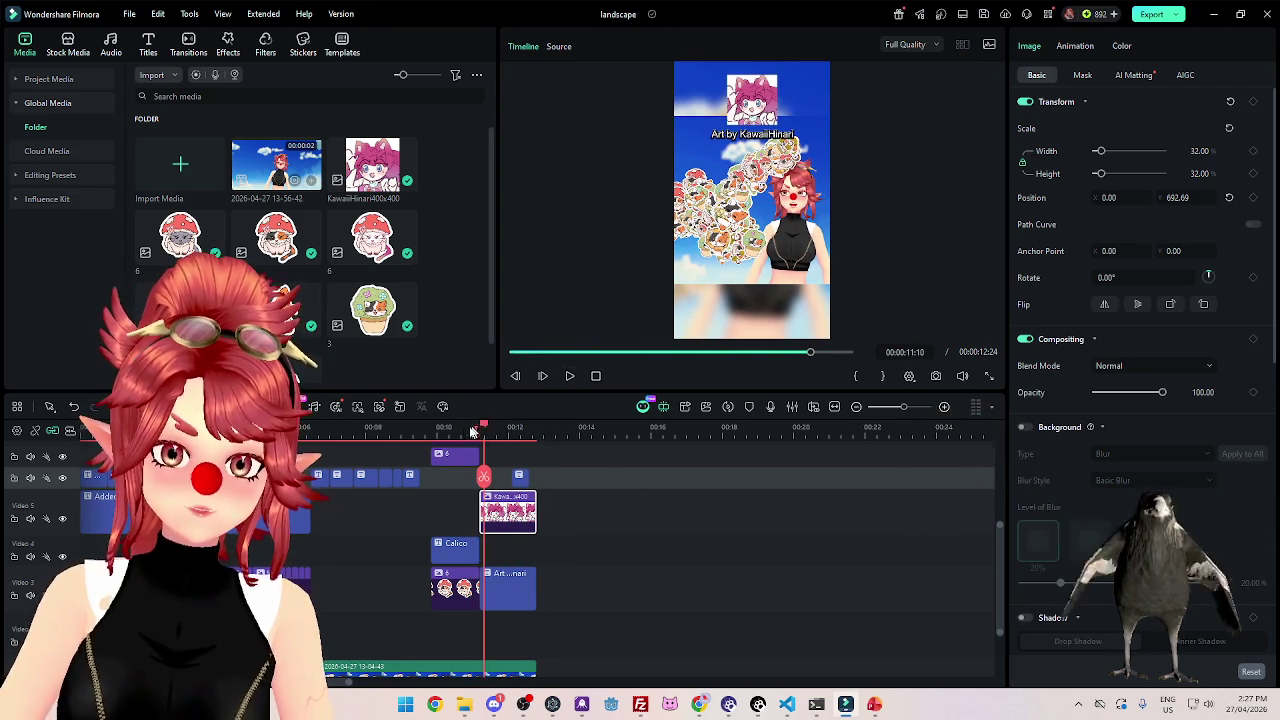
pyautogui.moveTo(476, 424); pyautogui.dragTo(459, 428)
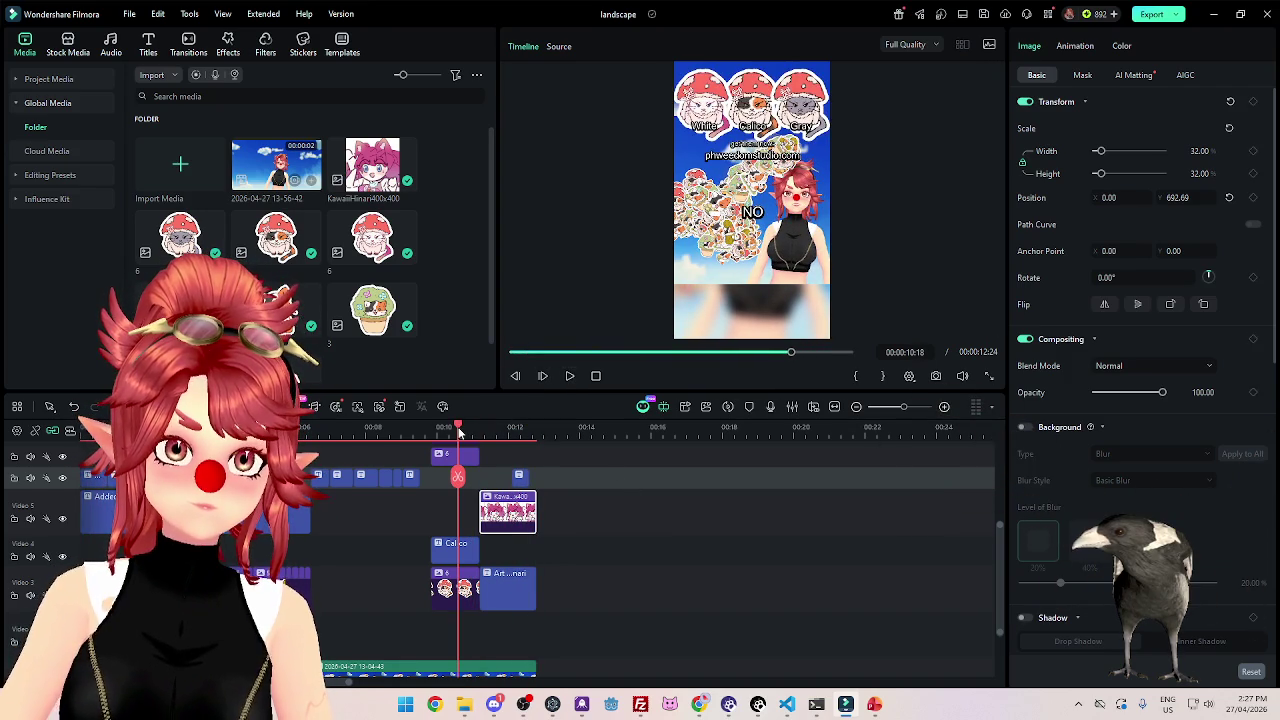
pyautogui.scroll(3, 477, 549)
pyautogui.keyDown('alt'); pyautogui.scroll(3, 477, 549); pyautogui.keyUp('alt')
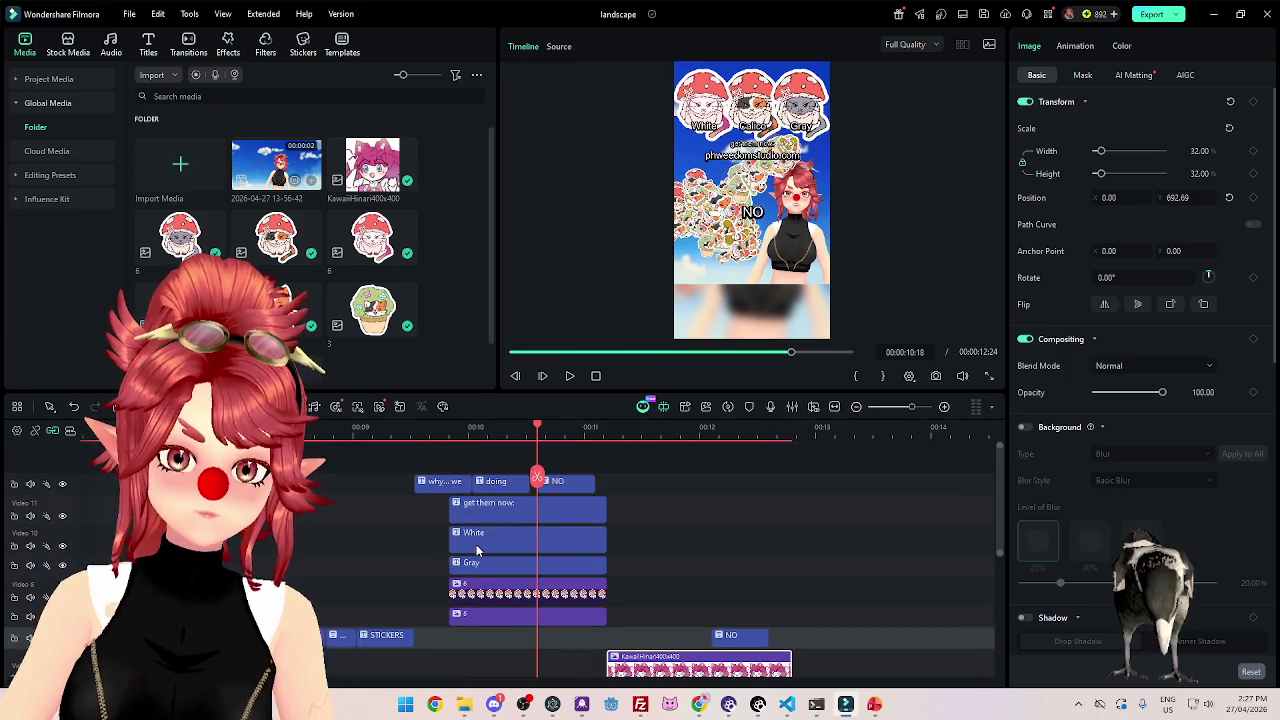
pyautogui.moveTo(407, 432); pyautogui.dragTo(406, 432)
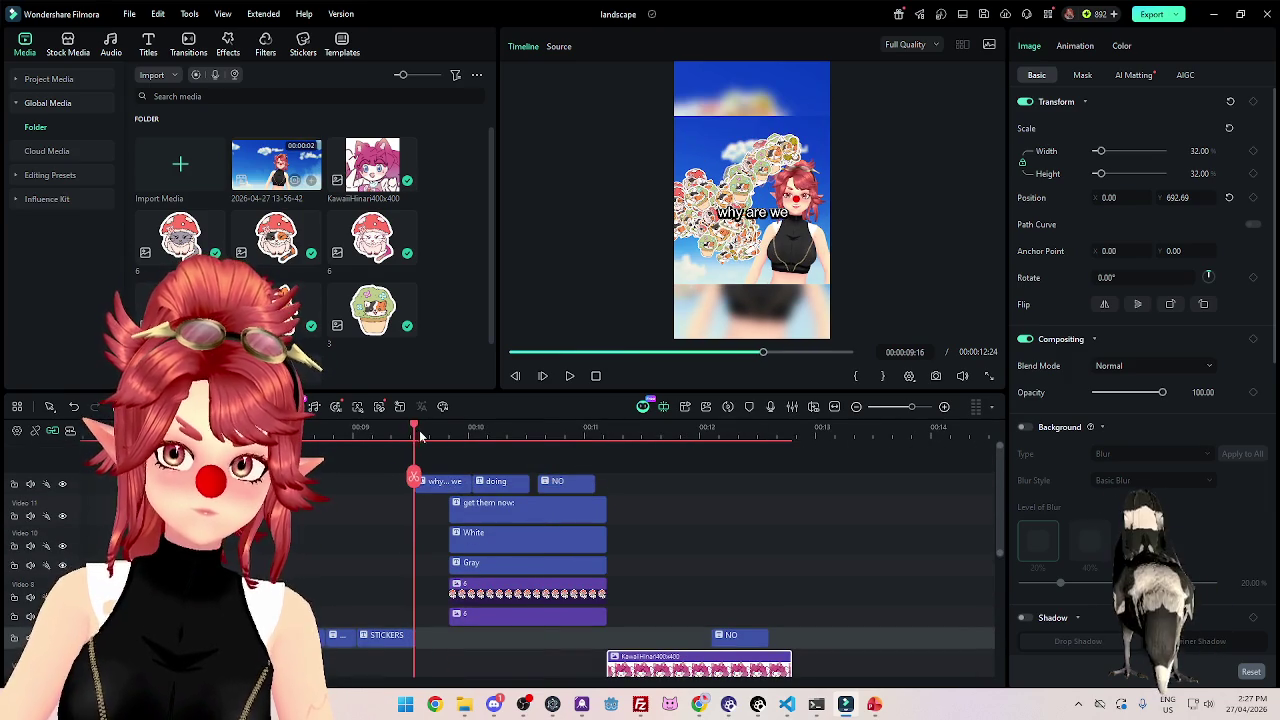
pyautogui.click(570, 376)
pyautogui.click(570, 376)
pyautogui.scroll(-5, 461, 510)
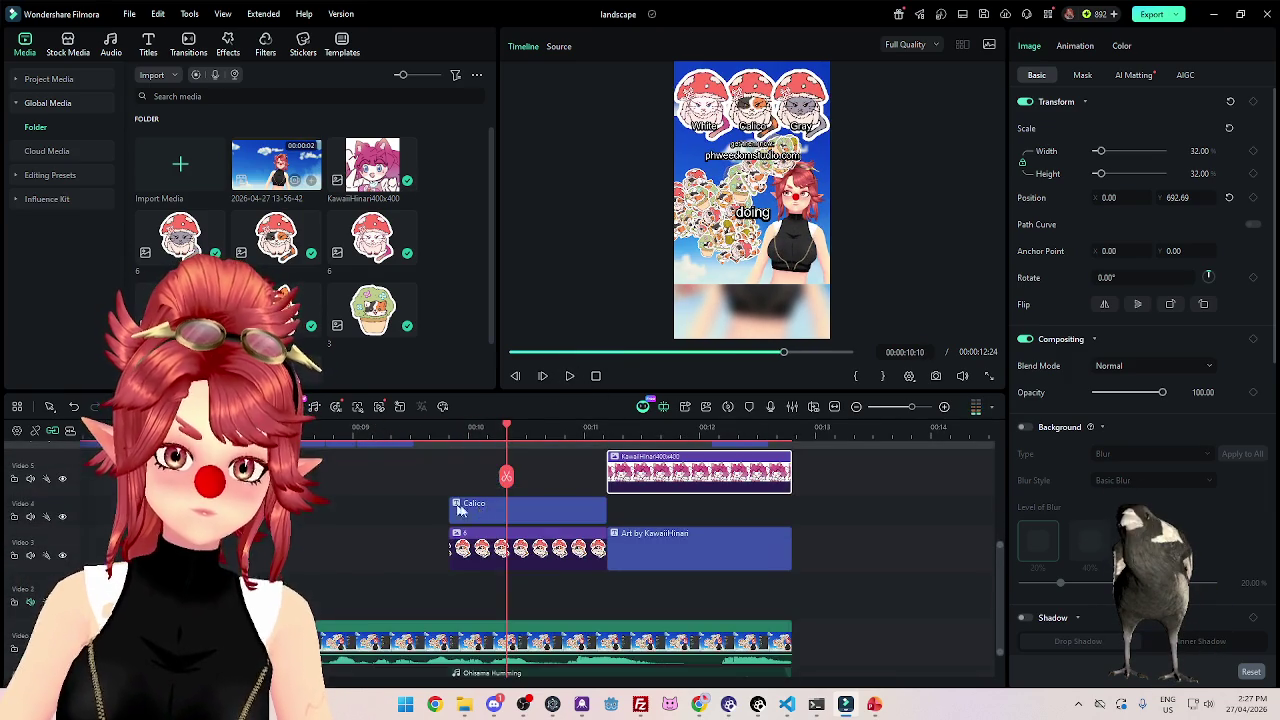
pyautogui.scroll(2, 461, 561)
pyautogui.scroll(1, 461, 561)
pyautogui.scroll(1, 461, 561)
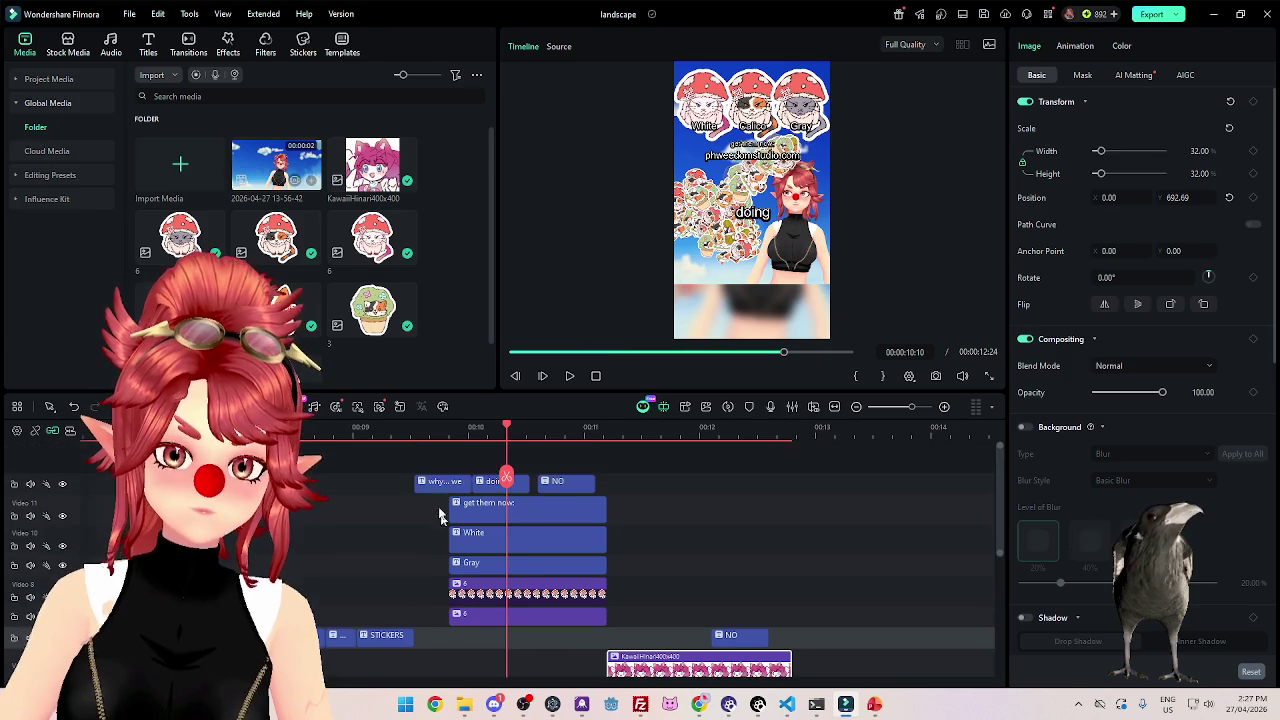
pyautogui.click(390, 432)
pyautogui.click(568, 376)
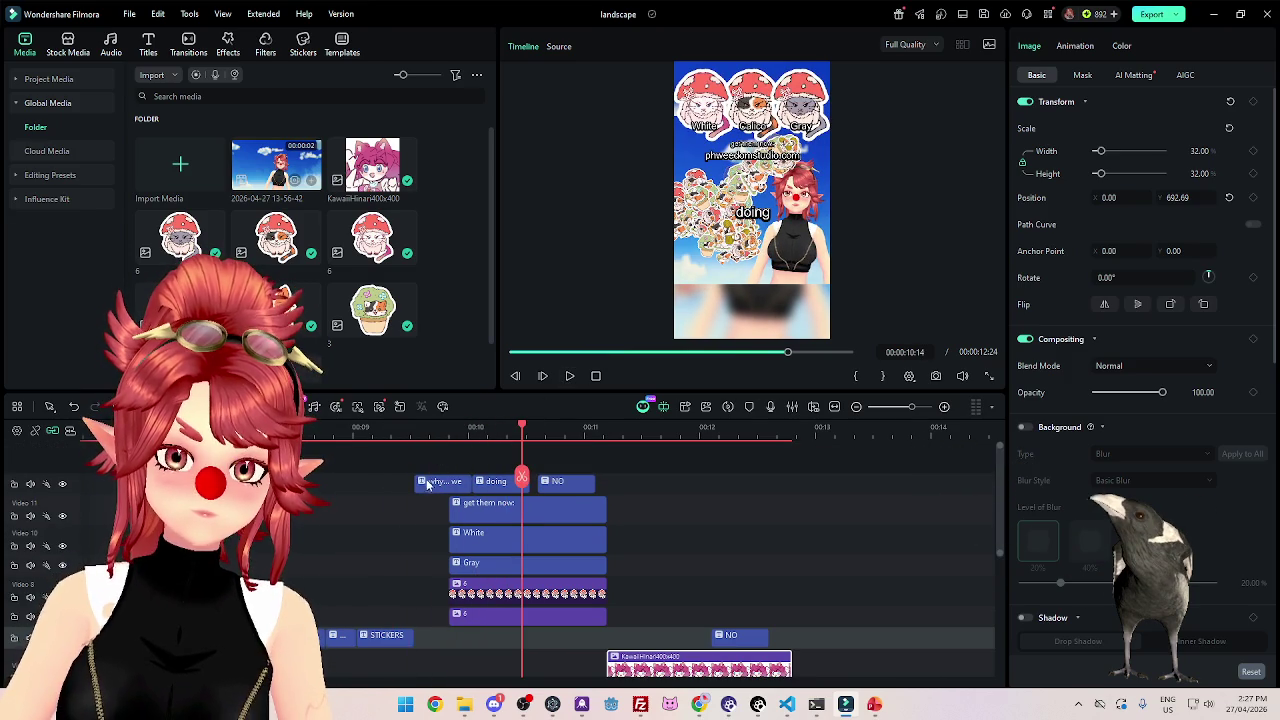
pyautogui.click(402, 456)
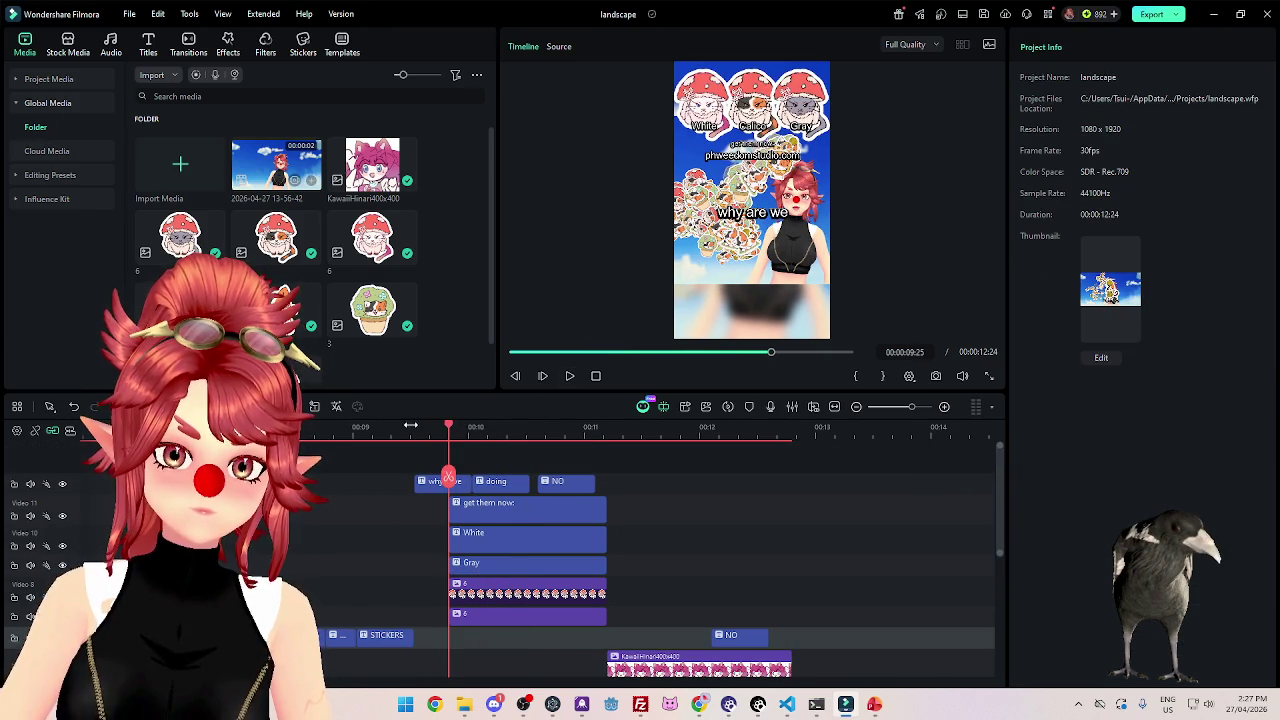
# Place the playhead at about 00:00:09:16.
pyautogui.click(410, 427)
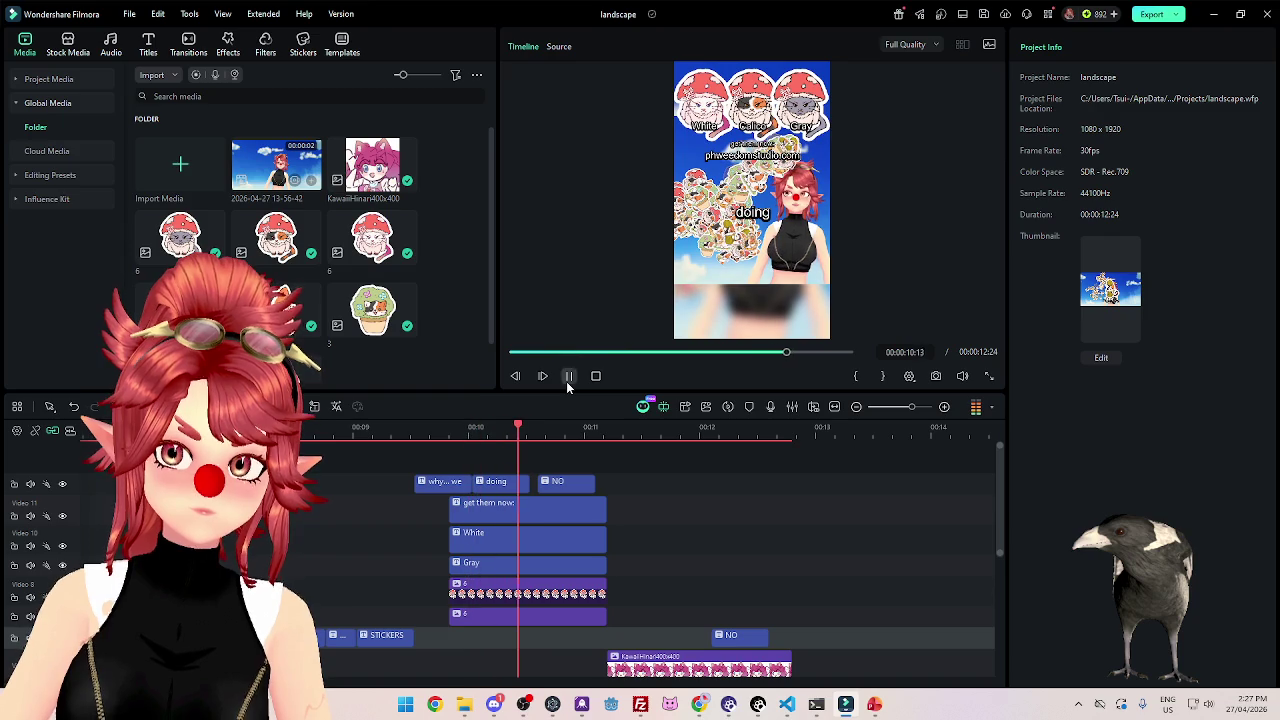
pyautogui.scroll(-3, 426, 511)
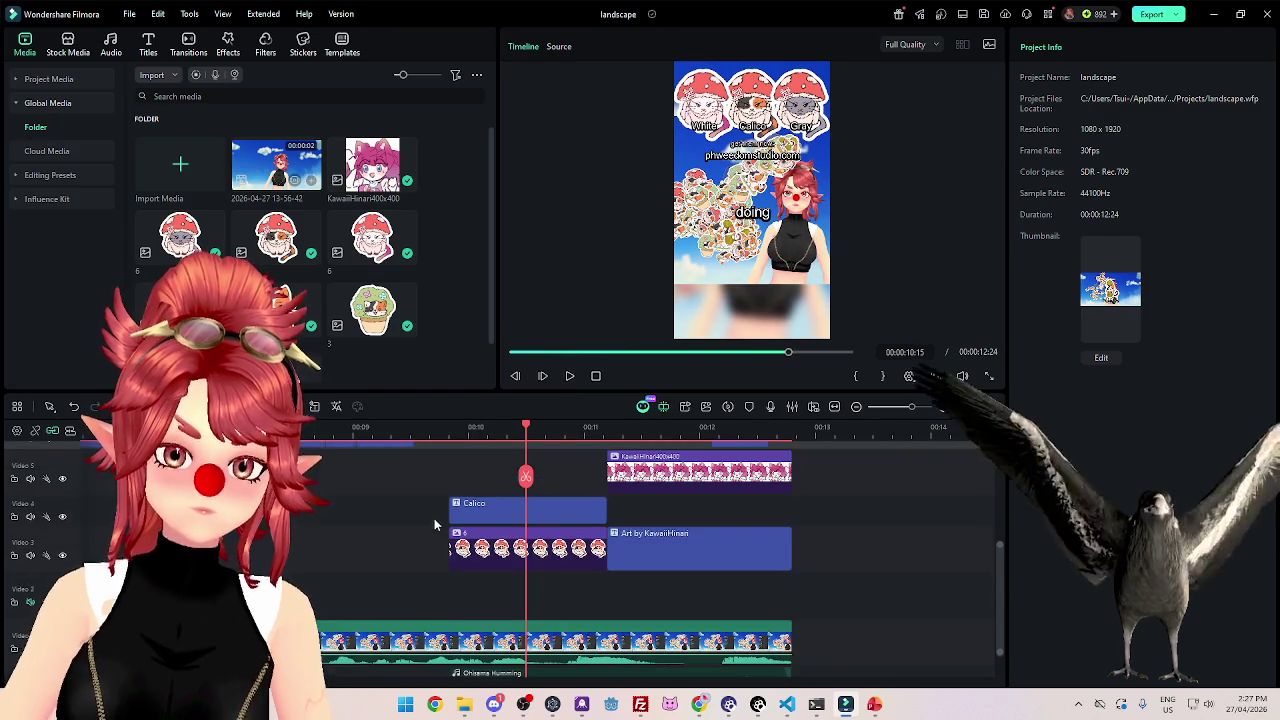
pyautogui.scroll(-3, 434, 518)
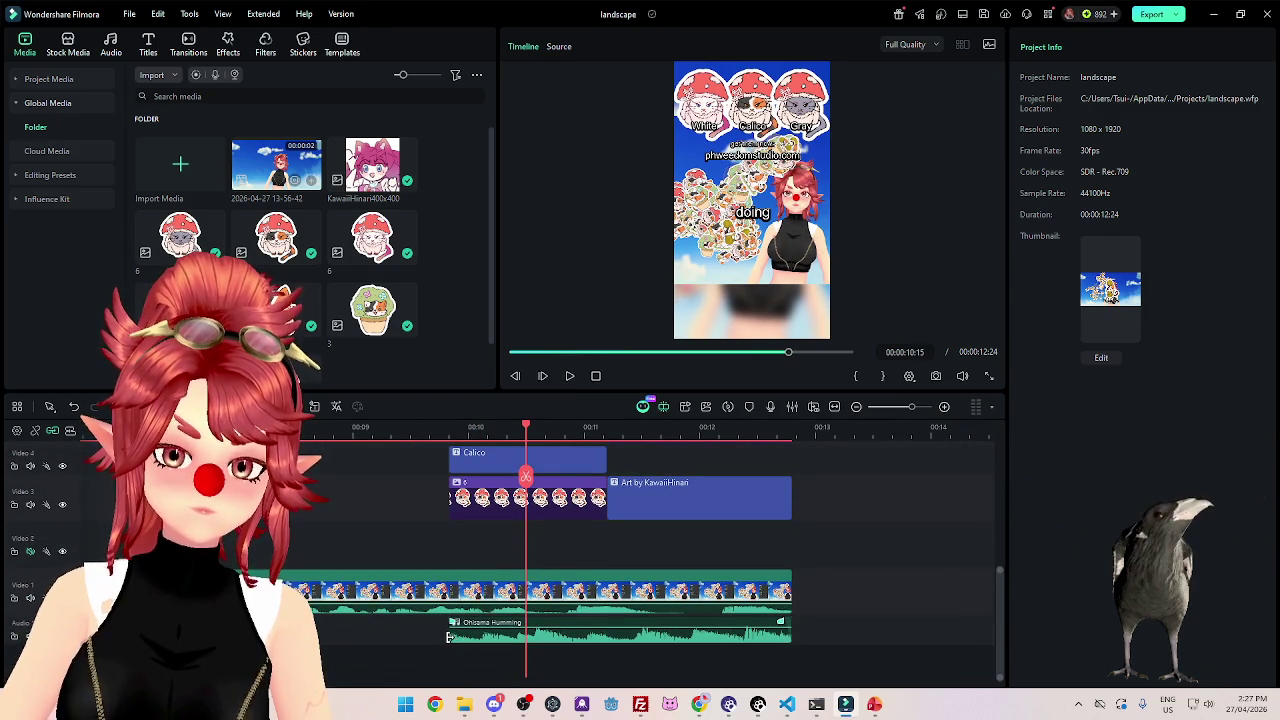
pyautogui.click(448, 637)
pyautogui.scroll(3, 426, 630)
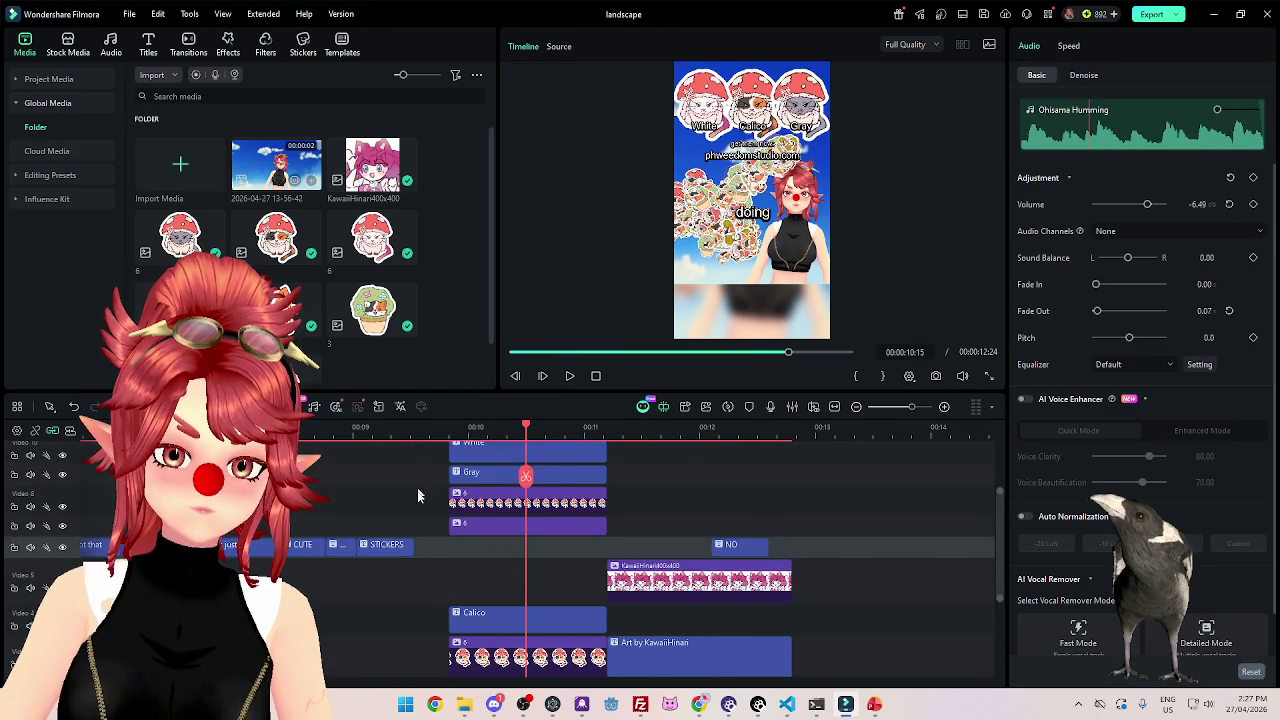
pyautogui.scroll(3, 418, 495)
pyautogui.click(418, 435)
pyautogui.press('Left')
# Extend the sticker and caption clips to start at 09:16 and play the section to check.
pyautogui.scroll(-3, 457, 600)
pyautogui.scroll(-3, 433, 622)
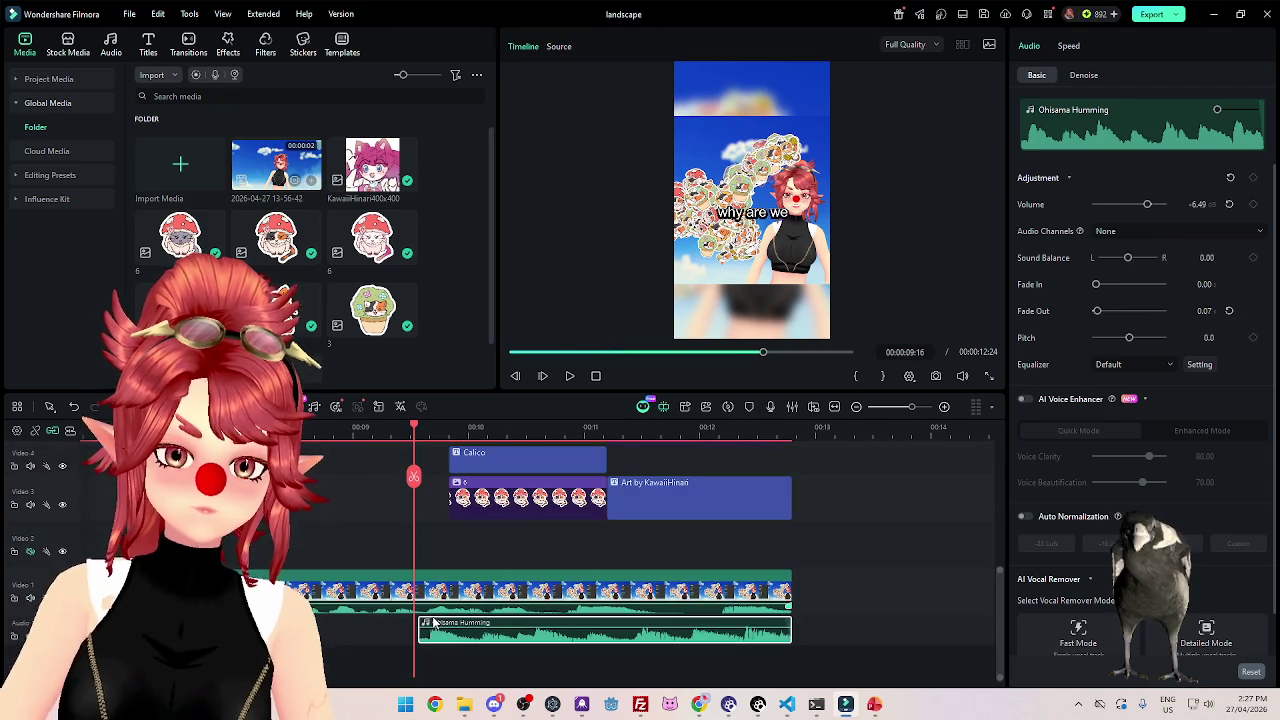
pyautogui.scroll(3, 445, 563)
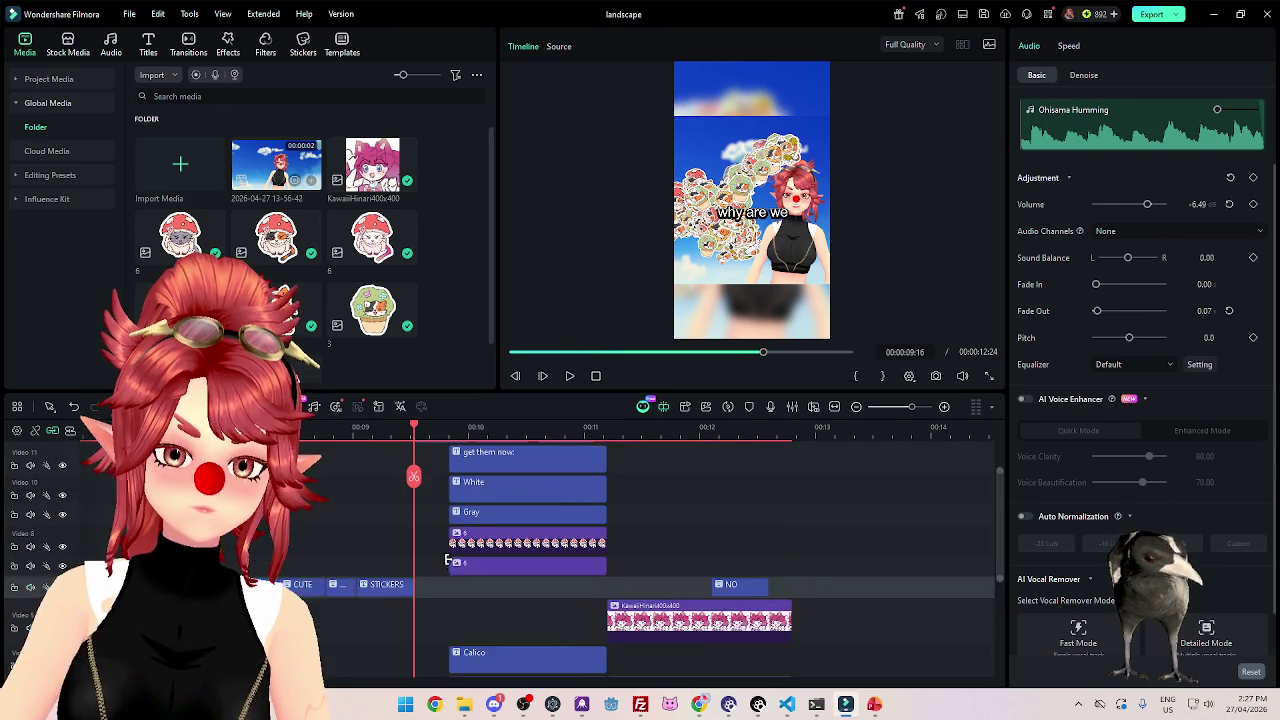
pyautogui.scroll(2, 445, 563)
pyautogui.moveTo(446, 519); pyautogui.dragTo(485, 642)
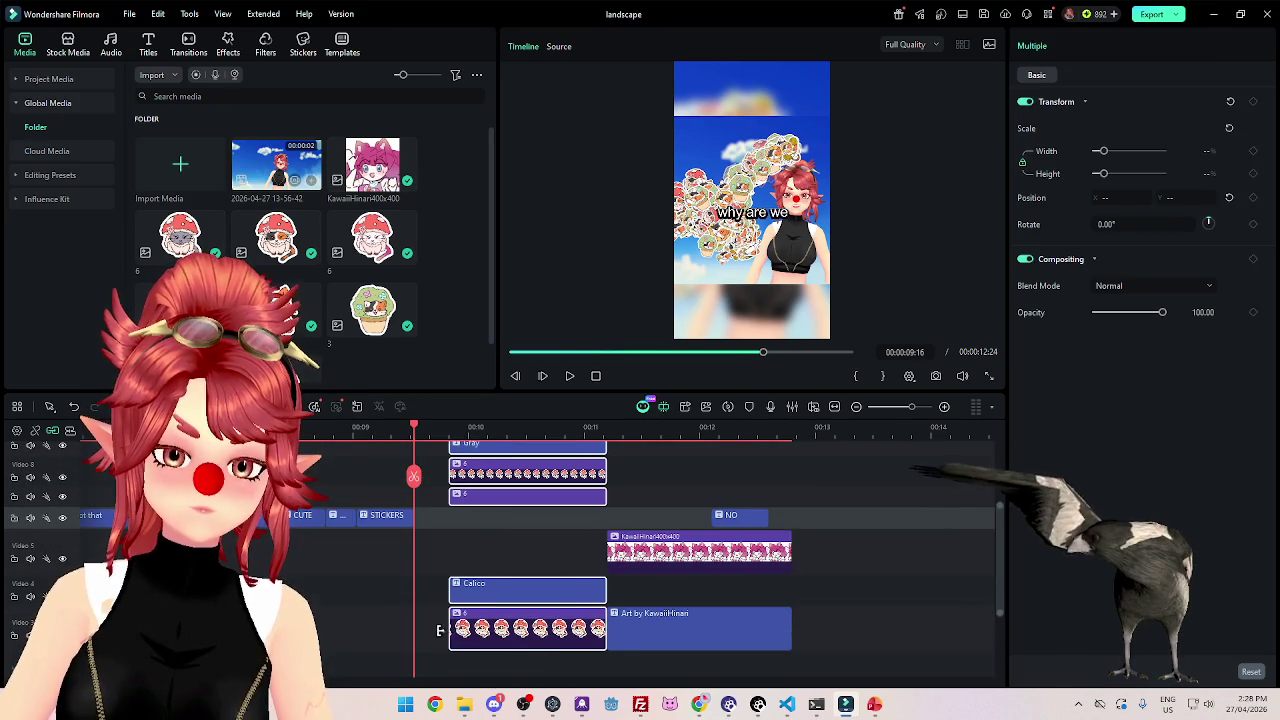
pyautogui.moveTo(450, 630); pyautogui.dragTo(416, 626)
pyautogui.click(347, 437)
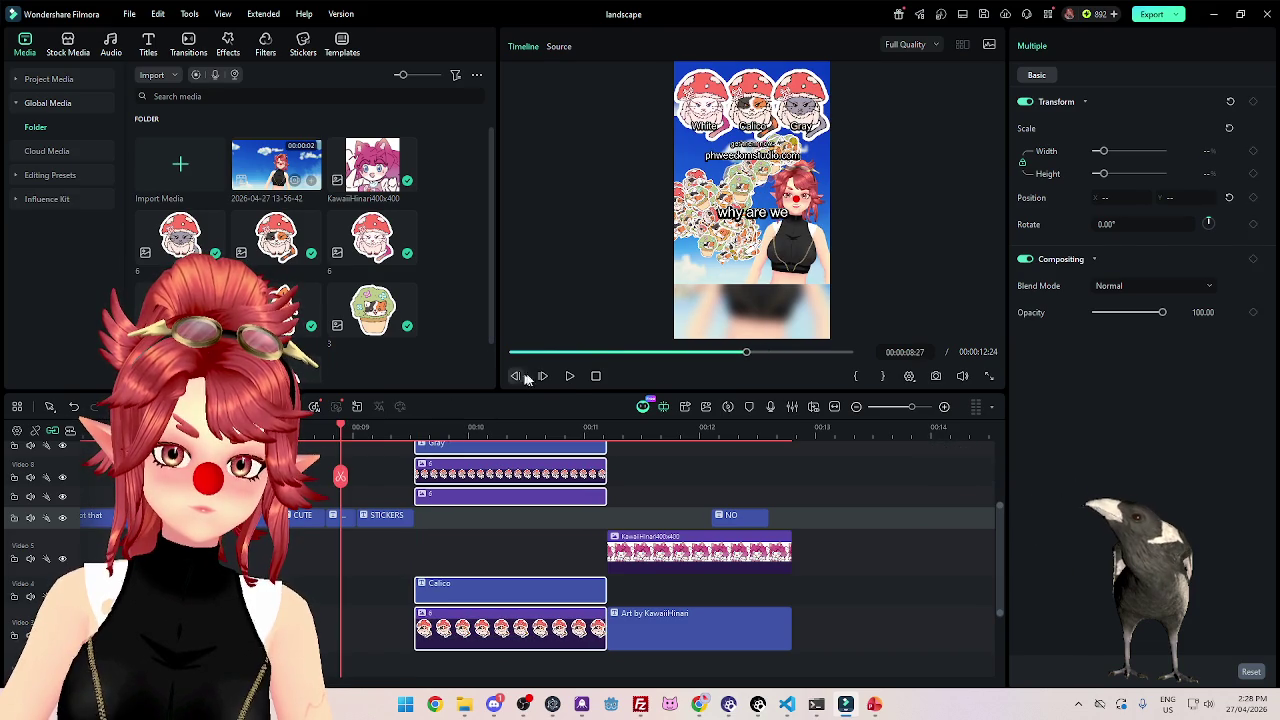
pyautogui.click(570, 376)
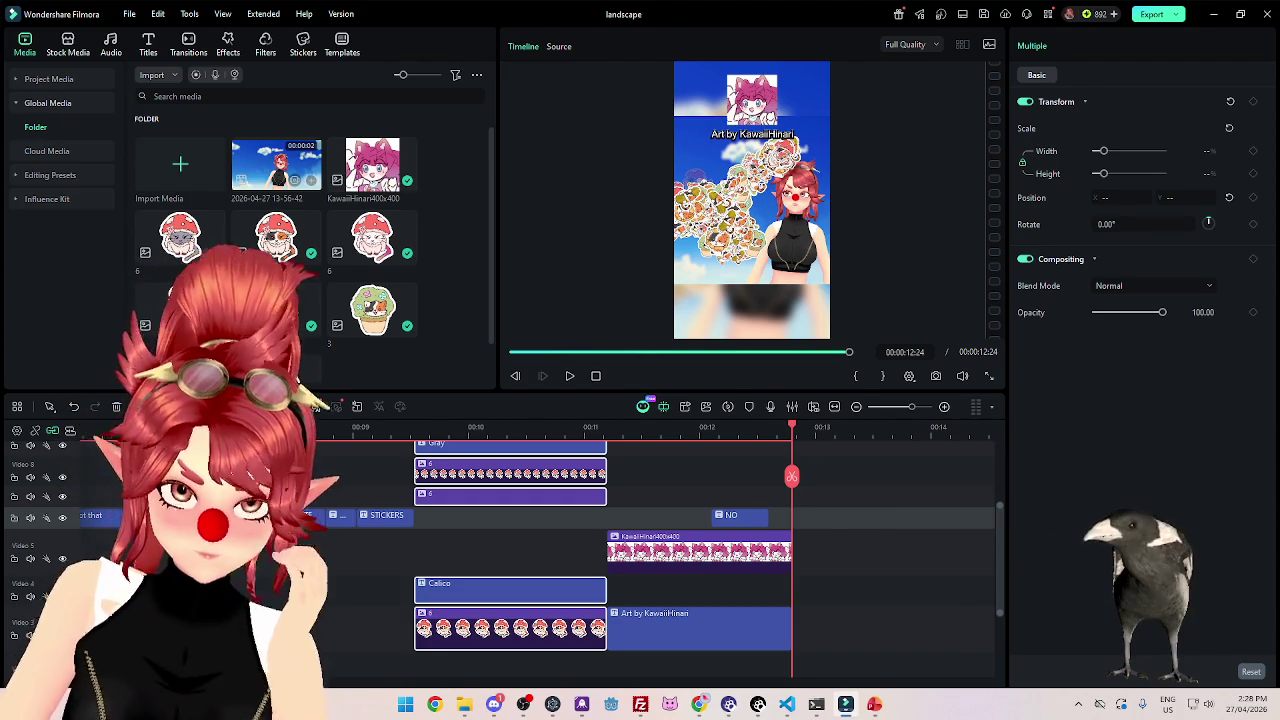
pyautogui.click(491, 428)
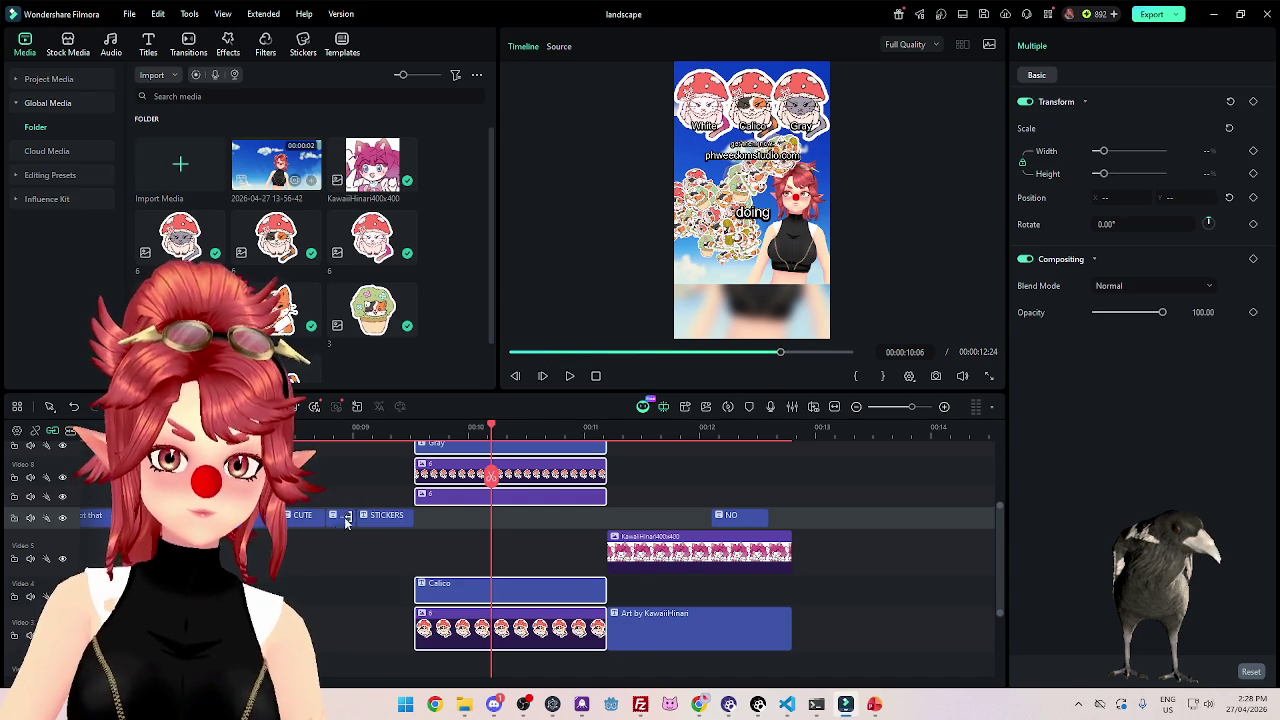
# Switch the main clip's background fill from Blur to Color and eyedrop a solid blue.
pyautogui.scroll(-2, 346, 522)
pyautogui.scroll(-2, 338, 545)
pyautogui.scroll(-2, 330, 567)
pyautogui.scroll(-2, 322, 590)
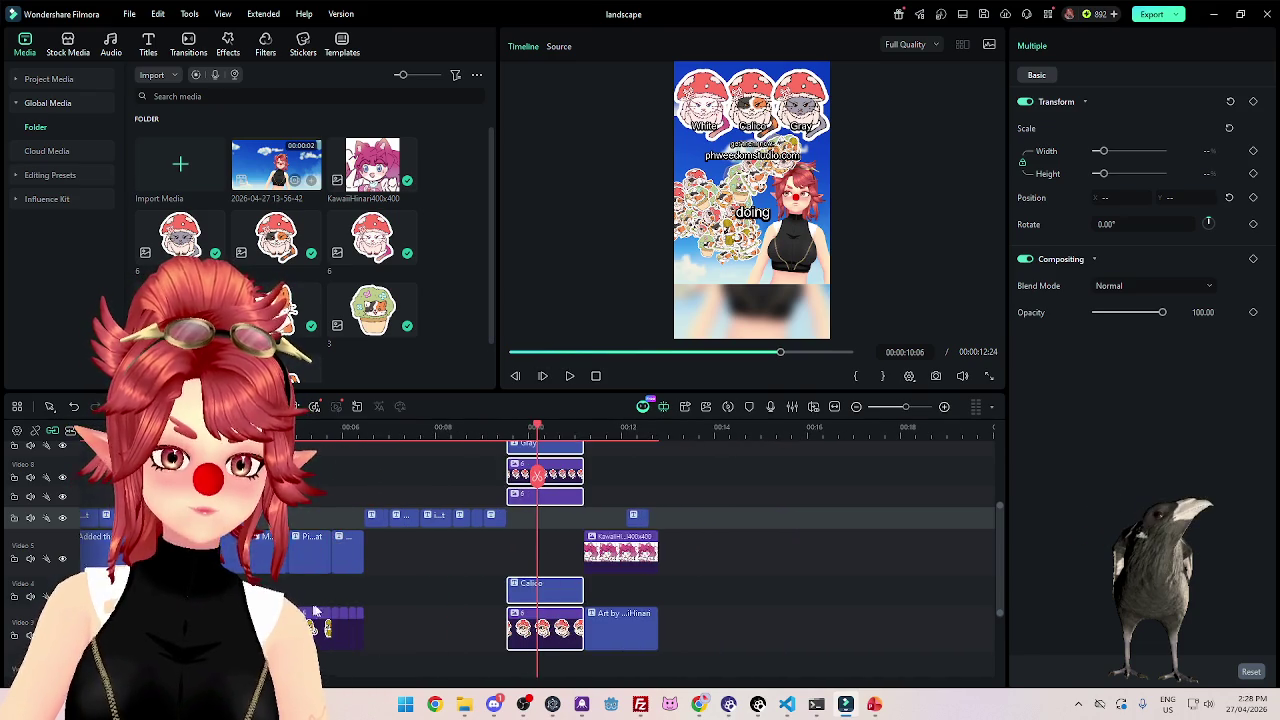
pyautogui.scroll(-3, 313, 612)
pyautogui.keyDown('ctrl'); pyautogui.click(420, 600); pyautogui.keyUp('ctrl')
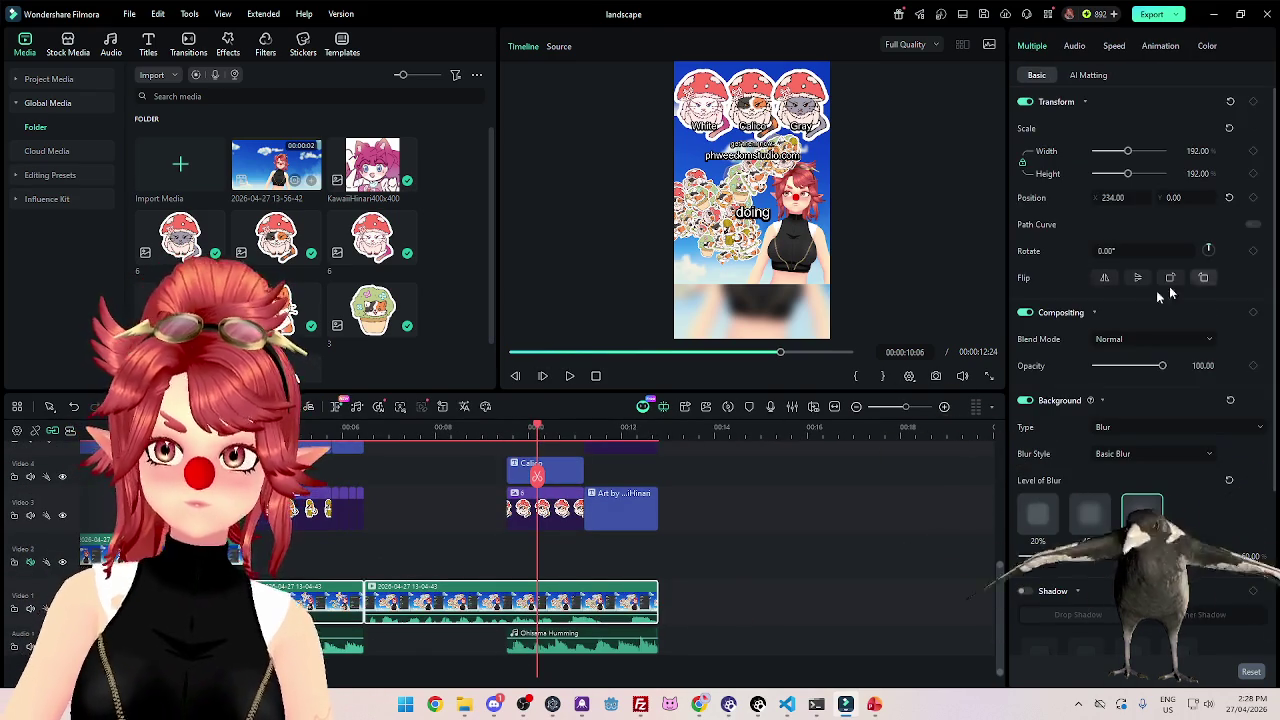
pyautogui.click(1117, 431)
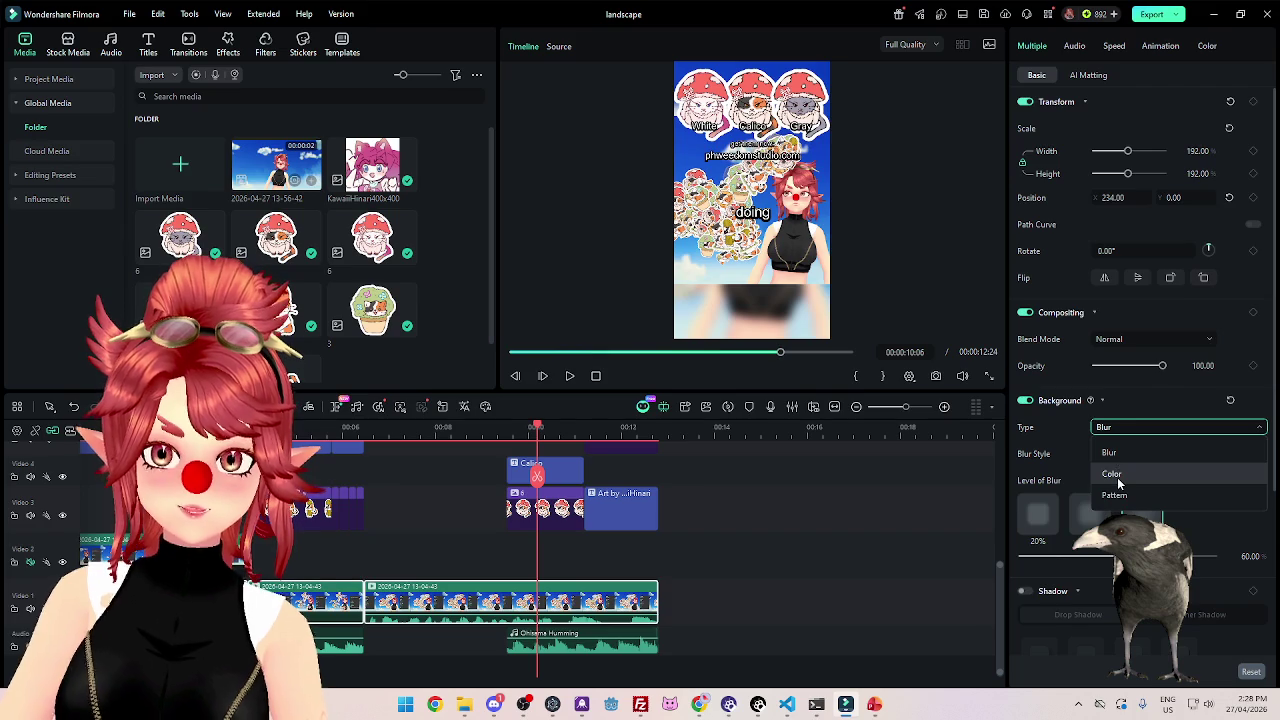
pyautogui.click(1119, 484)
pyautogui.click(1152, 456)
pyautogui.click(823, 158)
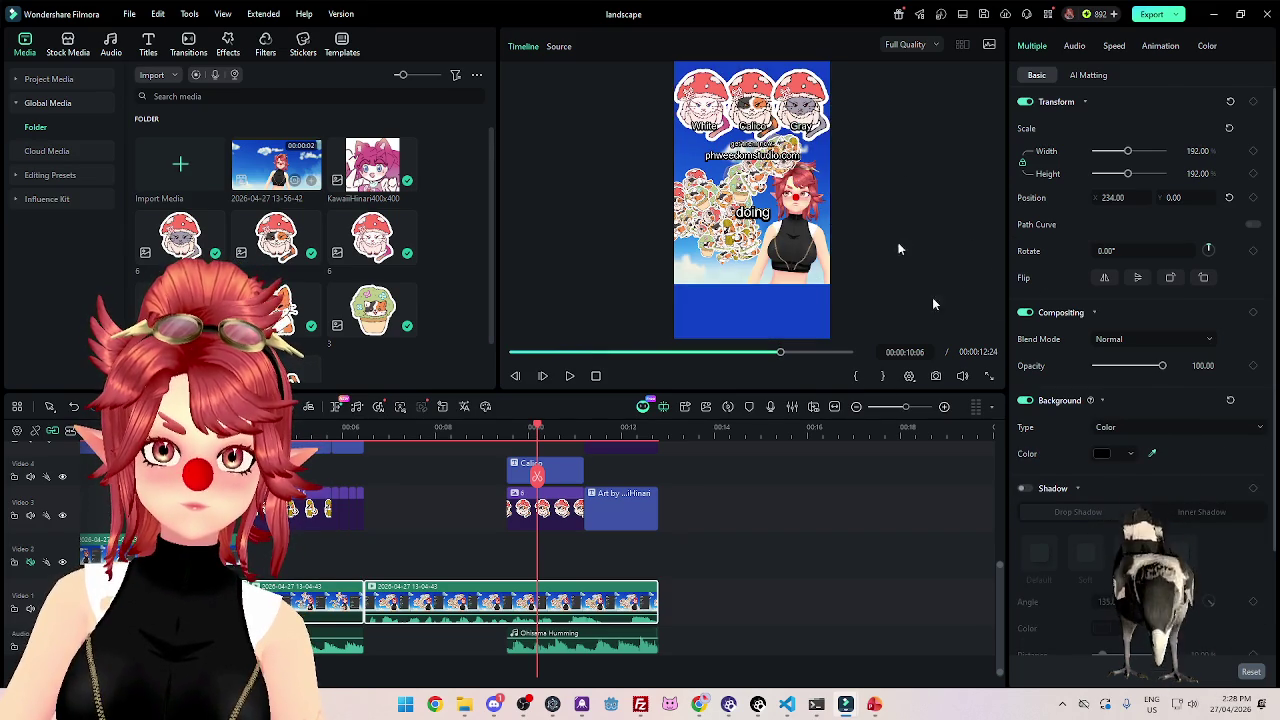
pyautogui.scroll(-3, 358, 675)
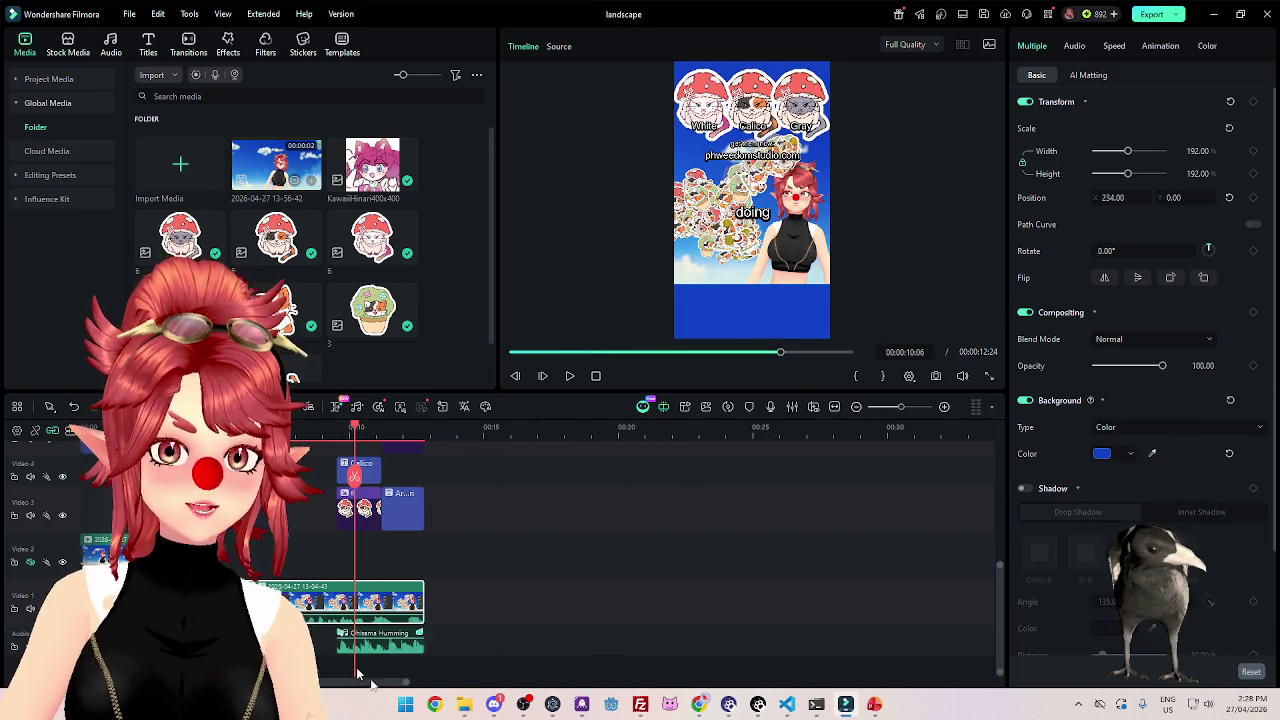
pyautogui.press('Home')
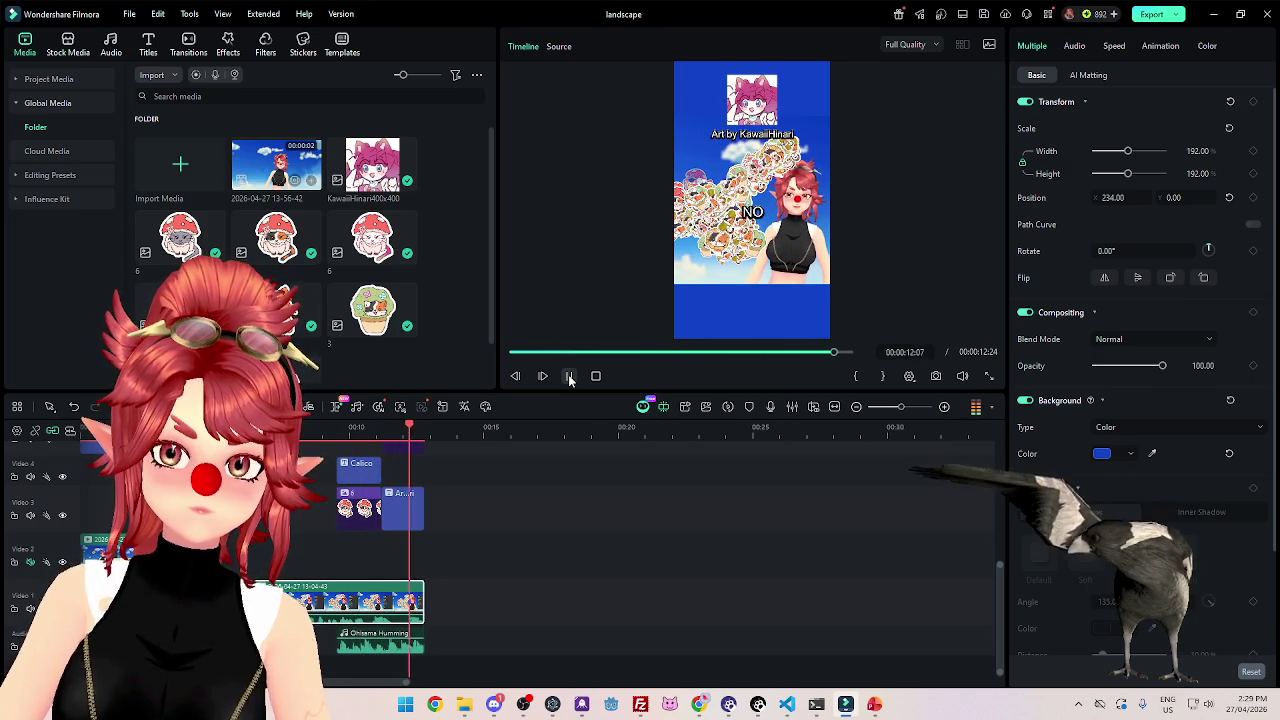
pyautogui.scroll(5, 424, 476)
pyautogui.moveTo(424, 476); pyautogui.dragTo(198, 476)
pyautogui.scroll(-3, 660, 540)
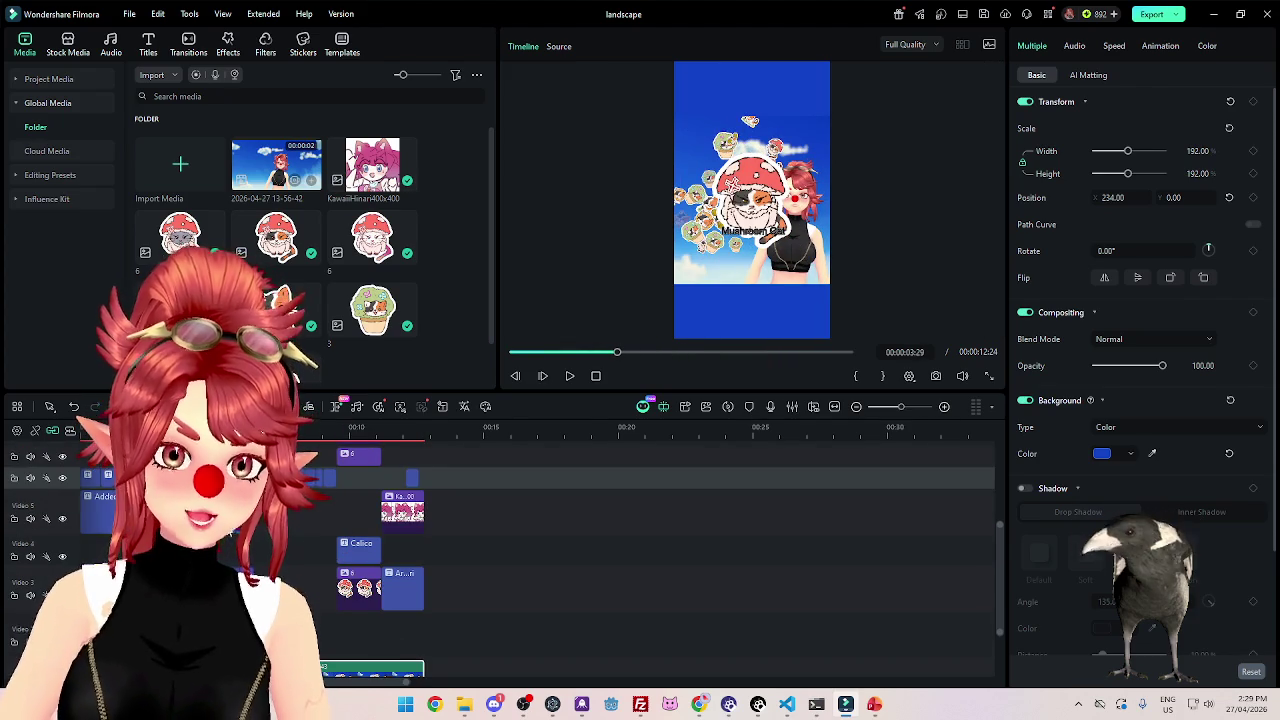
# Raise the three caption titles, including 'Mushroom Cat', from size 56 to 80 and play back.
pyautogui.click(90, 476)
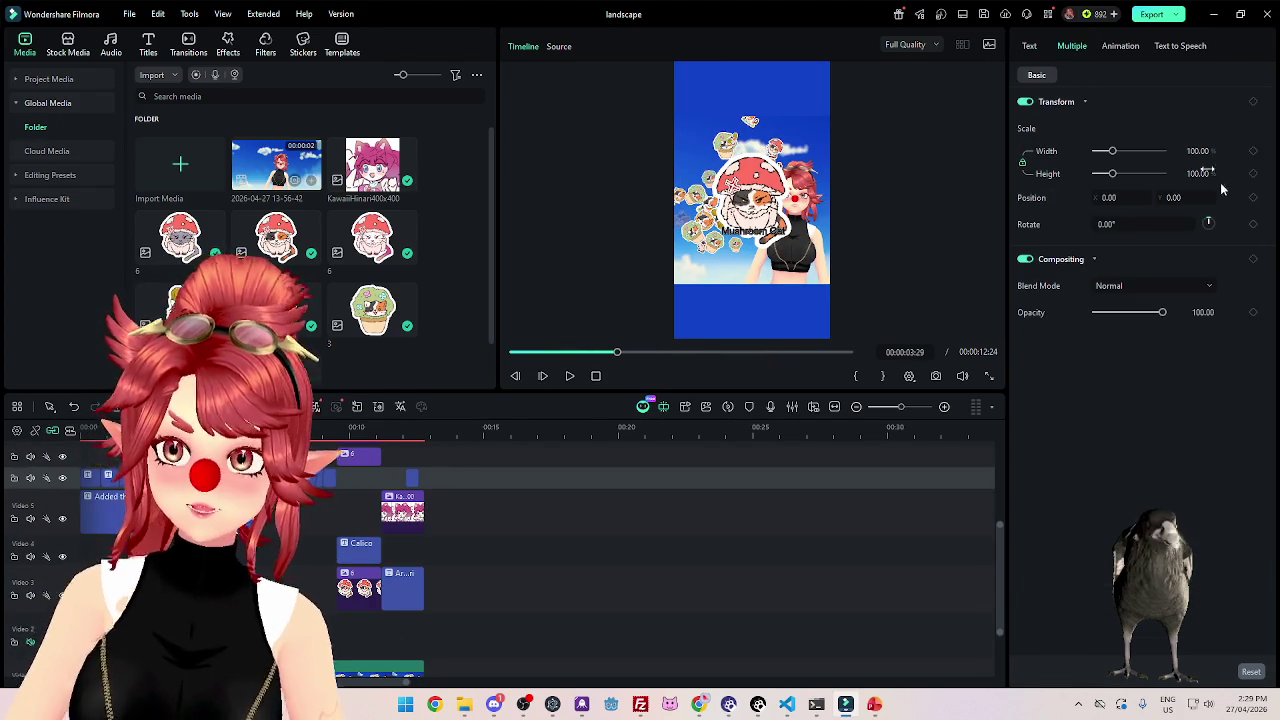
pyautogui.click(1029, 46)
pyautogui.click(1150, 118)
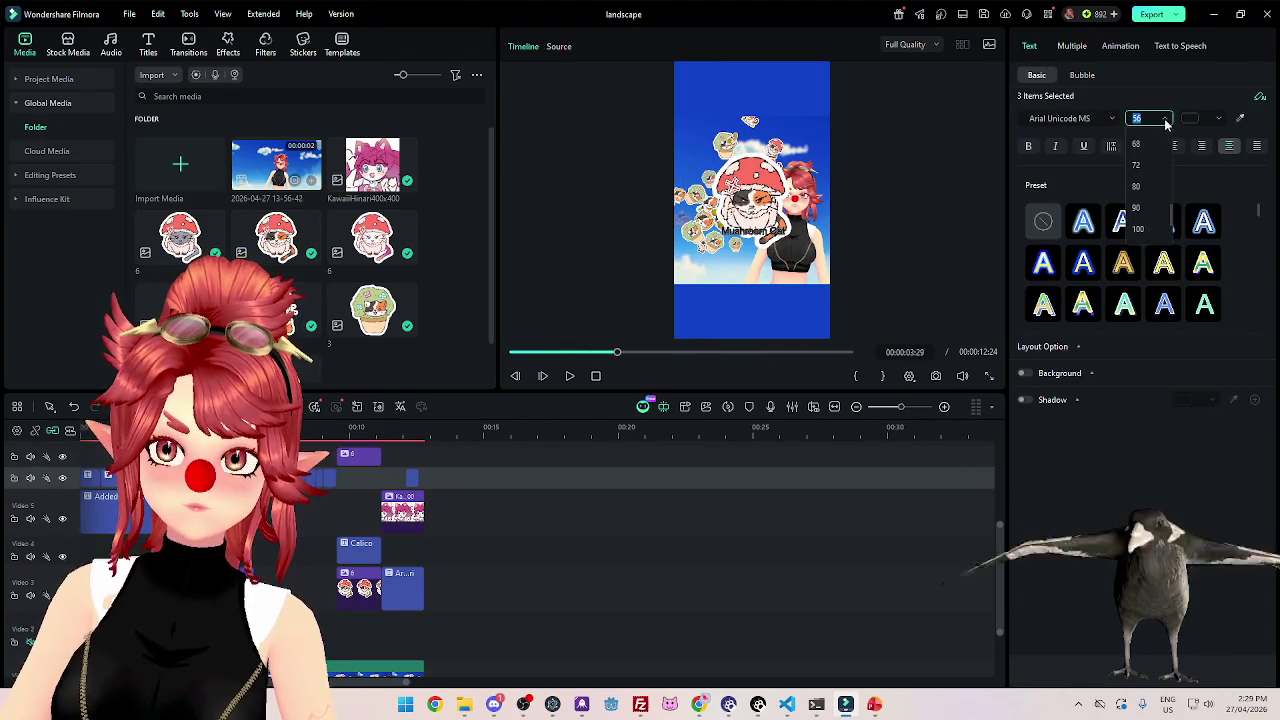
pyautogui.click(1150, 195)
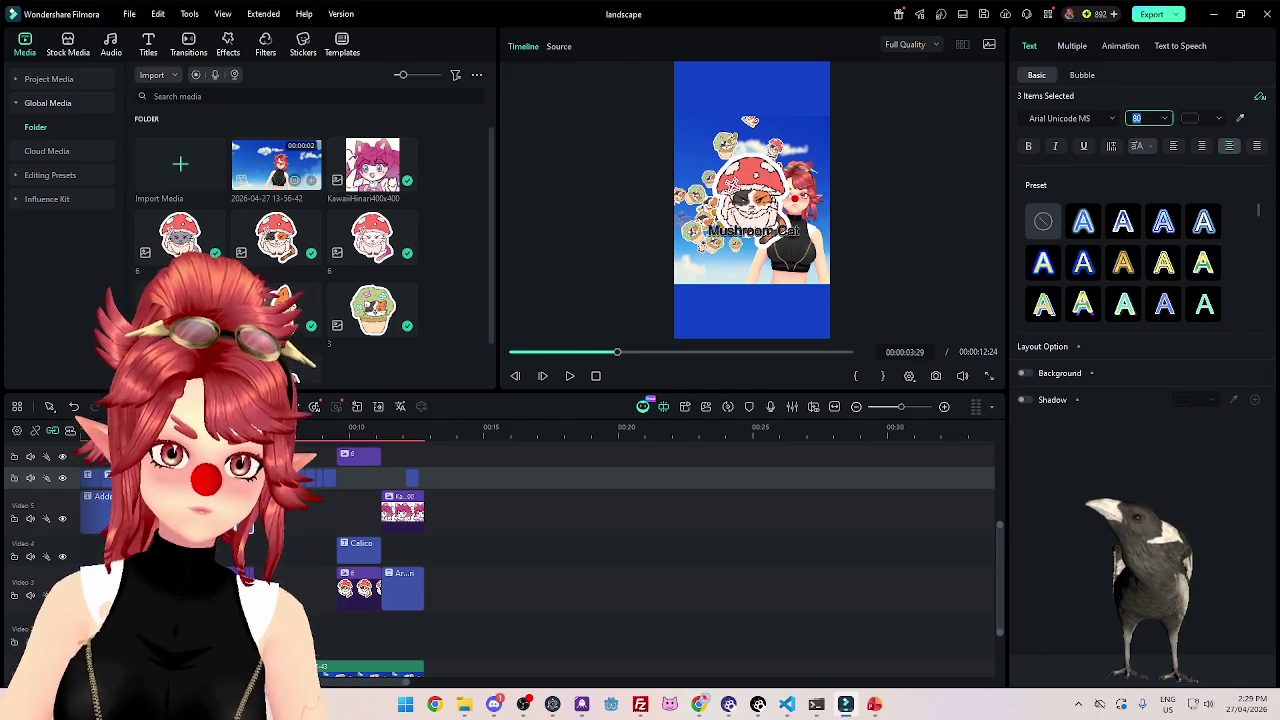
pyautogui.click(570, 376)
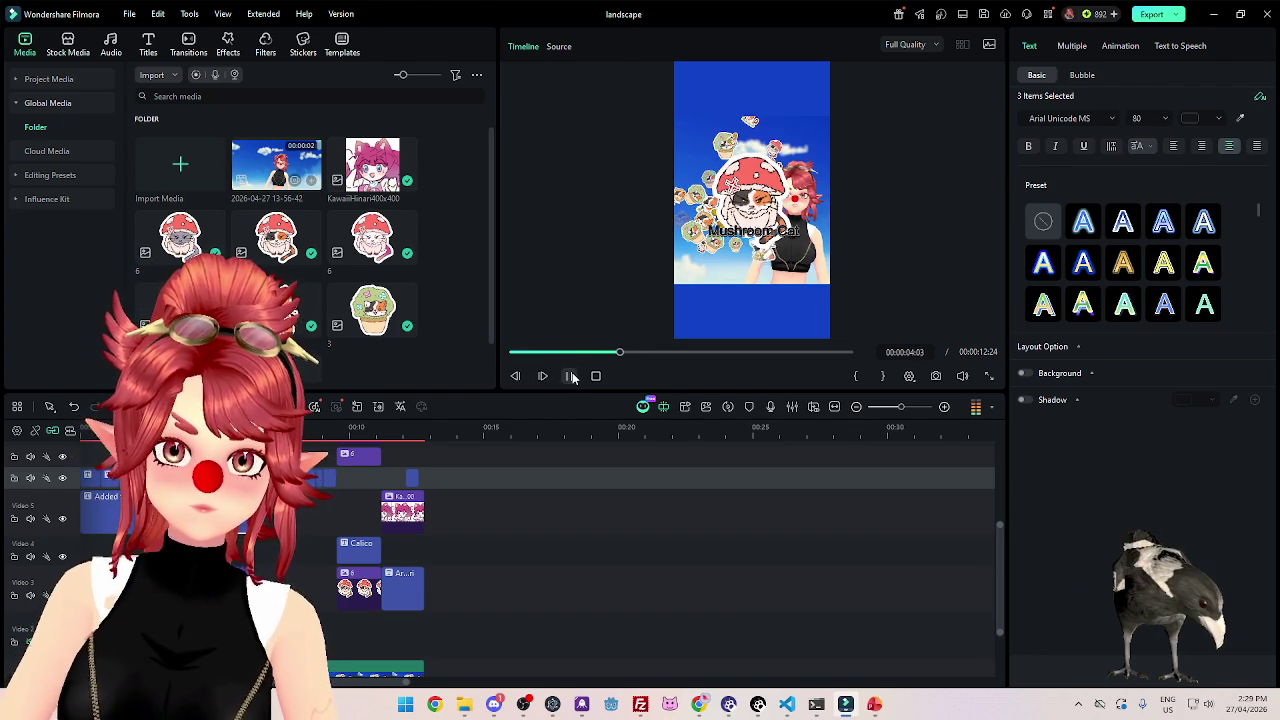
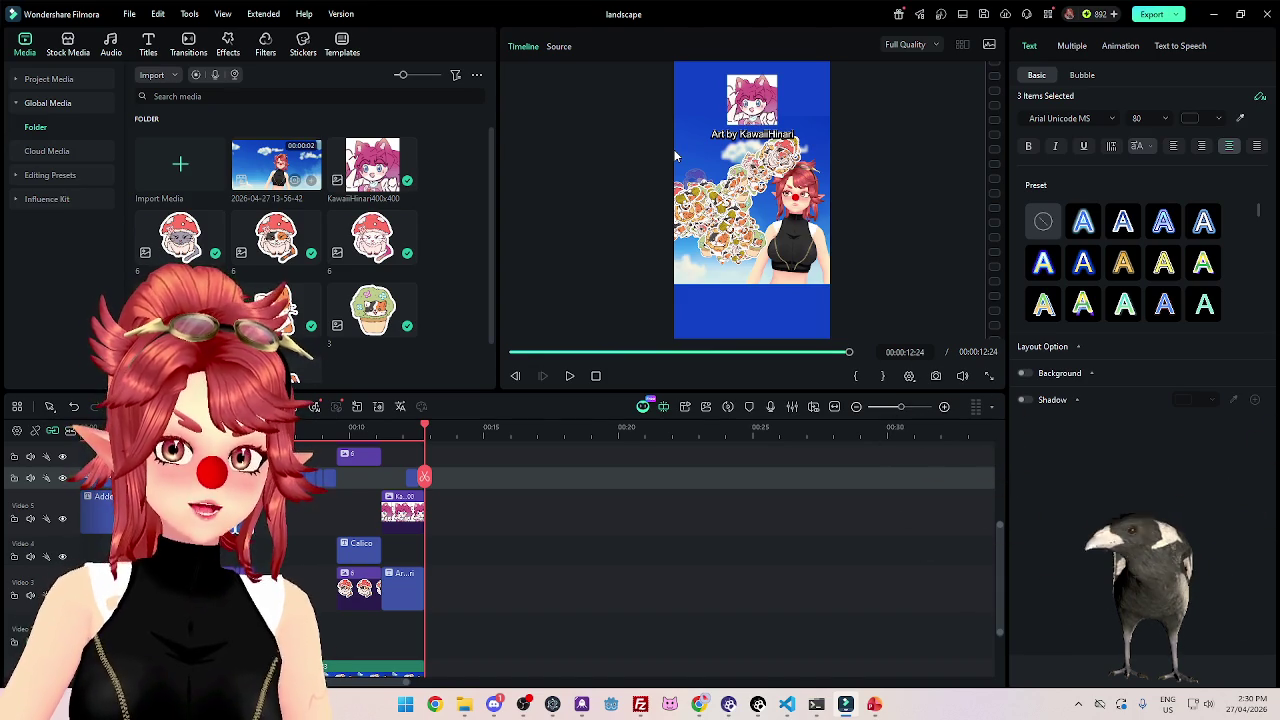
# Scrub to about 07:20 and play the edit to review the ending.
pyautogui.click(350, 430)
pyautogui.moveTo(350, 428); pyautogui.dragTo(284, 428)
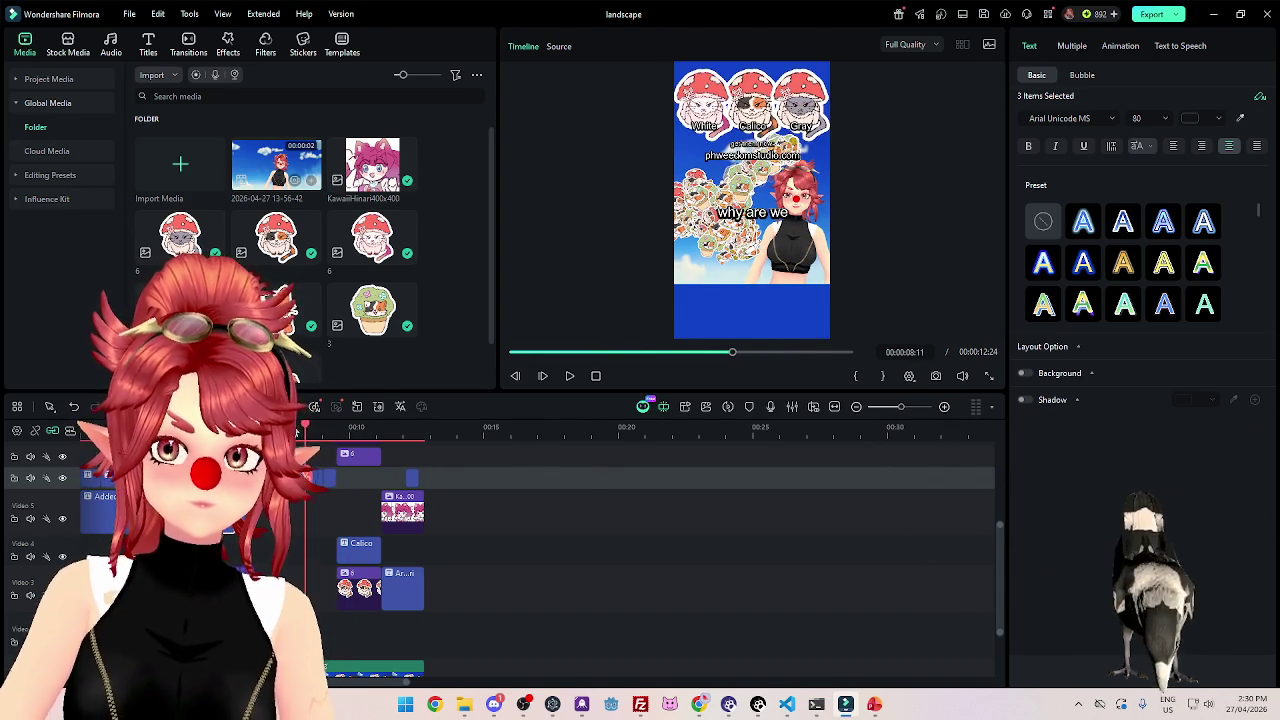
pyautogui.click(567, 380)
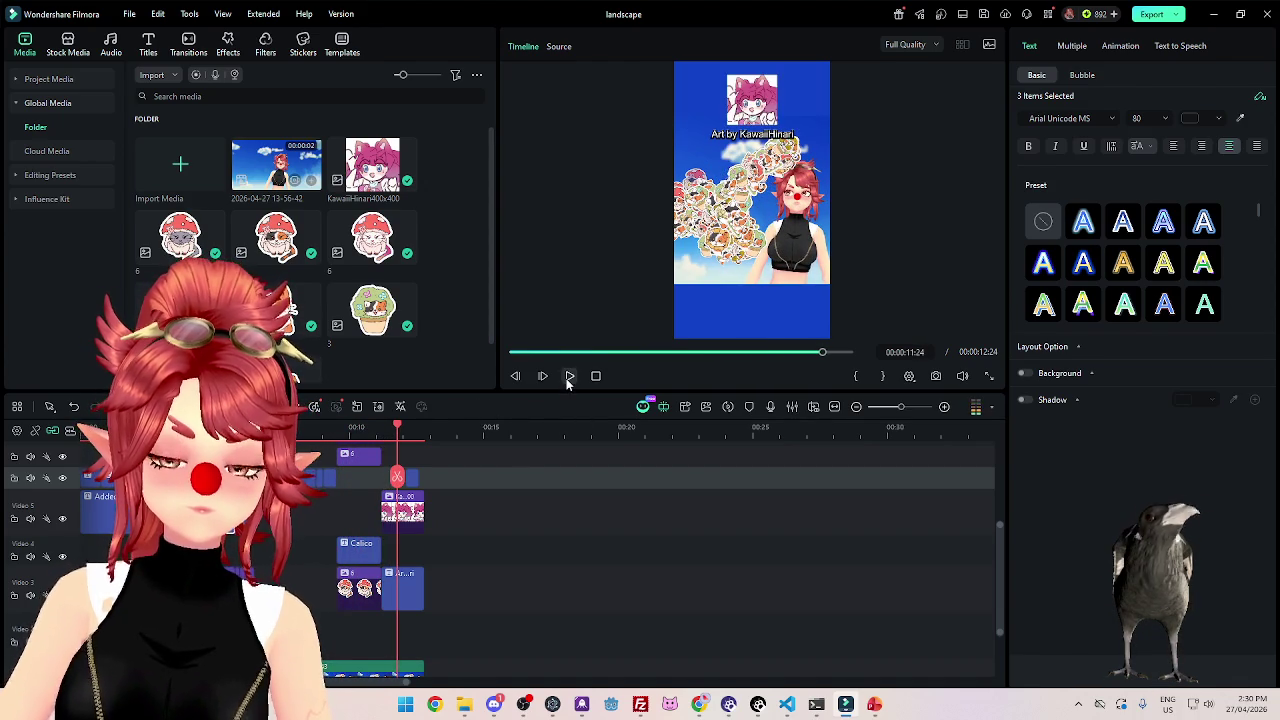
pyautogui.moveTo(396, 427); pyautogui.dragTo(337, 427)
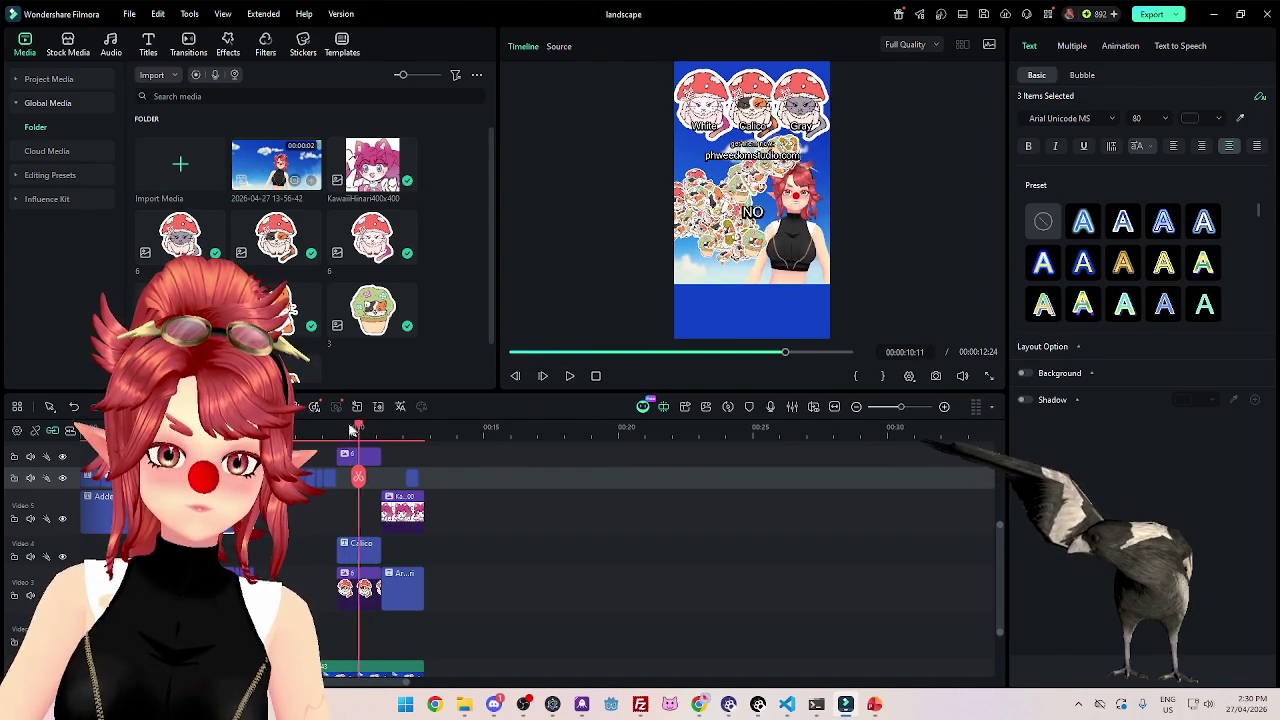
pyautogui.scroll(-2, 474, 597)
# Trial-trim the background video's end to the playhead near 09:16.
pyautogui.click(413, 594)
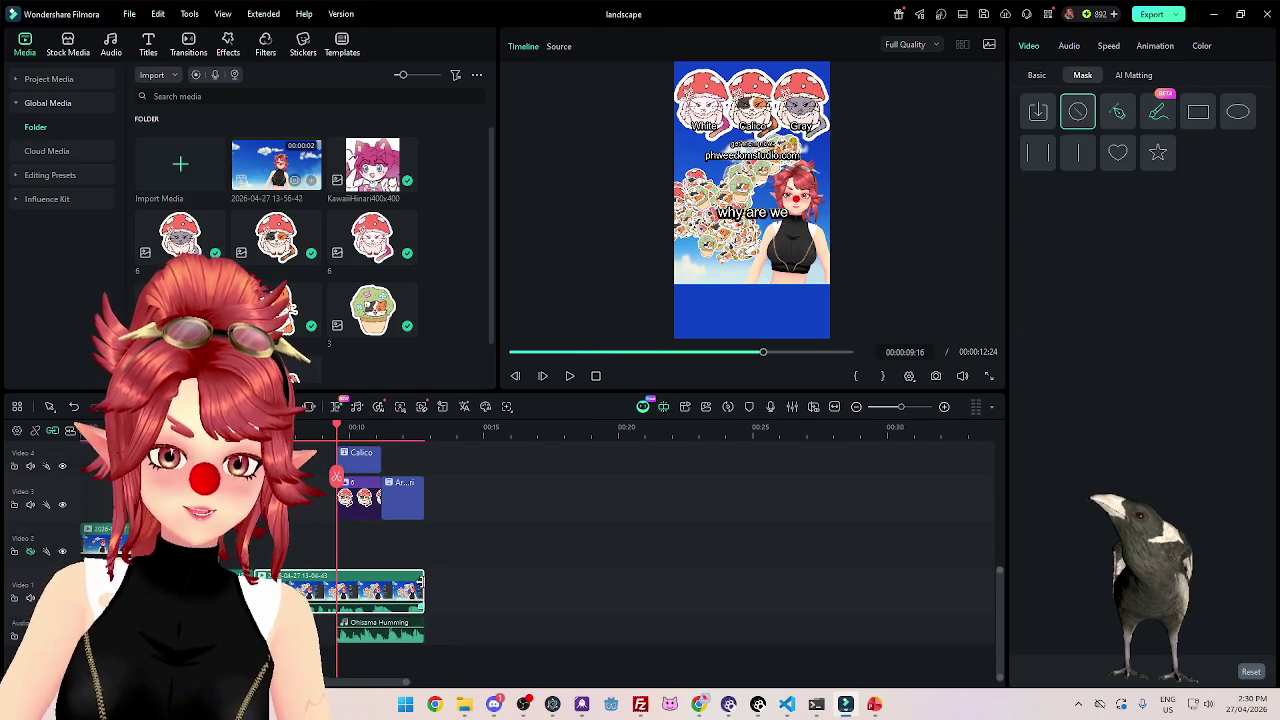
pyautogui.moveTo(419, 583); pyautogui.dragTo(333, 580)
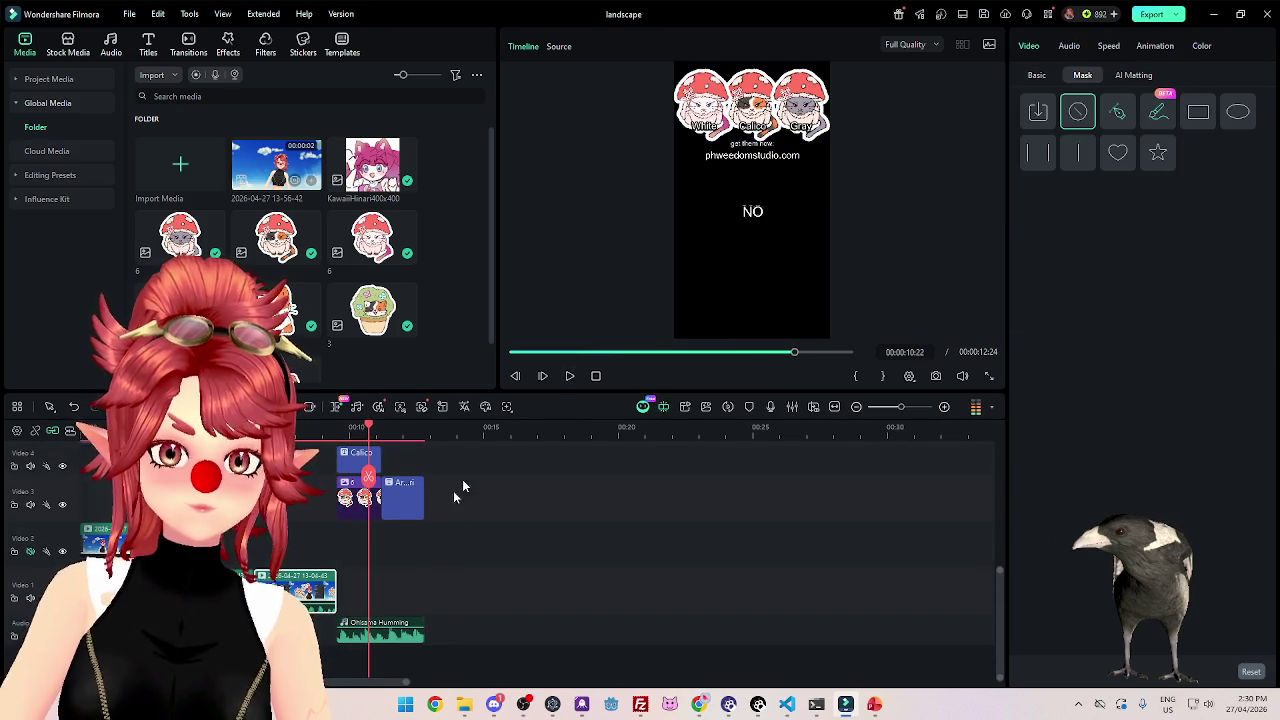
pyautogui.moveTo(355, 576); pyautogui.dragTo(424, 580)
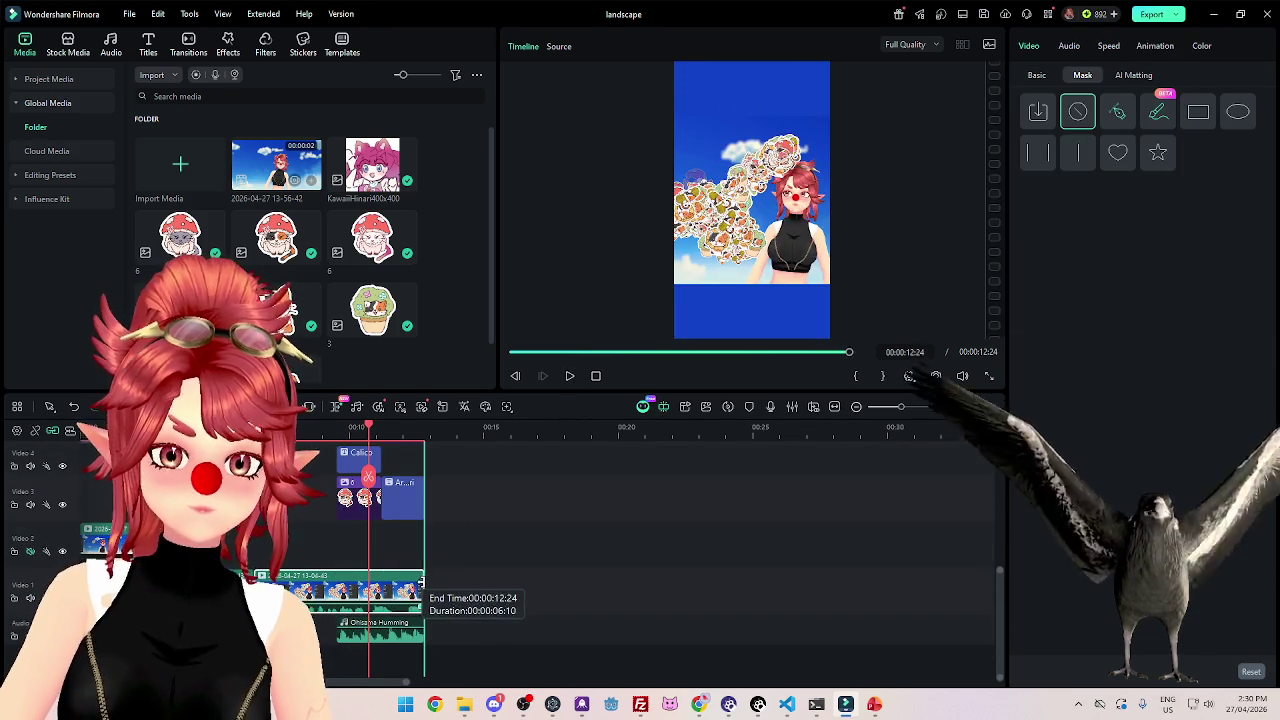
pyautogui.click(332, 429)
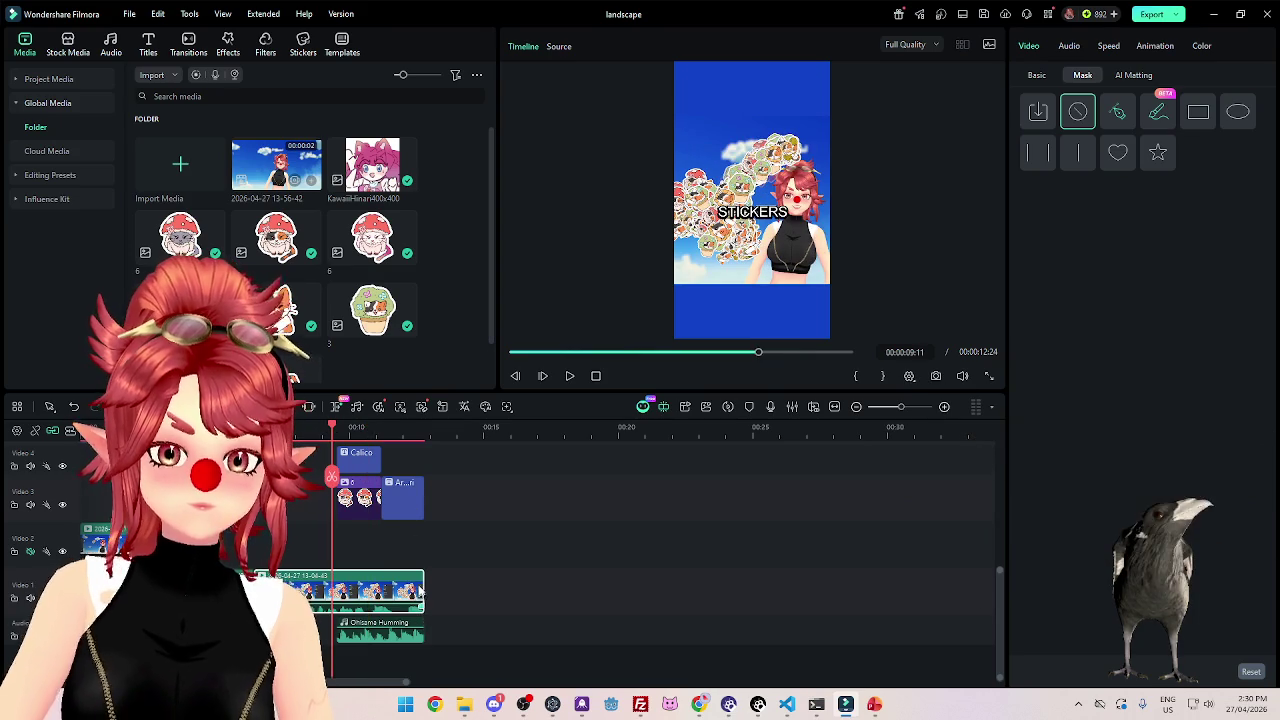
pyautogui.moveTo(421, 579); pyautogui.dragTo(335, 580)
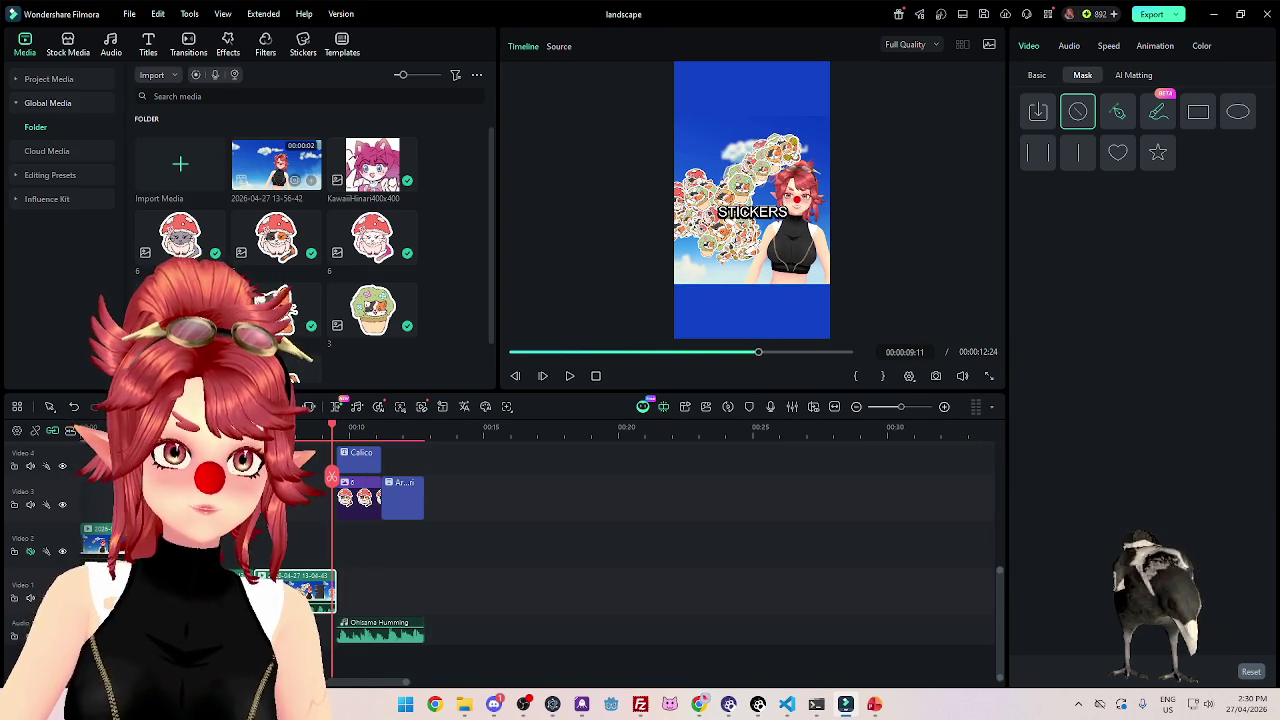
# Replay from 07:03, extend the background clip to full 12:24 length, and show its Basic settings.
pyautogui.click(278, 427)
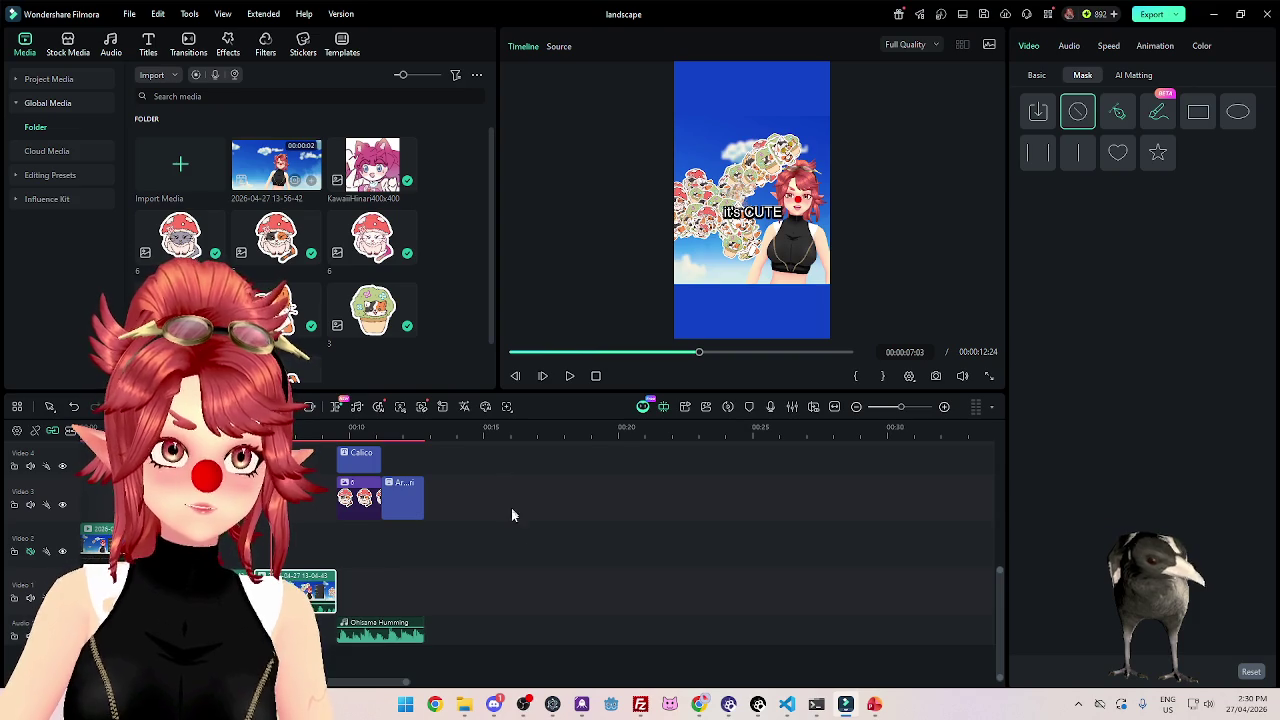
pyautogui.click(569, 376)
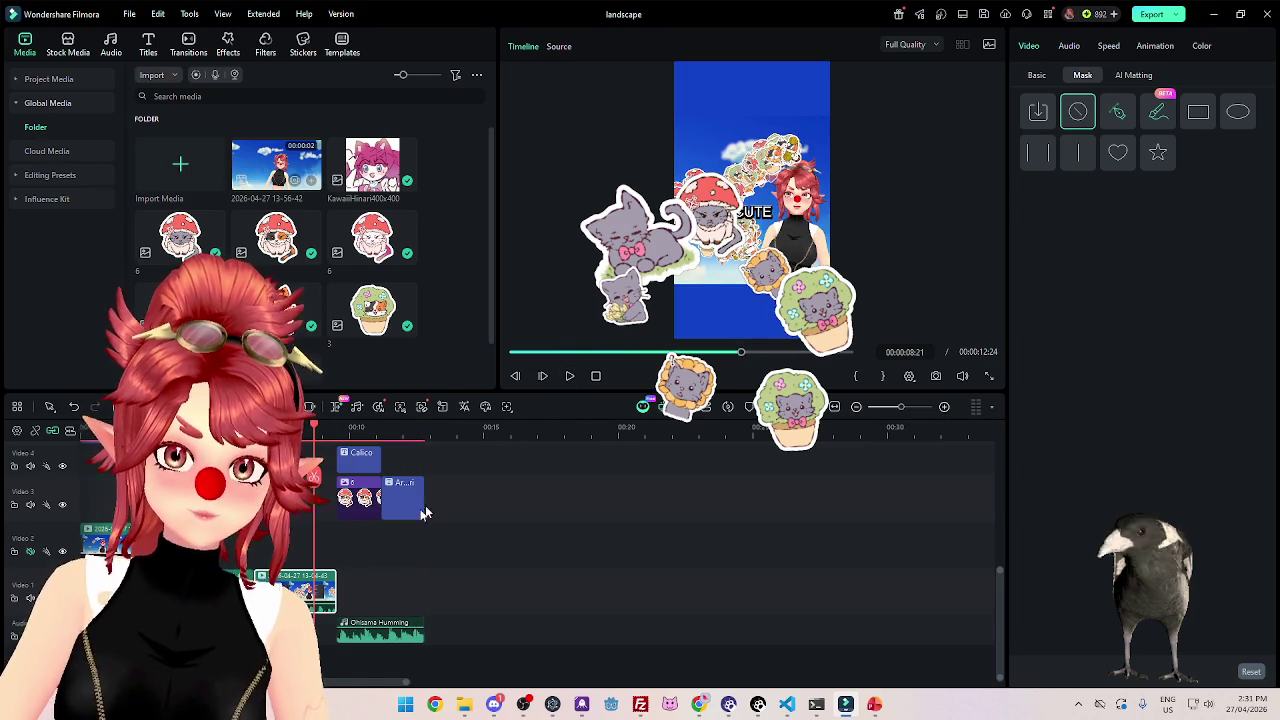
pyautogui.moveTo(337, 585); pyautogui.dragTo(424, 585)
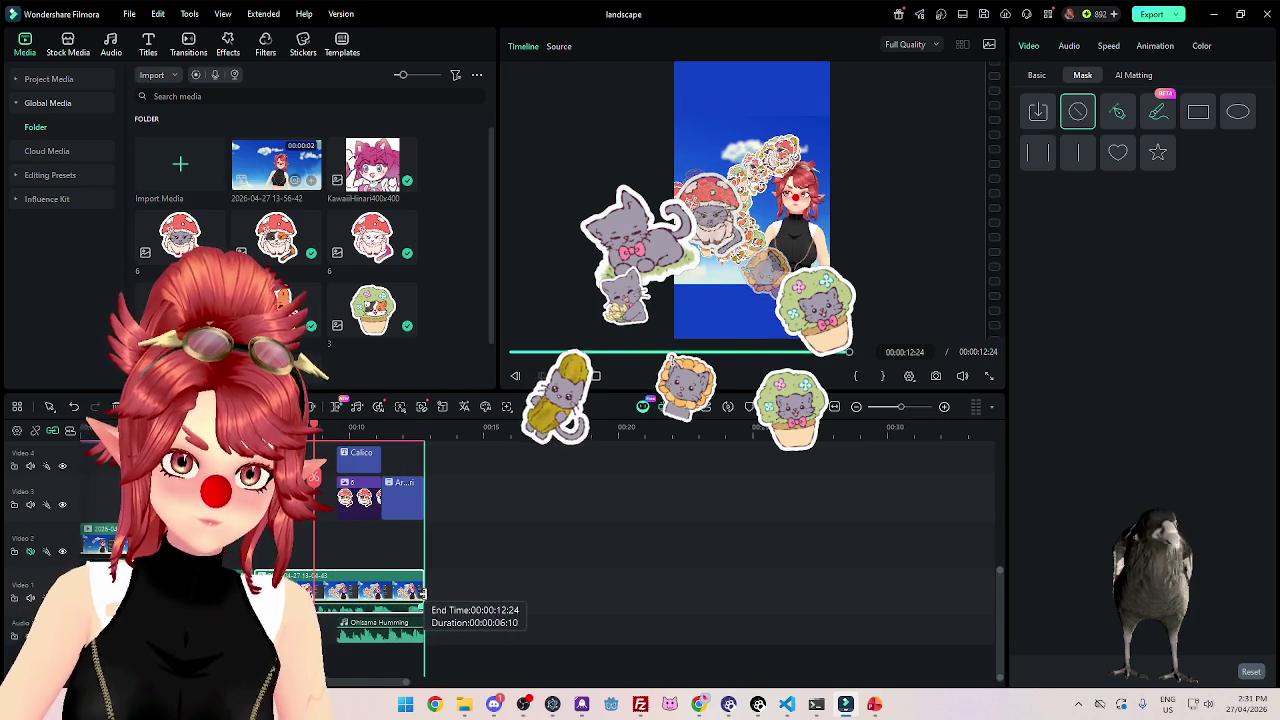
pyautogui.click(337, 428)
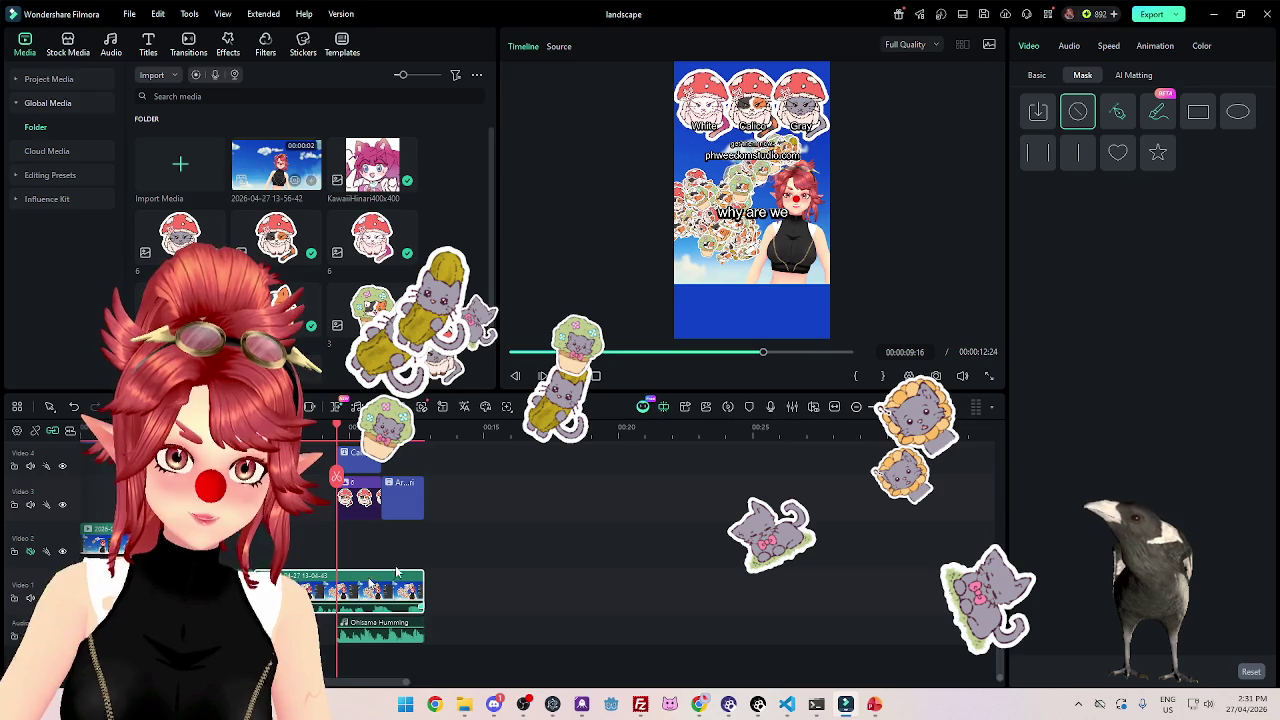
pyautogui.click(1036, 77)
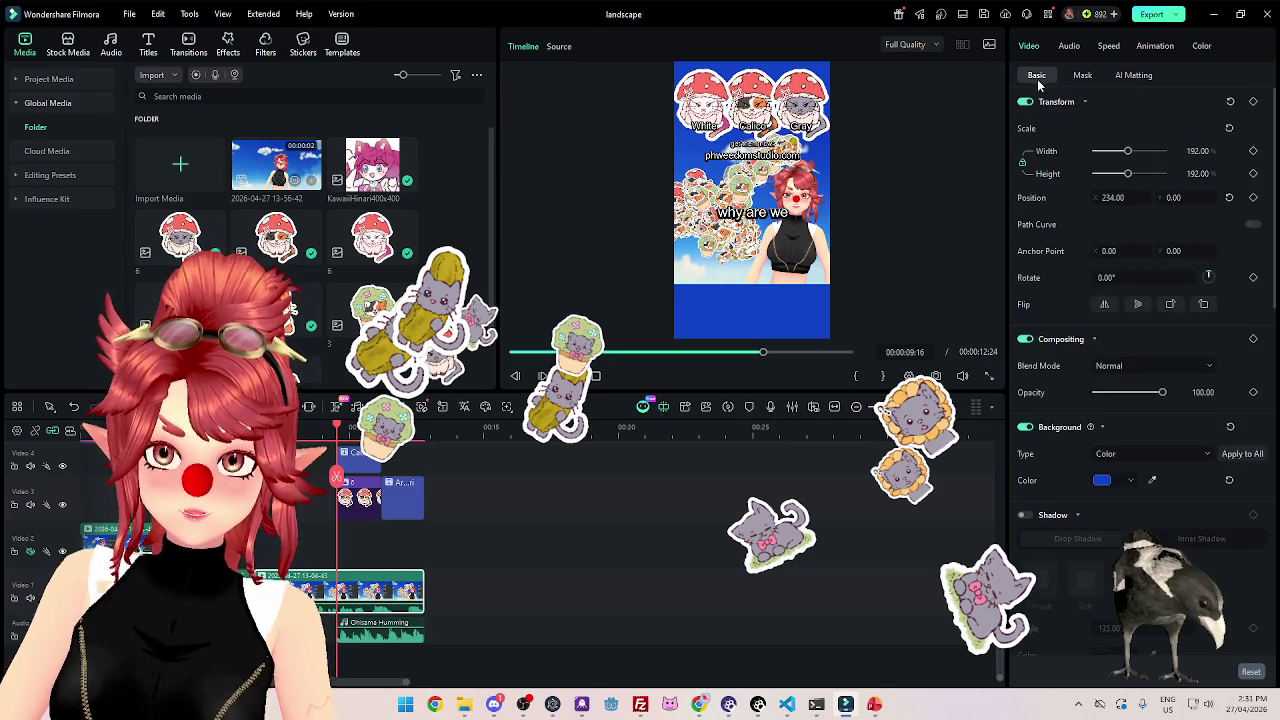
# Set the background video's opacity to 0 at 09:16.
pyautogui.keyDown('ctrl'); pyautogui.scroll(3, 834, 437); pyautogui.keyUp('ctrl')
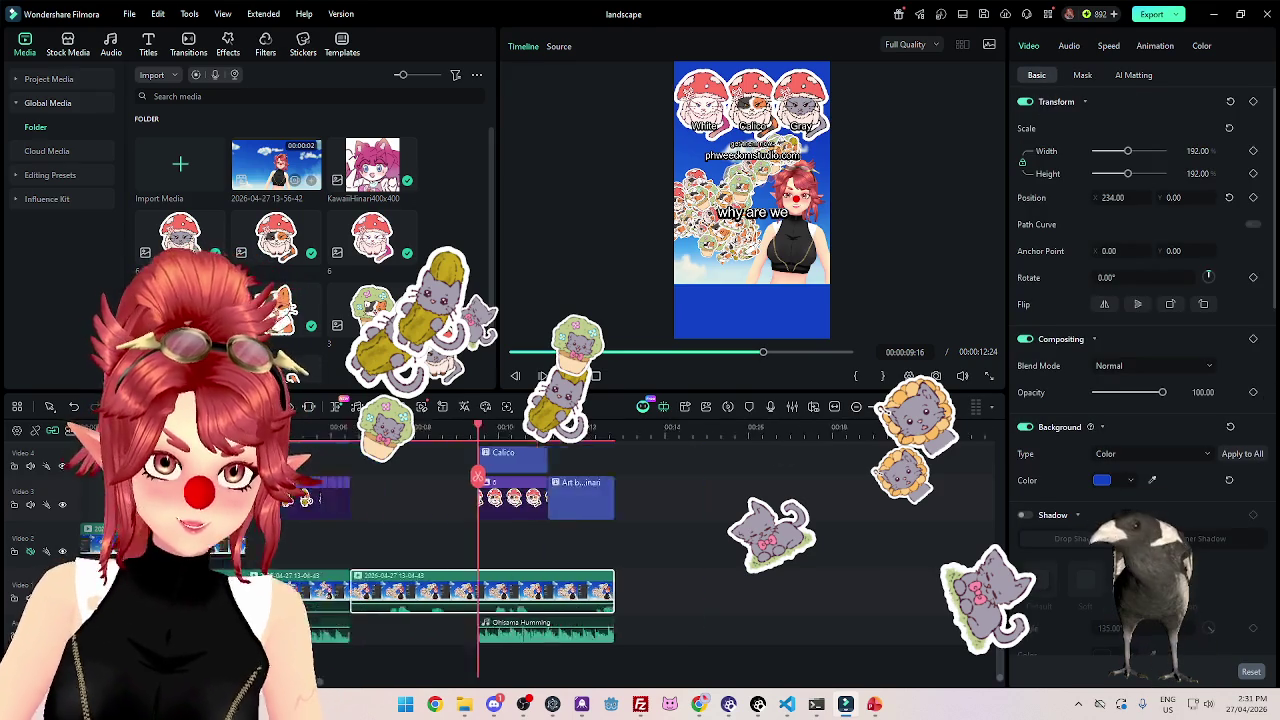
pyautogui.keyDown('ctrl'); pyautogui.scroll(2, 834, 437); pyautogui.keyUp('ctrl')
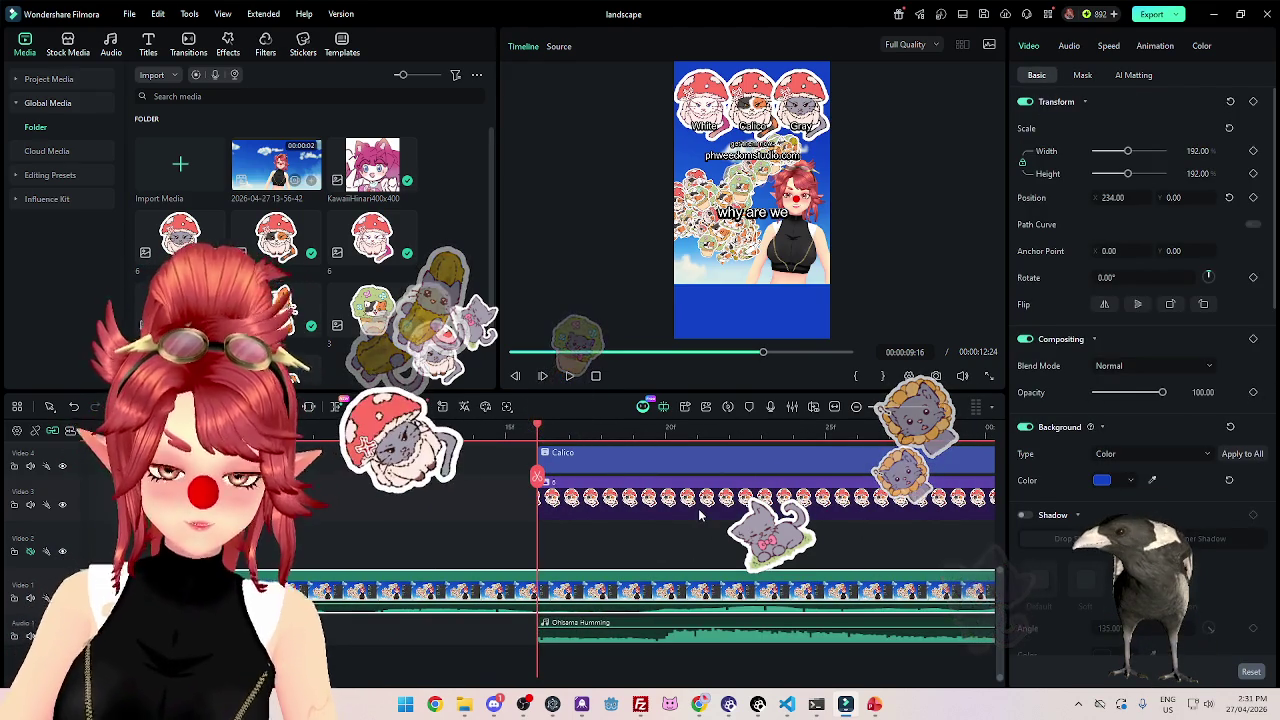
pyautogui.press('Left')
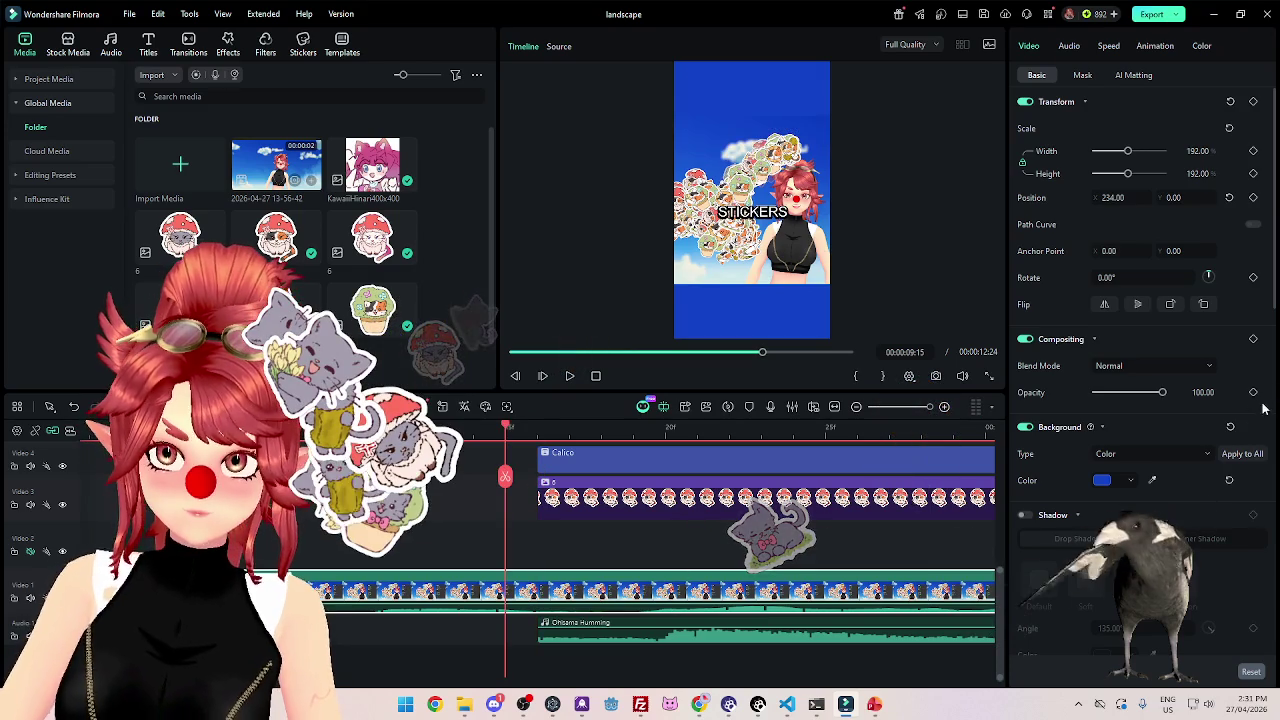
pyautogui.press('Right')
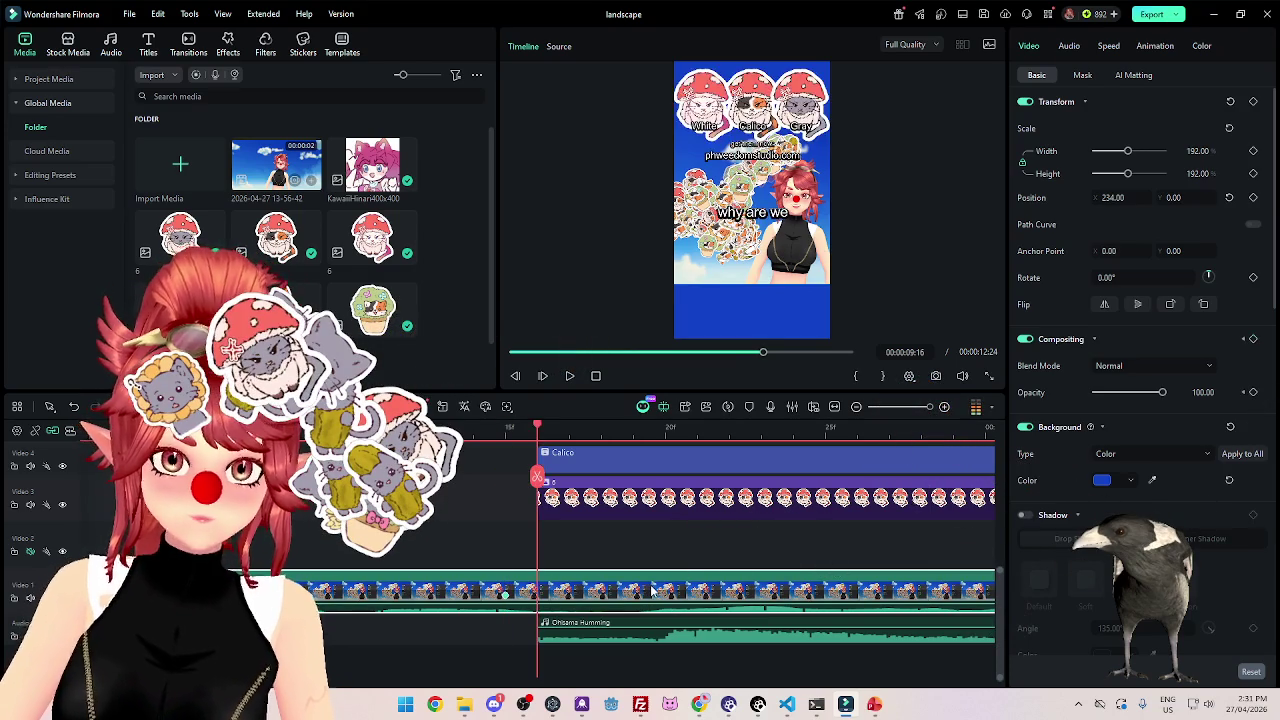
pyautogui.moveTo(1162, 392); pyautogui.dragTo(1006, 392)
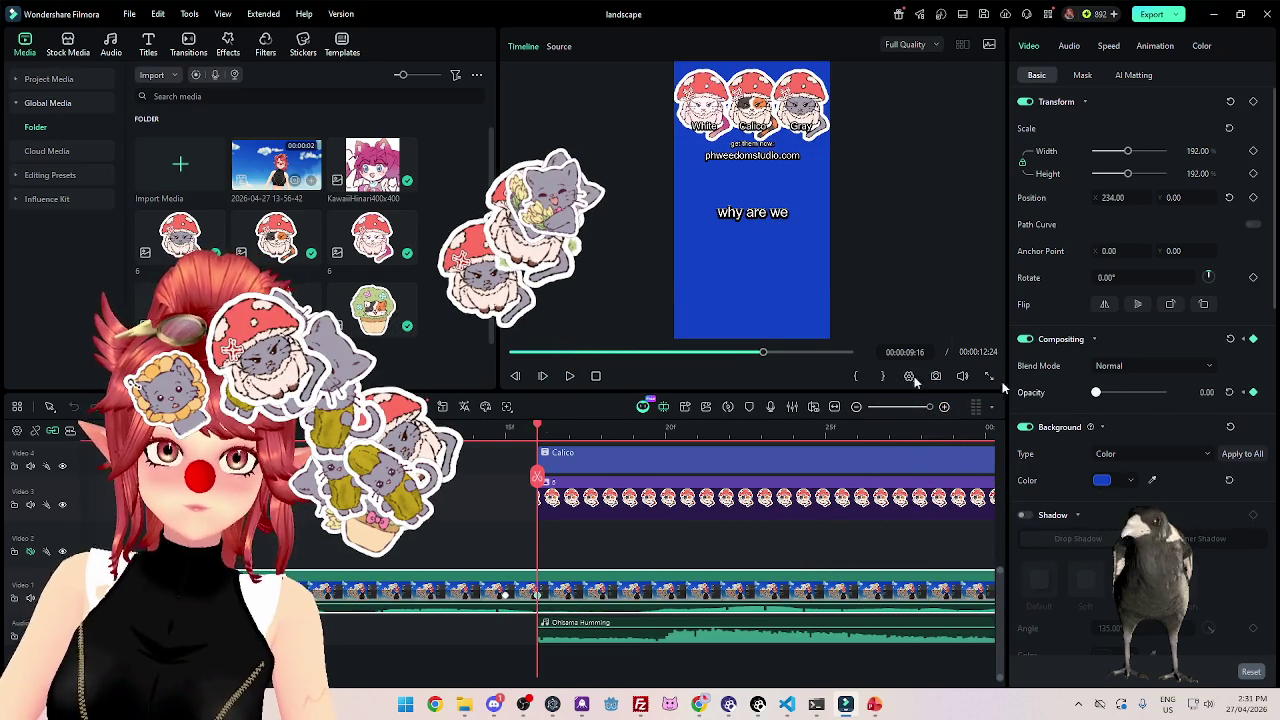
# Play back from around six seconds to check the opacity fade, pausing at 10:20.
pyautogui.scroll(-3, 520, 565)
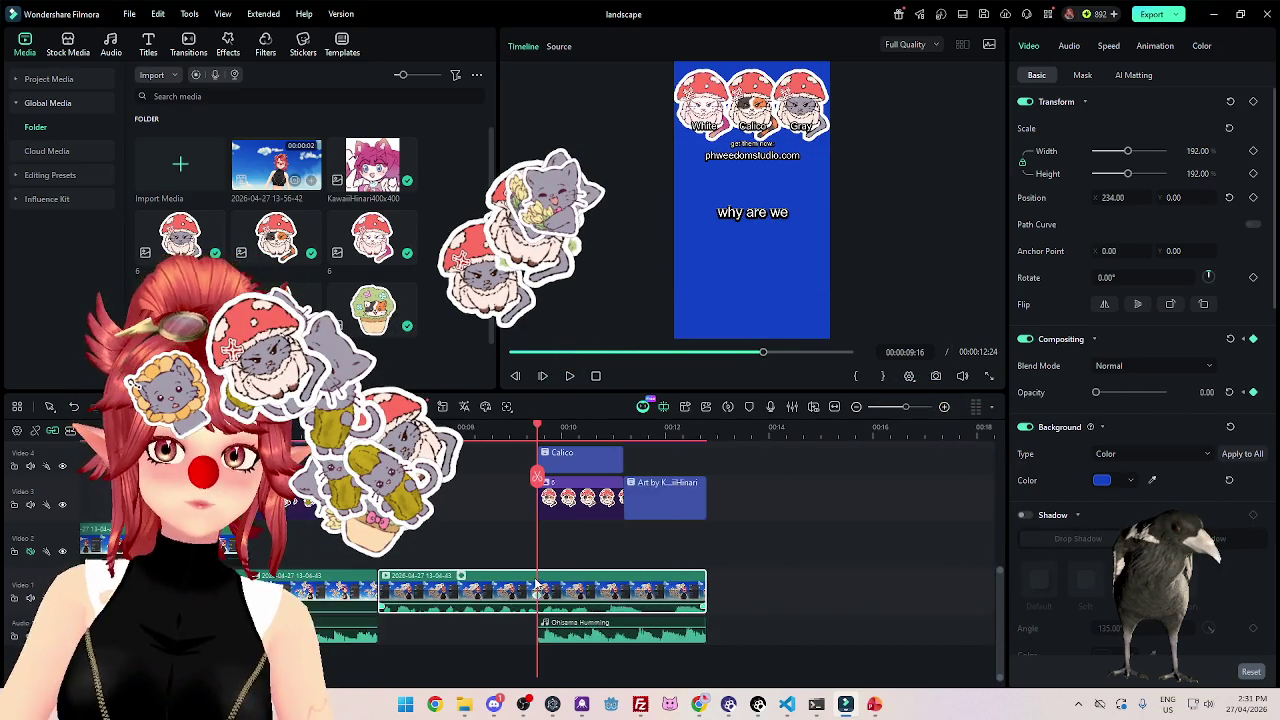
pyautogui.scroll(-2, 472, 555)
pyautogui.click(662, 352)
pyautogui.click(569, 376)
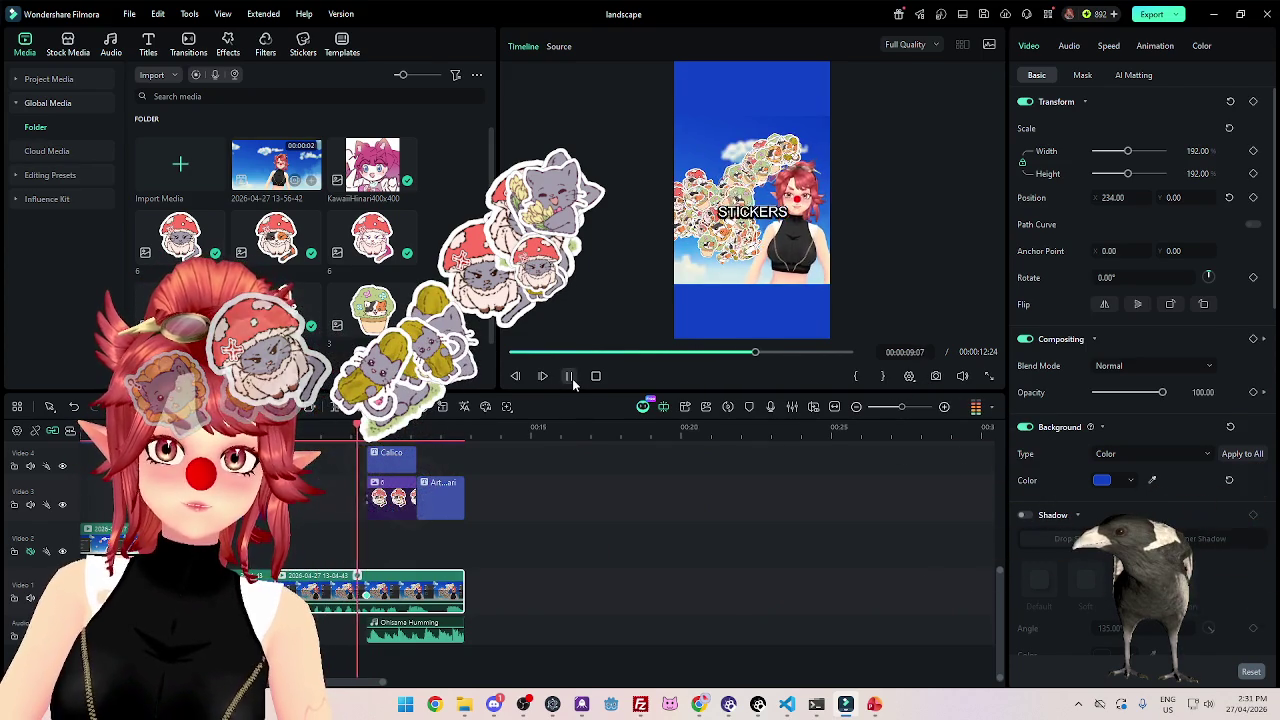
pyautogui.click(570, 377)
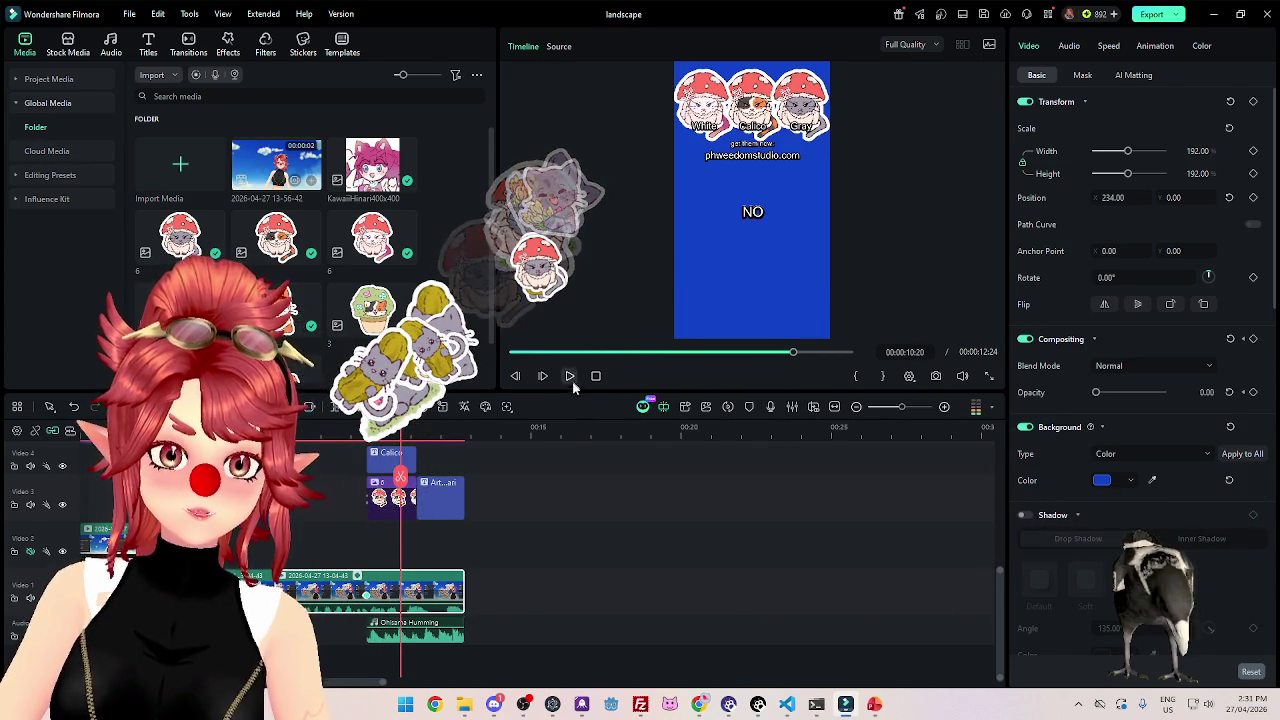
# Move the 6 sticker clip down from Video 3 to Video 2.
pyautogui.scroll(2, 540, 509)
pyautogui.scroll(1, 512, 586)
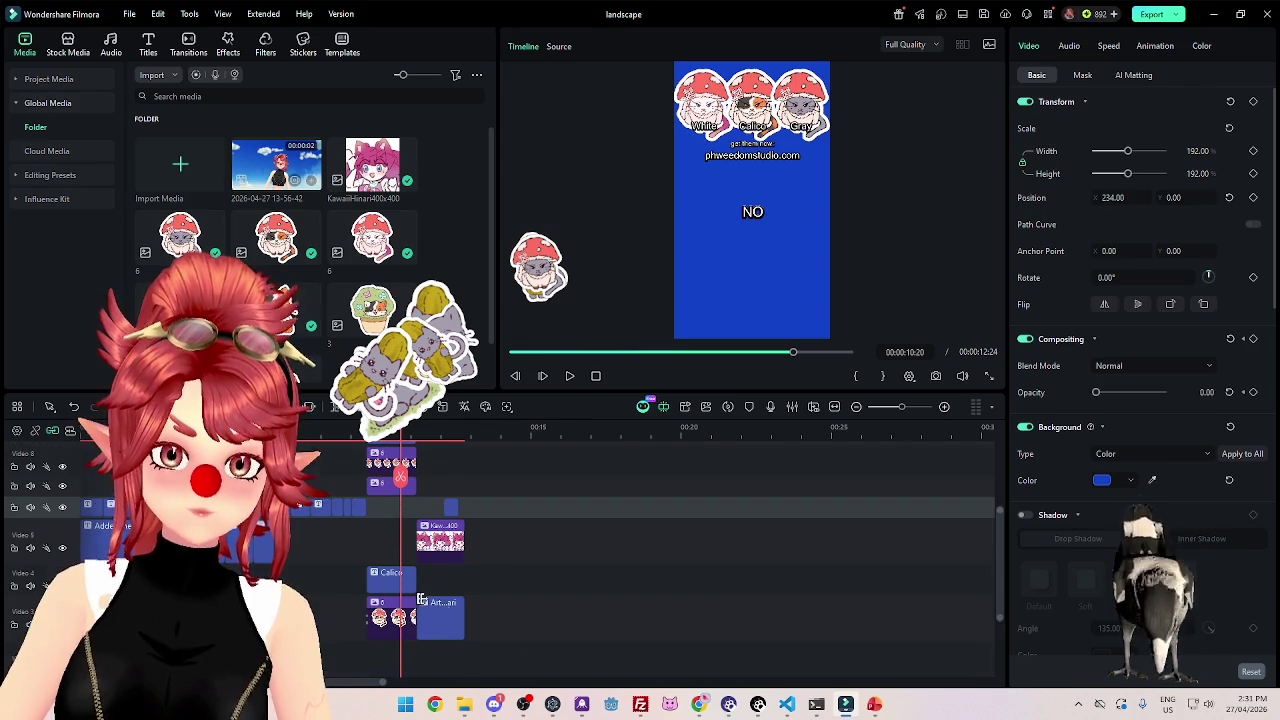
pyautogui.scroll(1, 400, 565)
pyautogui.scroll(-1, 388, 543)
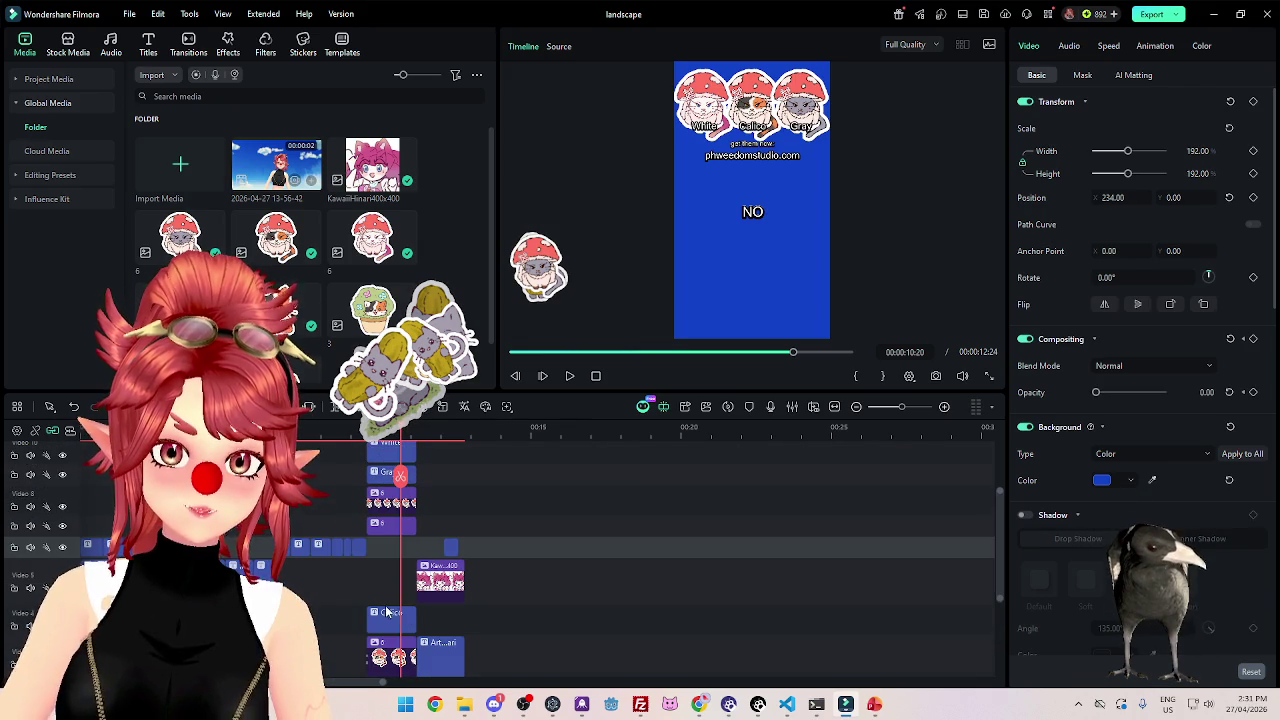
pyautogui.click(368, 428)
pyautogui.keyDown('ctrl'); pyautogui.scroll(1, 450, 560); pyautogui.keyUp('ctrl')
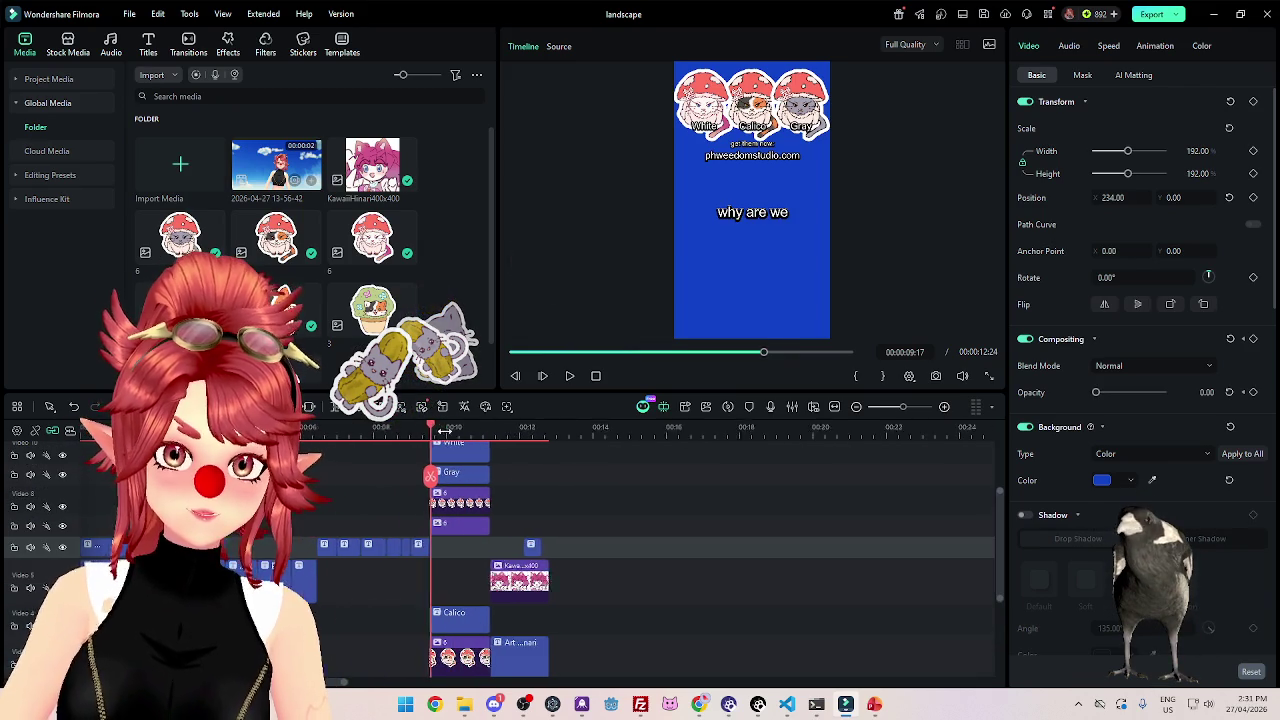
pyautogui.scroll(-2, 519, 570)
pyautogui.moveTo(483, 538)
pyautogui.mouseDown()
pyautogui.moveTo(482, 585)
pyautogui.moveTo(478, 505)
pyautogui.moveTo(484, 592)
pyautogui.moveTo(514, 510)
pyautogui.mouseUp()
# Move the Gray clip down into the Video 6 track at 09:16.
pyautogui.scroll(-2, 478, 533)
pyautogui.scroll(1, 478, 575)
pyautogui.scroll(2, 476, 560)
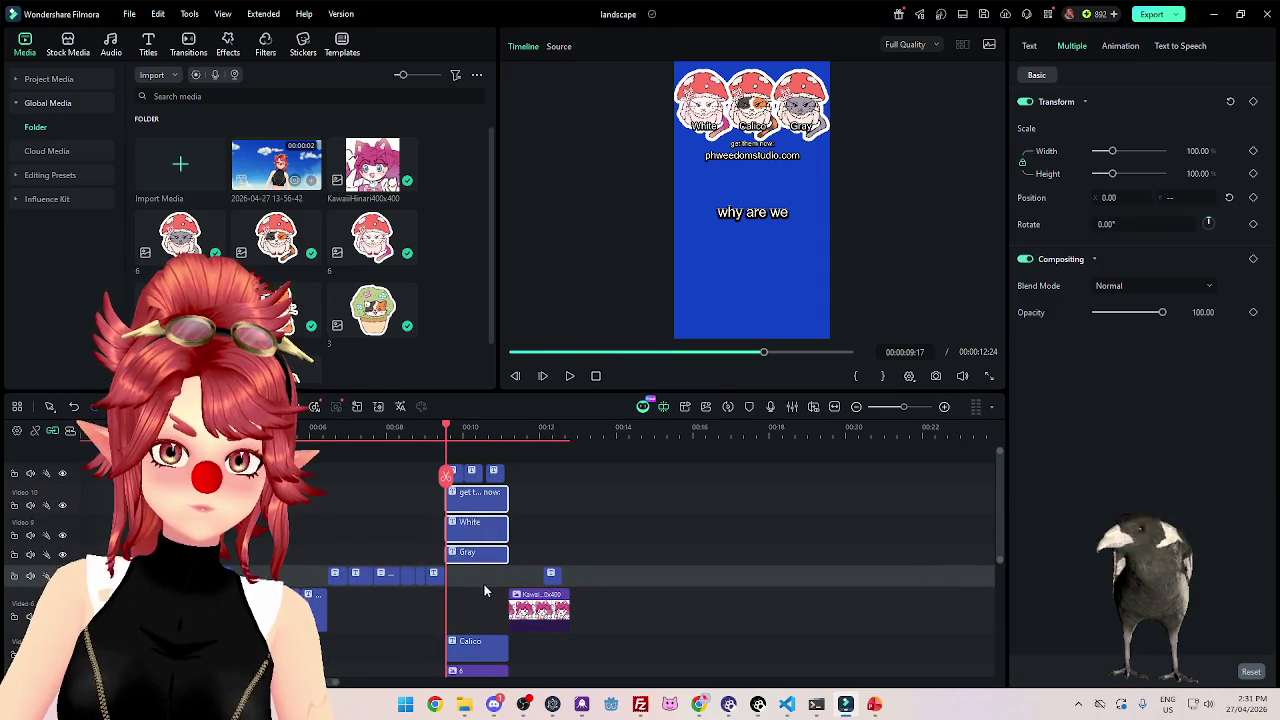
pyautogui.scroll(-2, 504, 532)
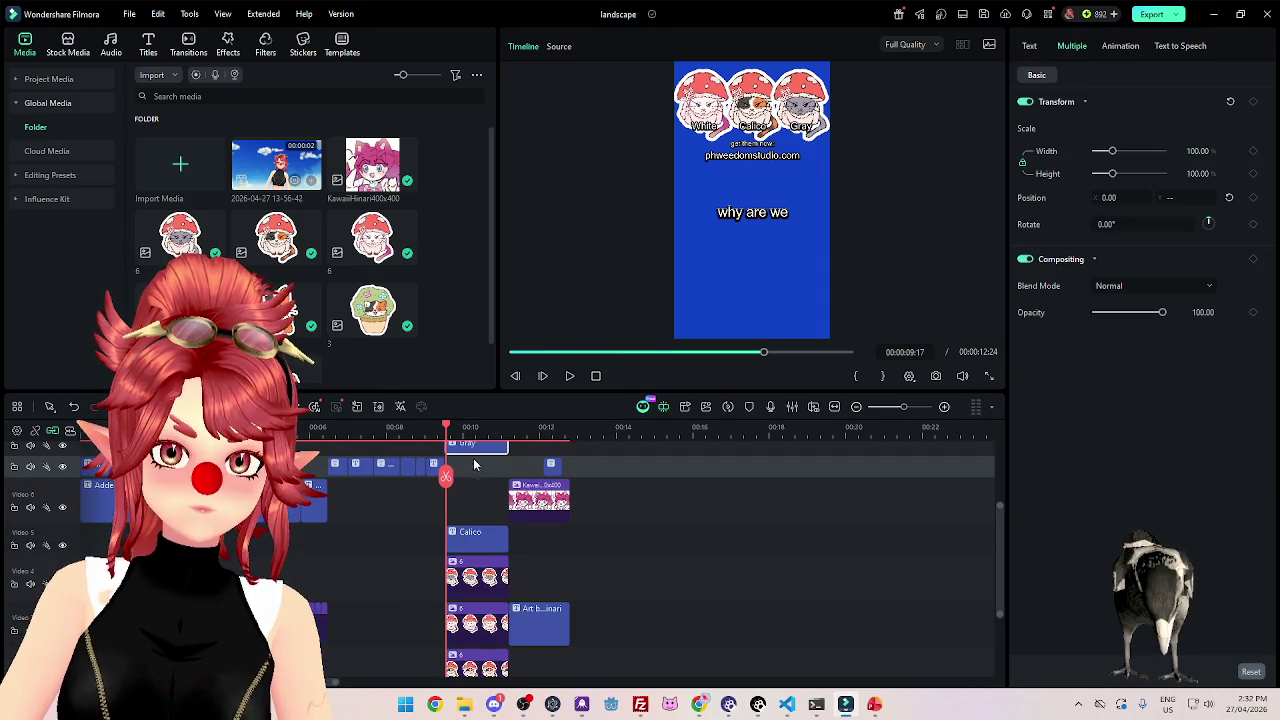
pyautogui.scroll(3, 470, 453)
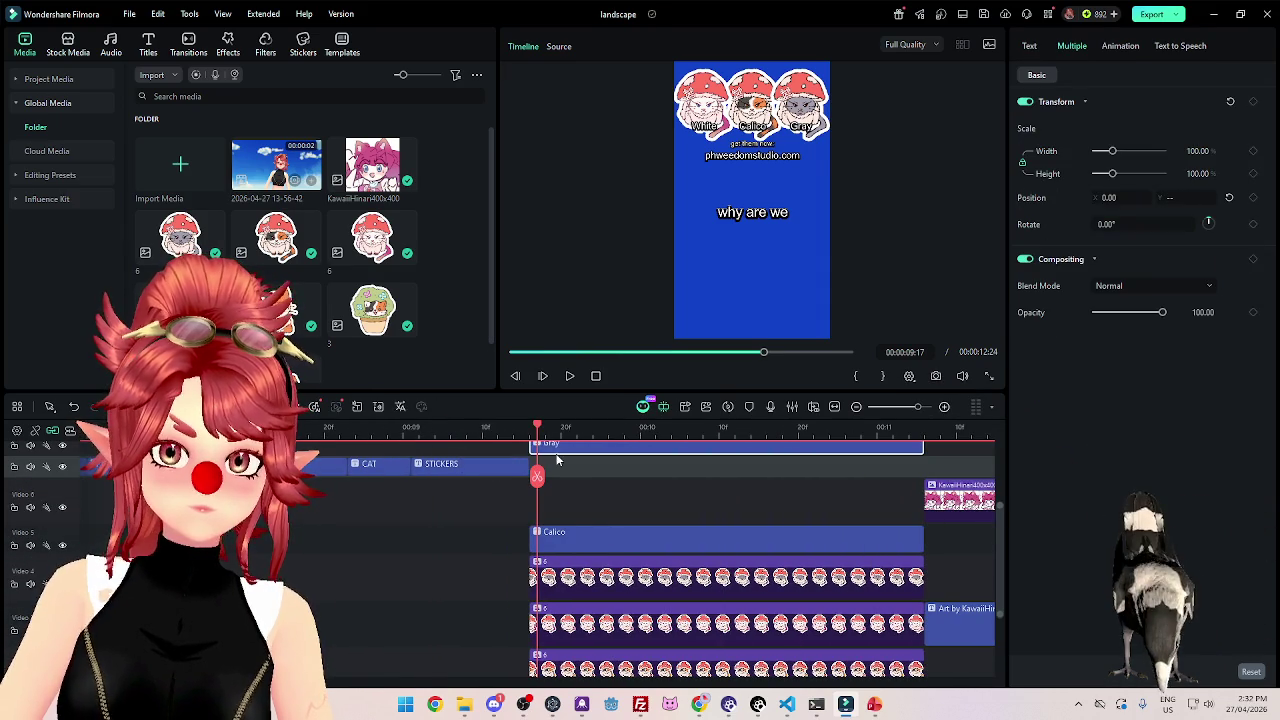
pyautogui.press('Left')
pyautogui.moveTo(591, 453); pyautogui.dragTo(592, 515)
# Shrink the timeline track heights to make the tracks more compact.
pyautogui.scroll(-2, 660, 560)
pyautogui.scroll(-2, 660, 560)
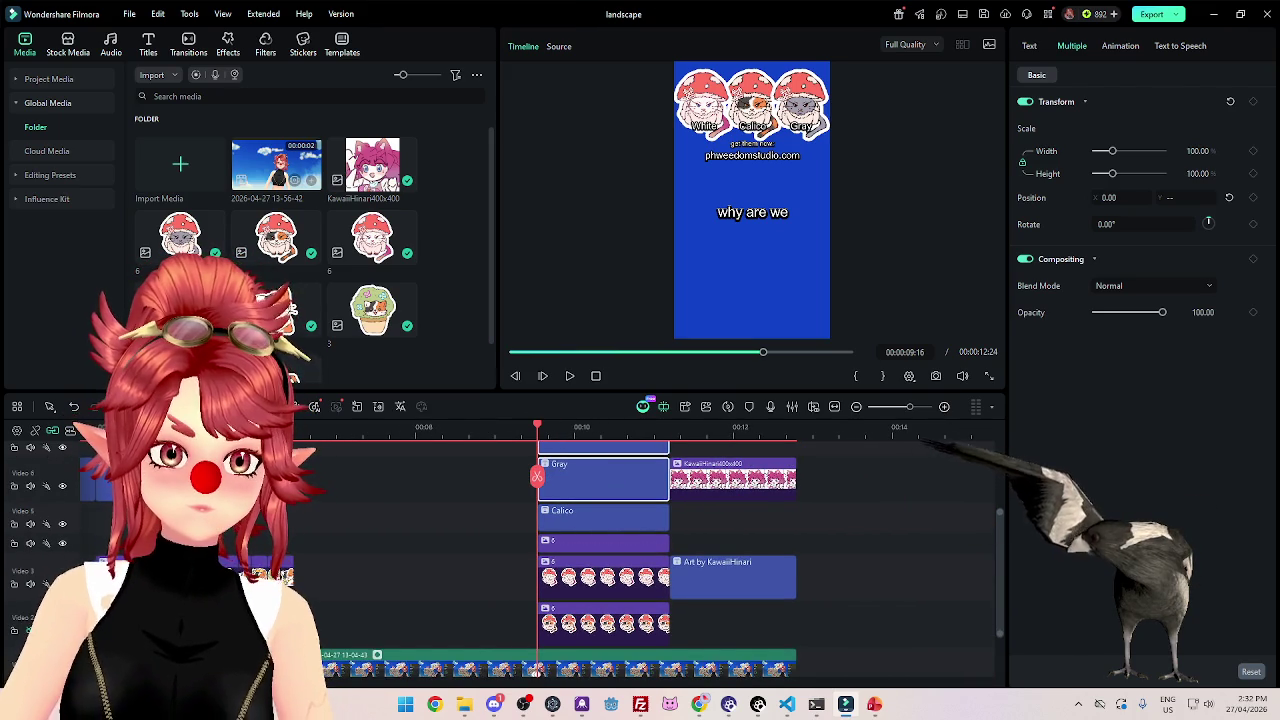
pyautogui.moveTo(69, 530); pyautogui.dragTo(66, 490)
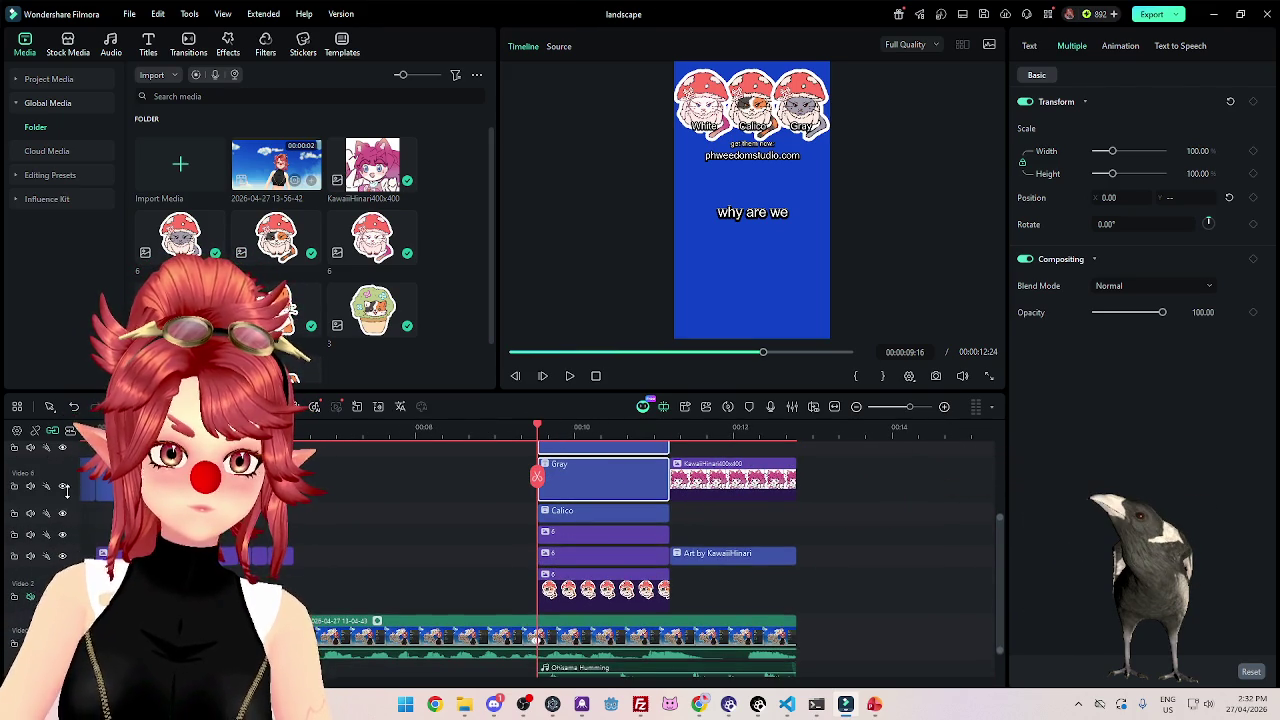
pyautogui.scroll(2, 67, 502)
pyautogui.scroll(2, 67, 502)
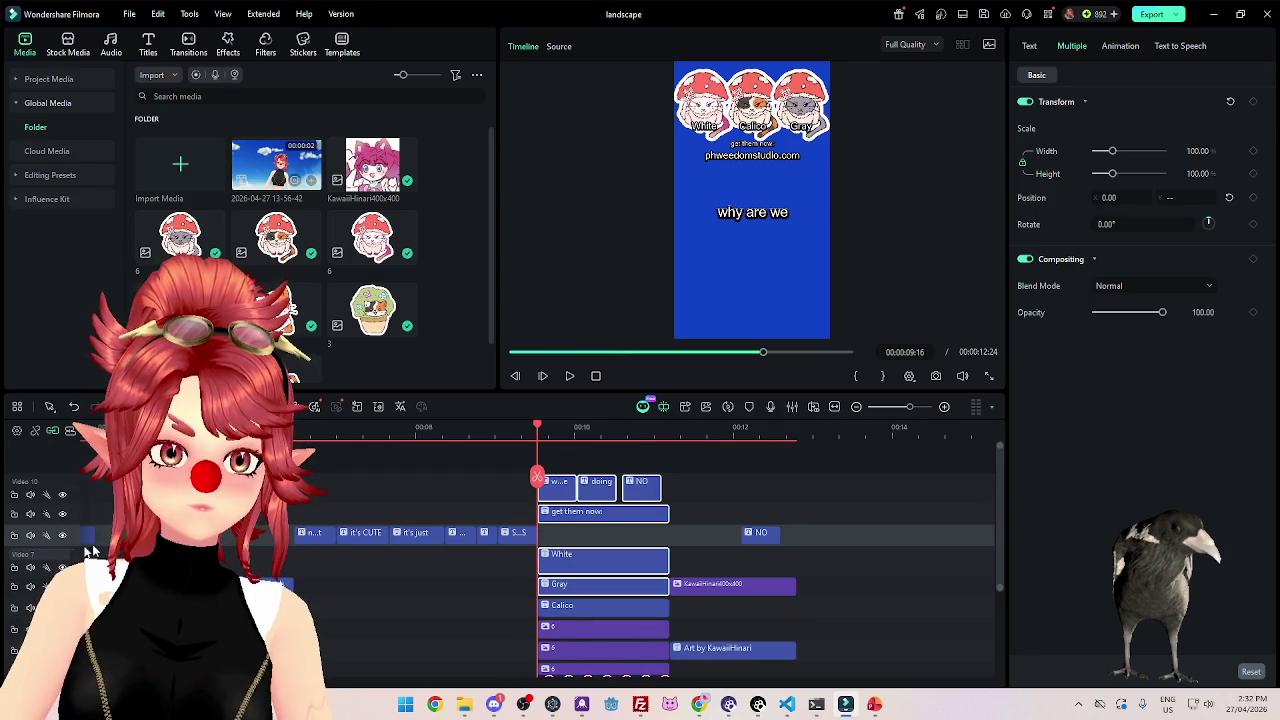
# Move the caption text clips down one track.
pyautogui.moveTo(729, 527); pyautogui.dragTo(560, 475)
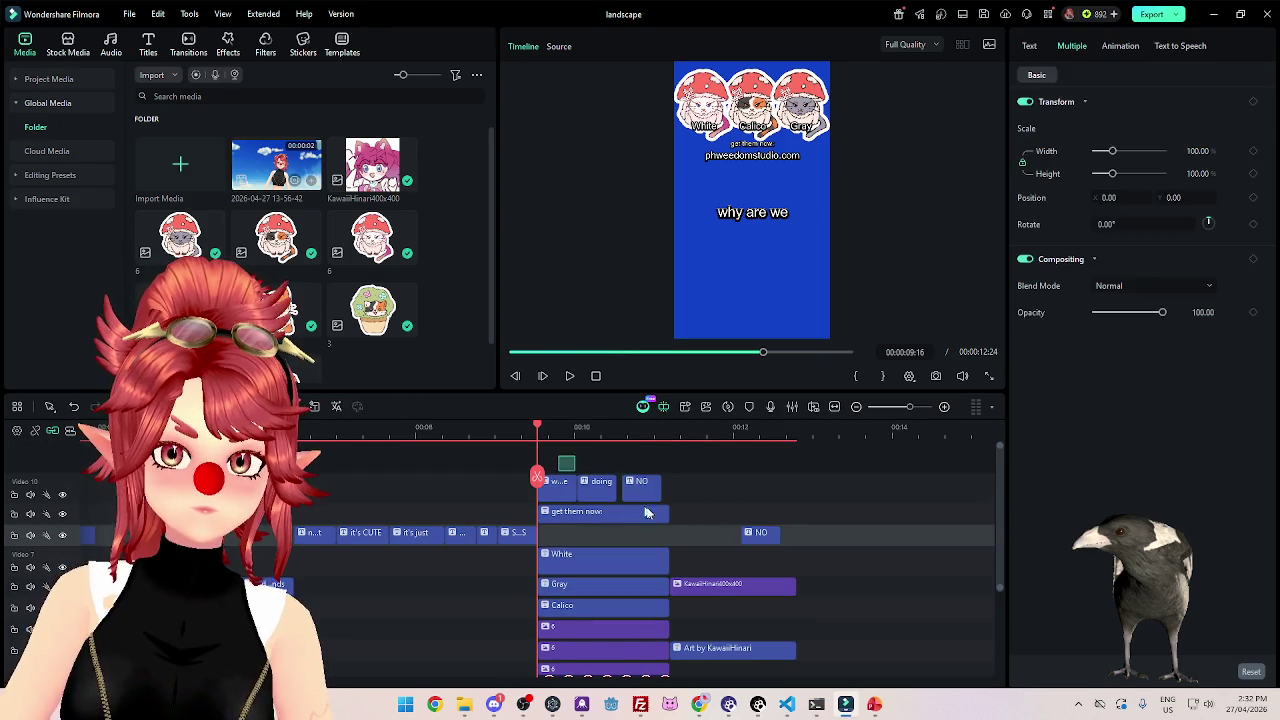
pyautogui.moveTo(600, 515); pyautogui.dragTo(585, 545)
pyautogui.scroll(-3, 585, 545)
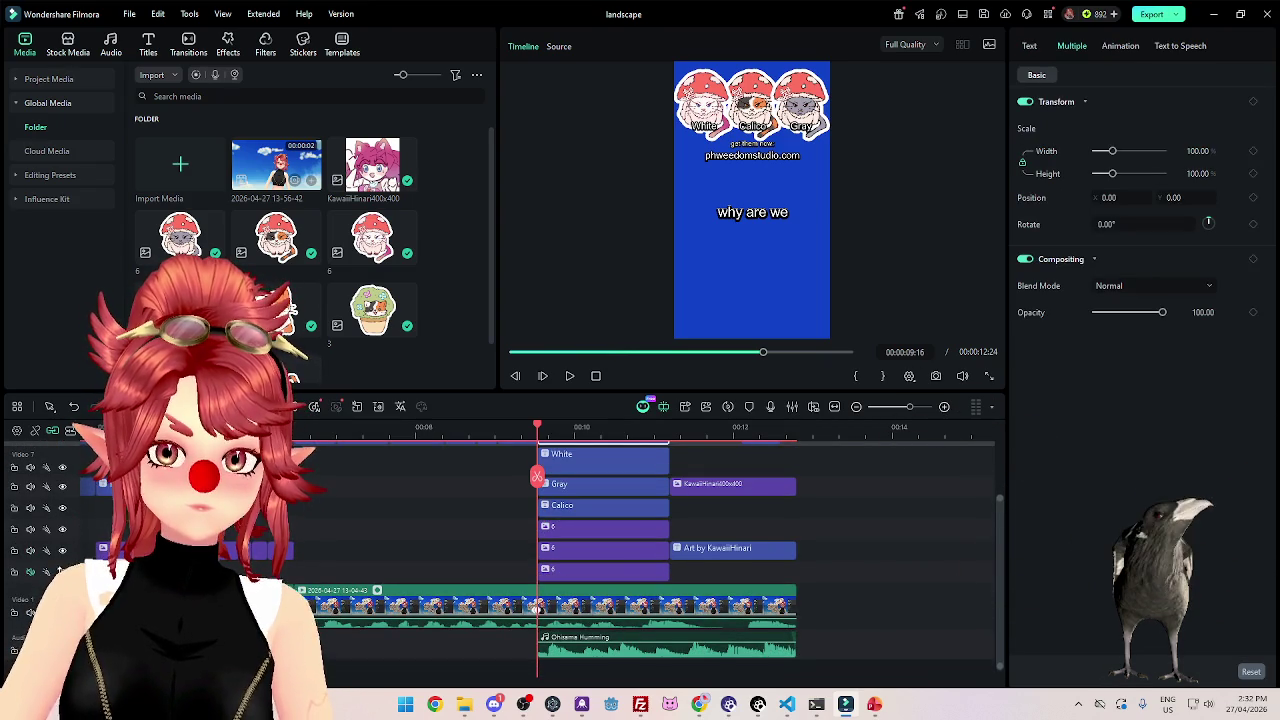
# Jump to the 'doing' caption and select the three sticker image clips.
pyautogui.click(604, 434)
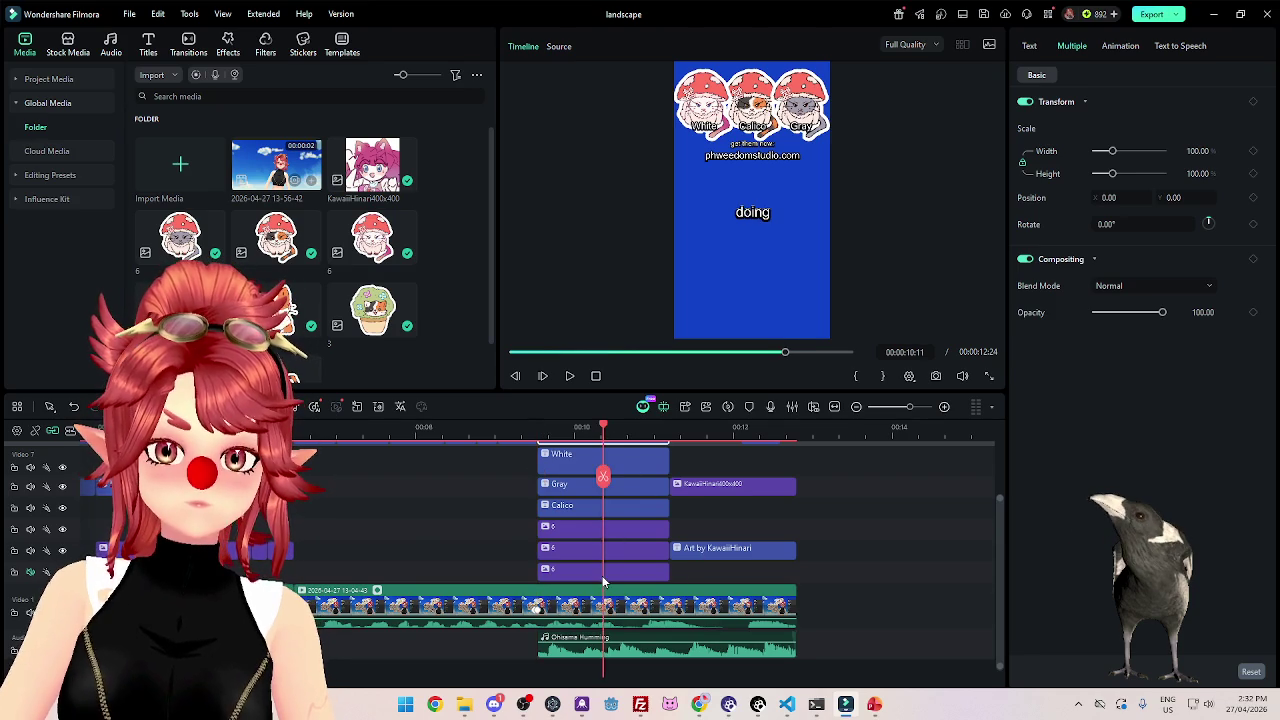
pyautogui.click(605, 572)
pyautogui.keyDown('shift'); pyautogui.click(605, 530); pyautogui.keyUp('shift')
pyautogui.click(600, 577)
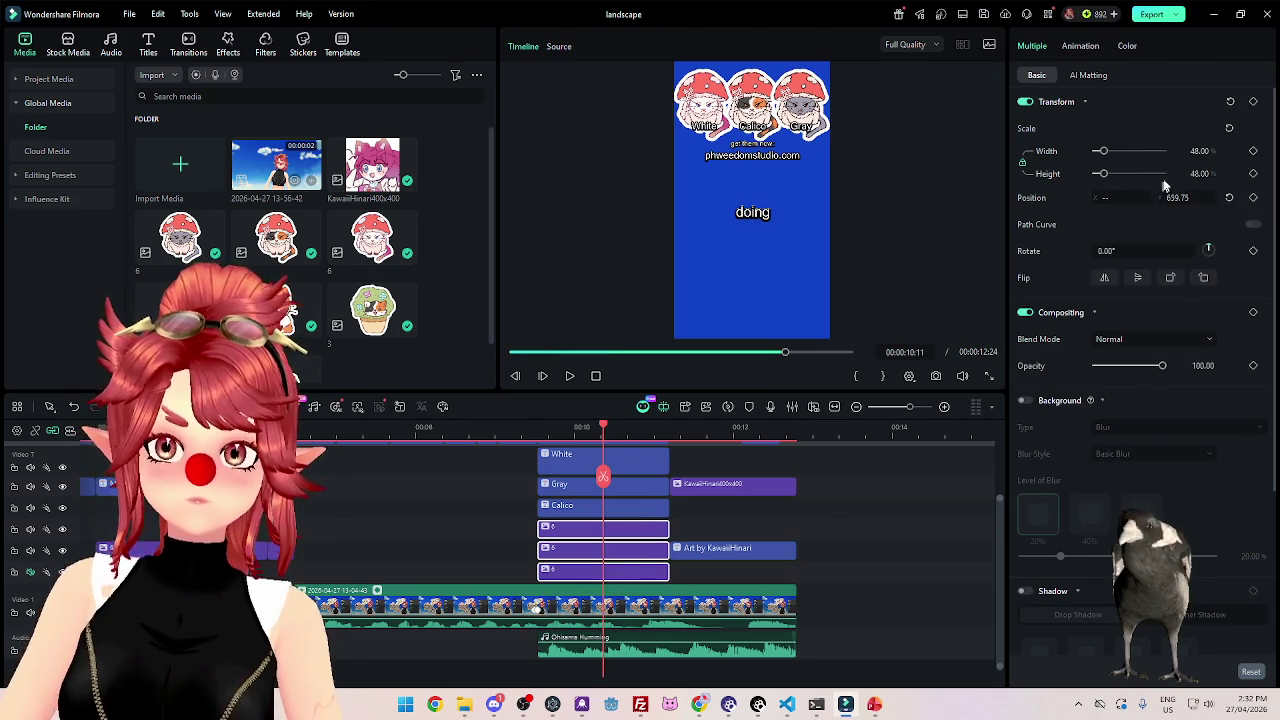
# Lower the three cat stickers' Position Y, then lower them with the White, Calico and Gray labels.
pyautogui.moveTo(1083, 195); pyautogui.dragTo(1000, 196)
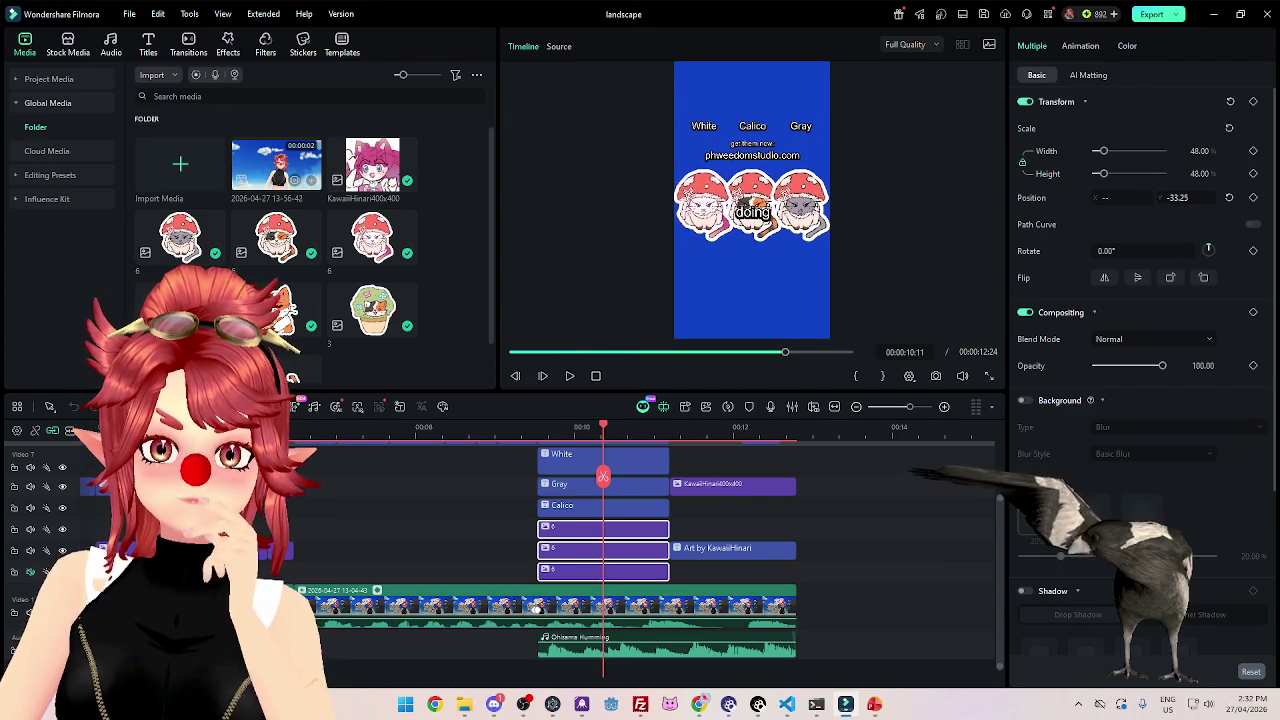
pyautogui.click(645, 505)
pyautogui.keyDown('ctrl'); pyautogui.click(645, 487); pyautogui.keyUp('ctrl')
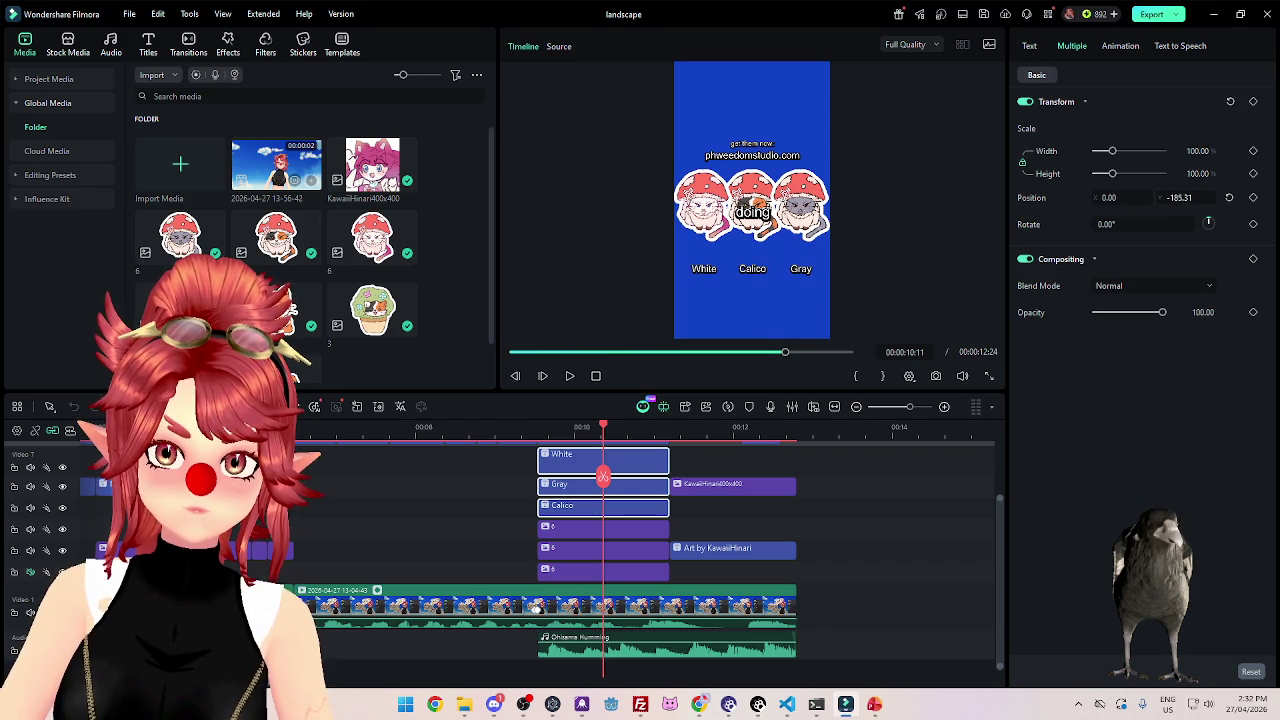
pyautogui.scroll(3, 659, 535)
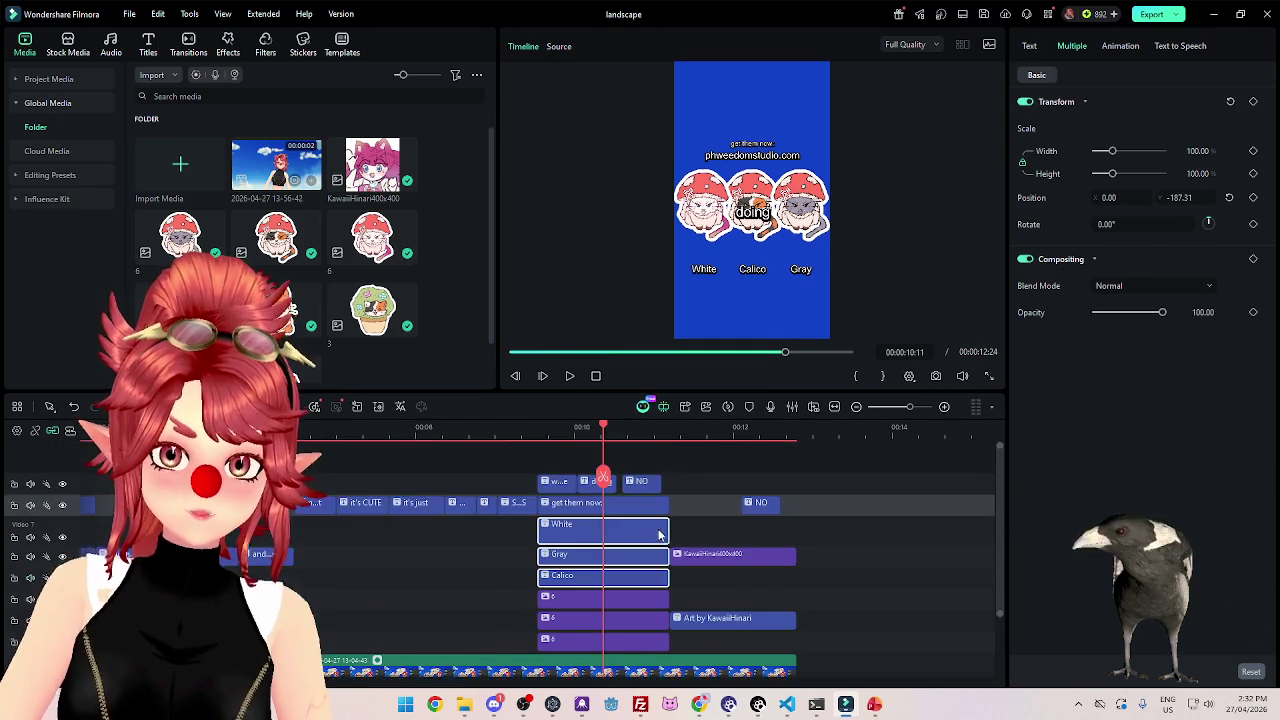
pyautogui.scroll(-2, 659, 535)
pyautogui.keyDown('ctrl'); pyautogui.click(640, 490); pyautogui.keyUp('ctrl')
pyautogui.keyDown('ctrl'); pyautogui.click(629, 560); pyautogui.keyUp('ctrl')
pyautogui.keyDown('ctrl'); pyautogui.click(630, 598); pyautogui.keyUp('ctrl')
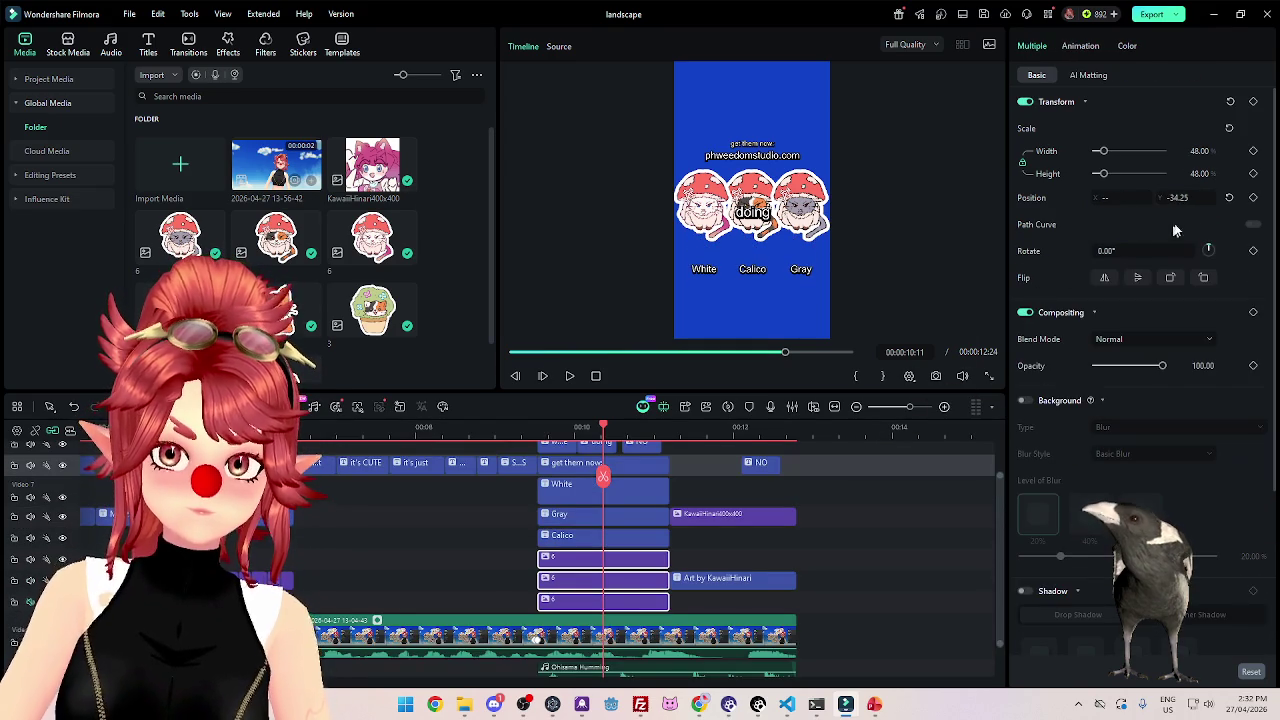
pyautogui.moveTo(1178, 197); pyautogui.dragTo(1178, 278)
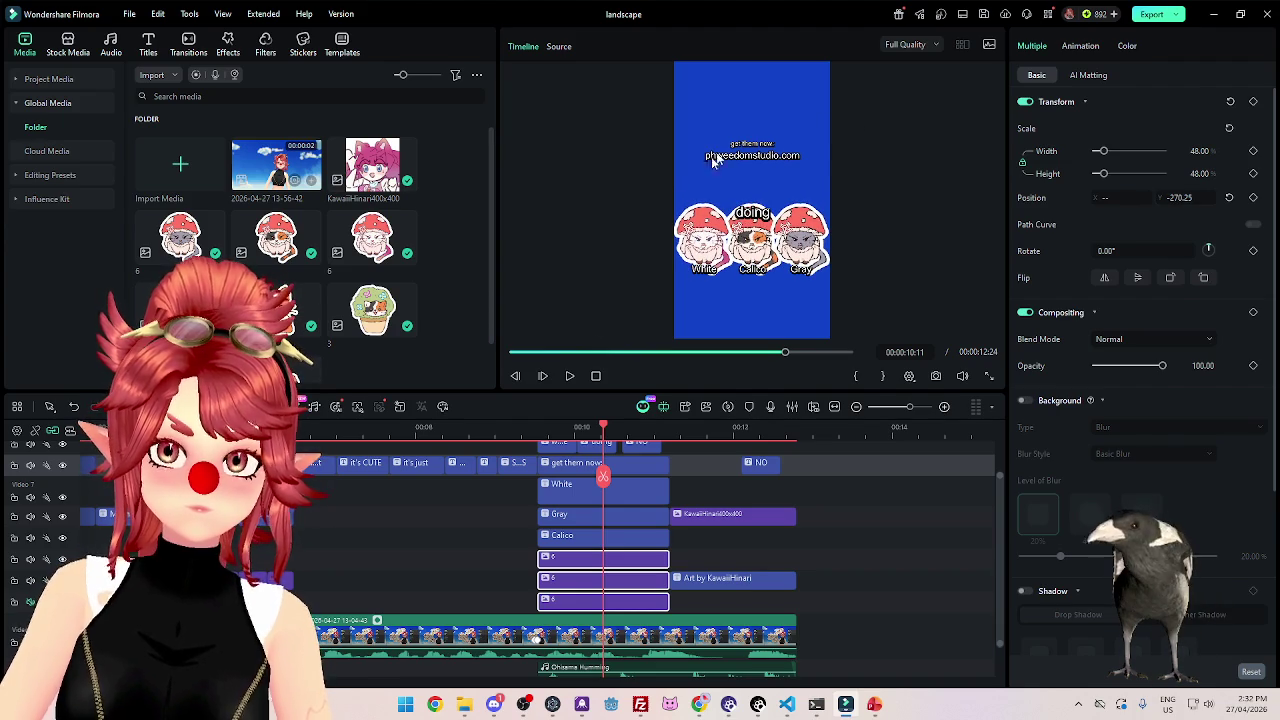
# Lower the 'get them now' caption to Position Y 165.75 and play the edit back.
pyautogui.click(576, 464)
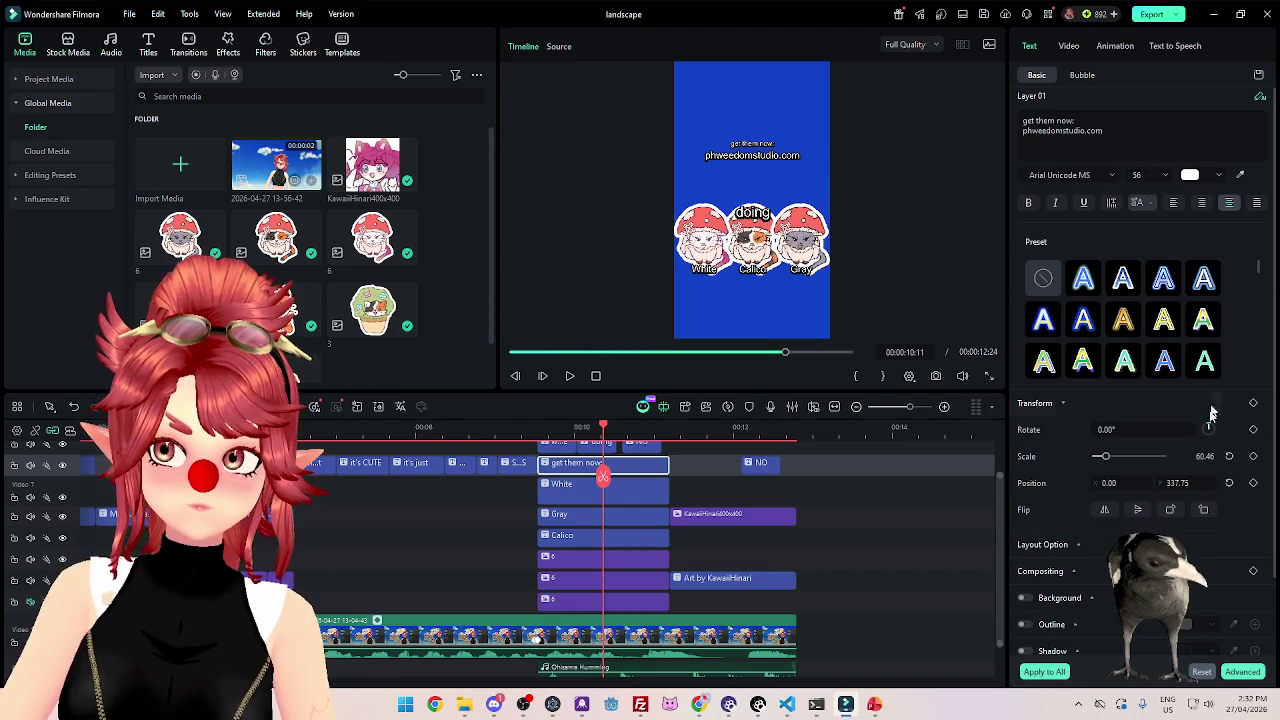
pyautogui.moveTo(1180, 484); pyautogui.dragTo(1180, 656)
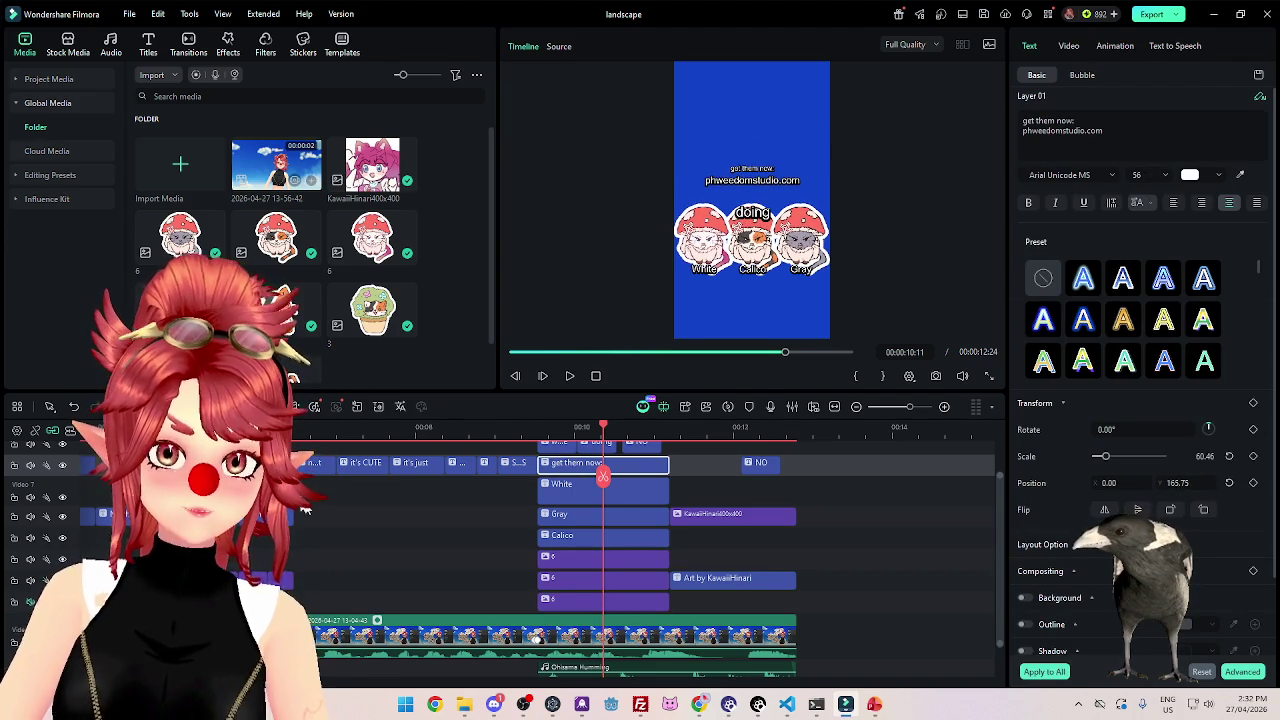
pyautogui.click(330, 440)
pyautogui.press('space')
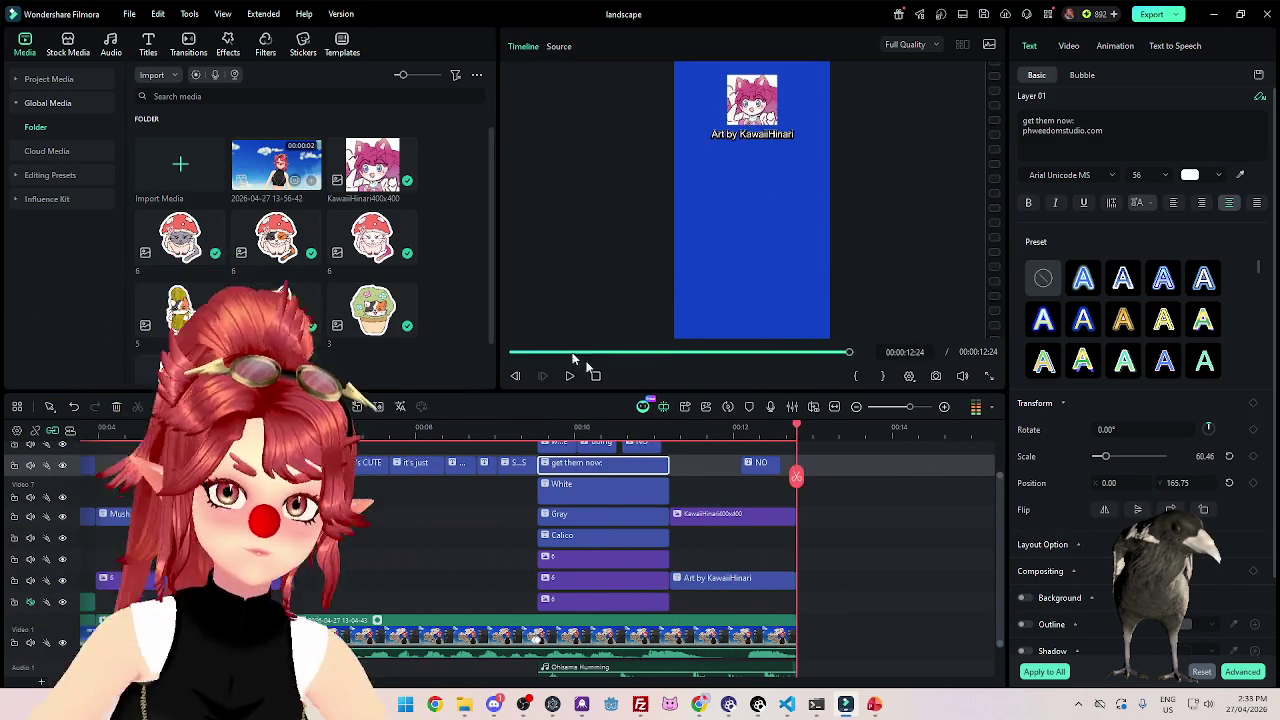
pyautogui.scroll(1, 712, 492)
# Move the artist credit down to mid-frame and nudge the portrait image up slightly.
pyautogui.click(690, 457)
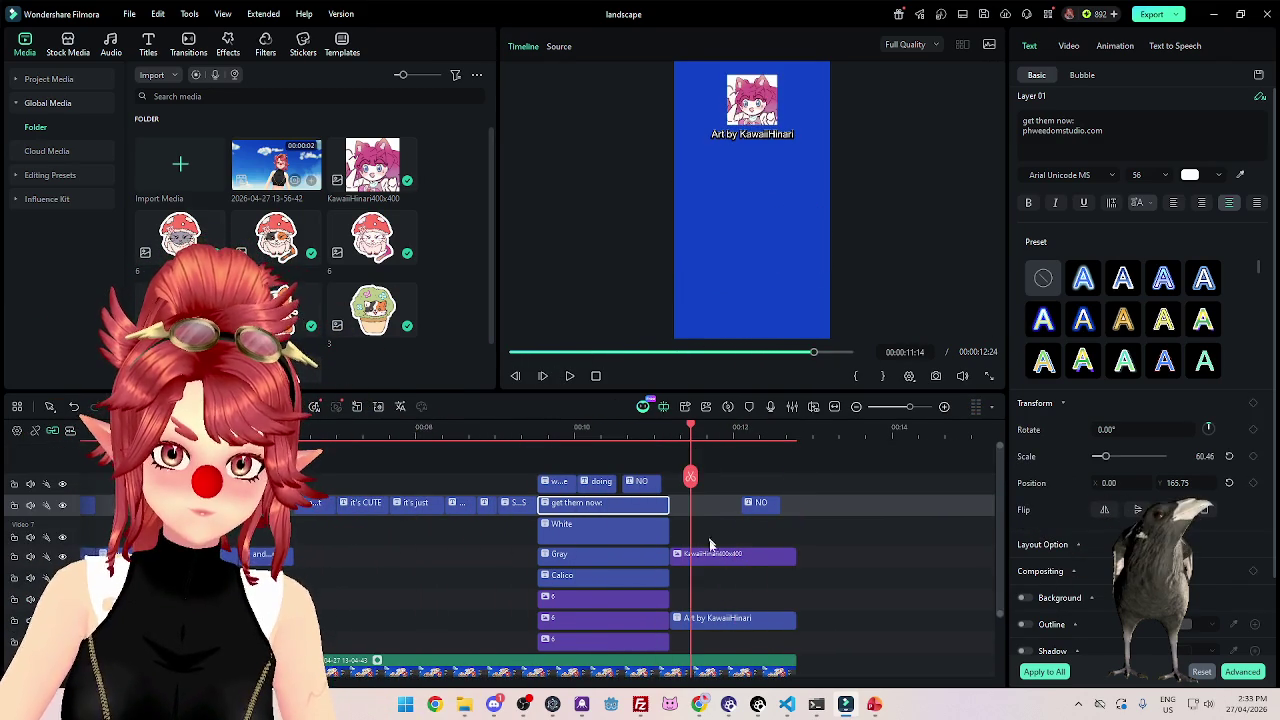
pyautogui.click(736, 553)
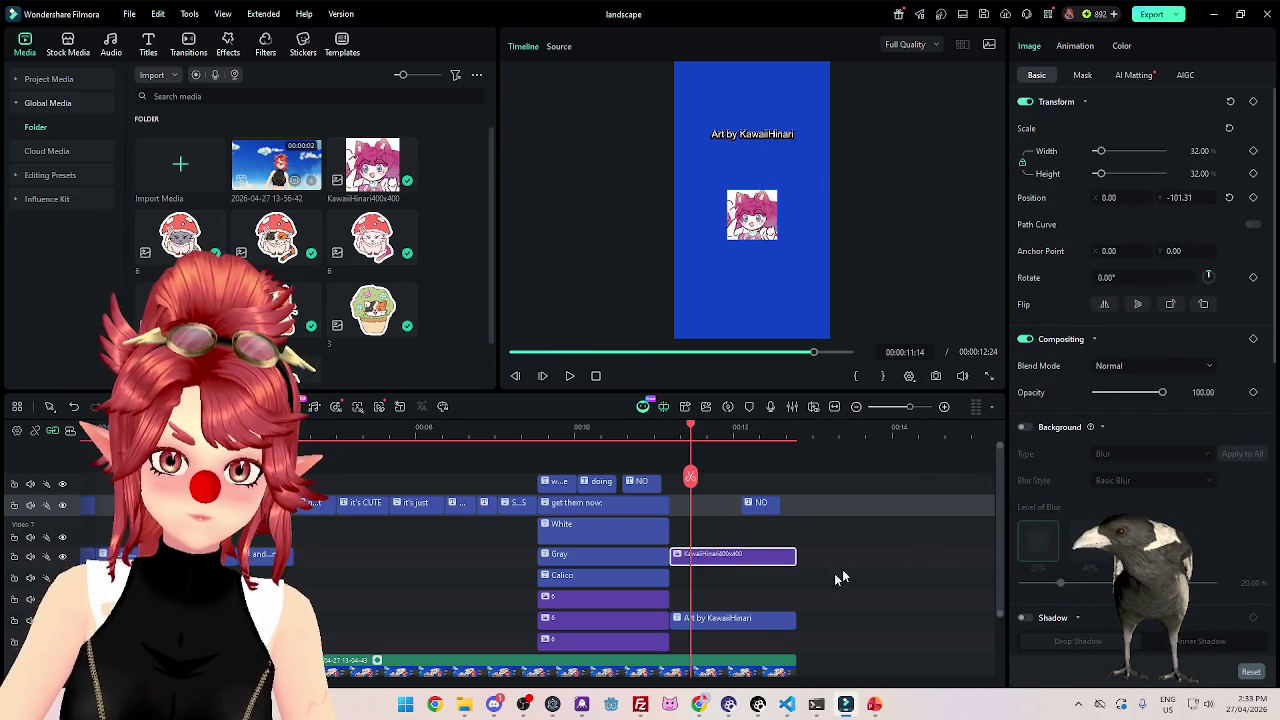
pyautogui.click(757, 633)
pyautogui.moveTo(1177, 482); pyautogui.dragTo(1110, 482)
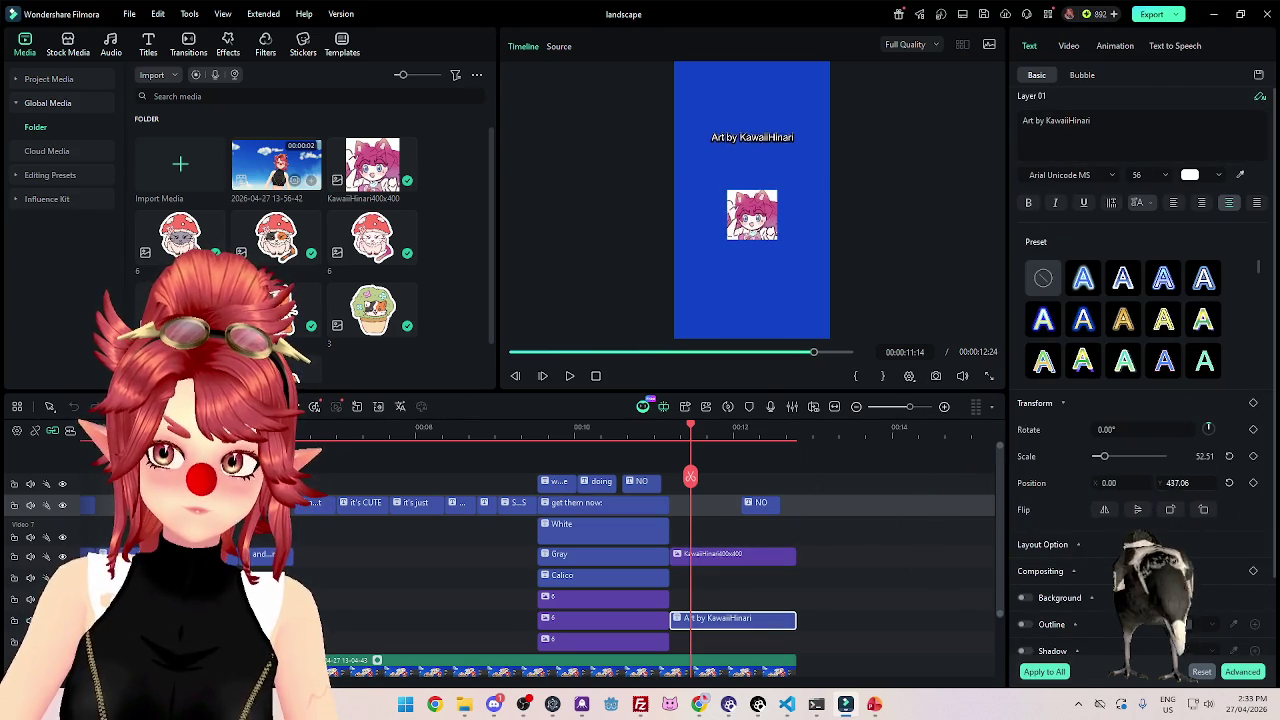
pyautogui.click(711, 556)
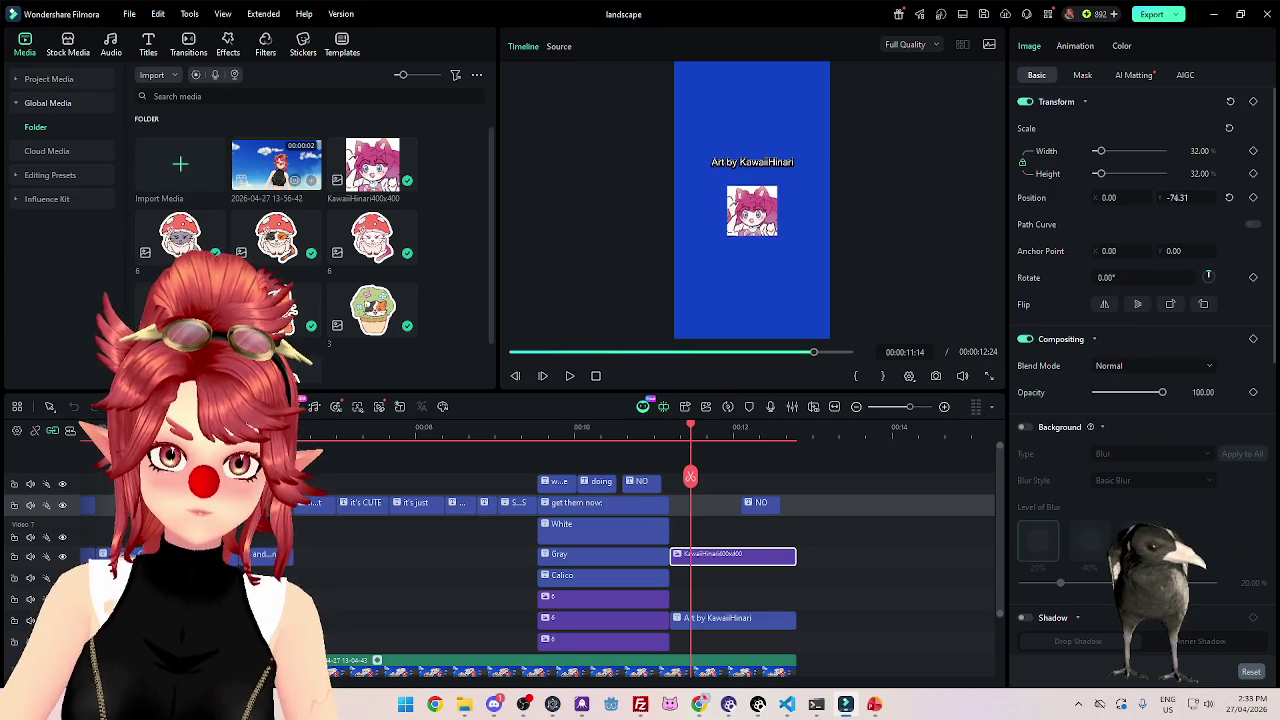
pyautogui.moveTo(1181, 196); pyautogui.dragTo(1210, 196)
# Play and pause the ending to check the layout, then switch to the web browser.
pyautogui.click(650, 426)
pyautogui.click(569, 376)
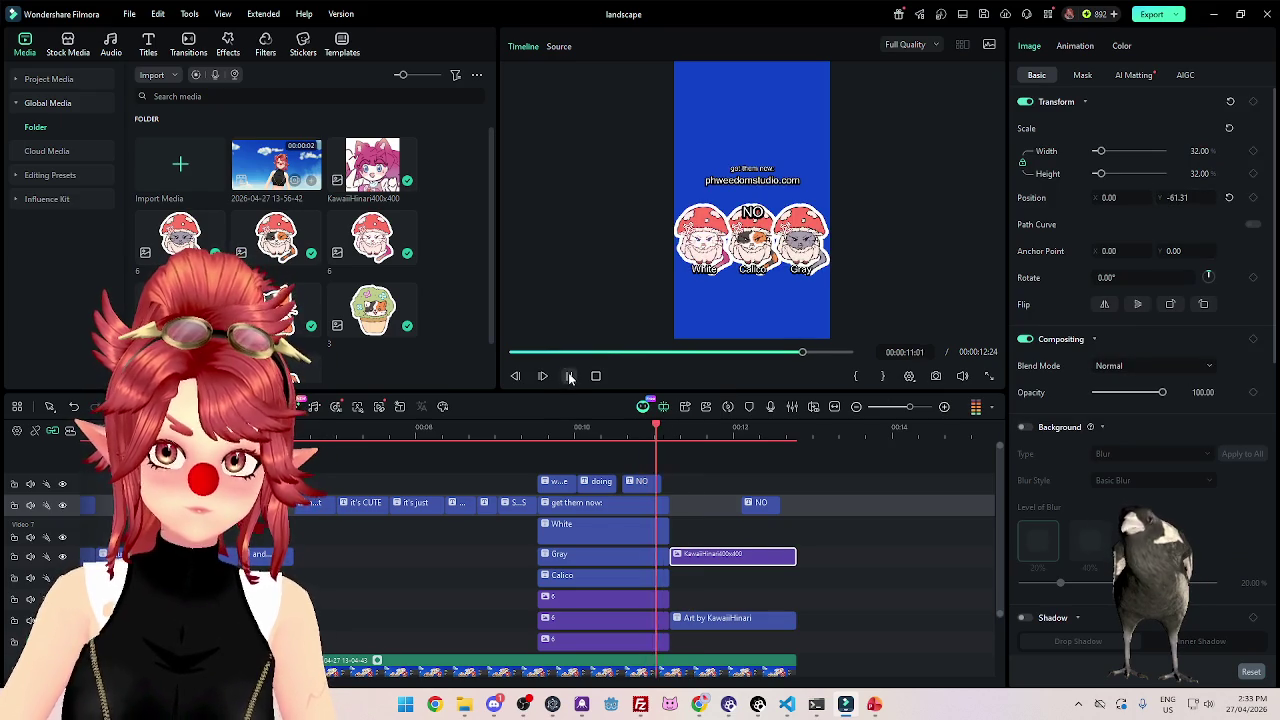
pyautogui.click(569, 376)
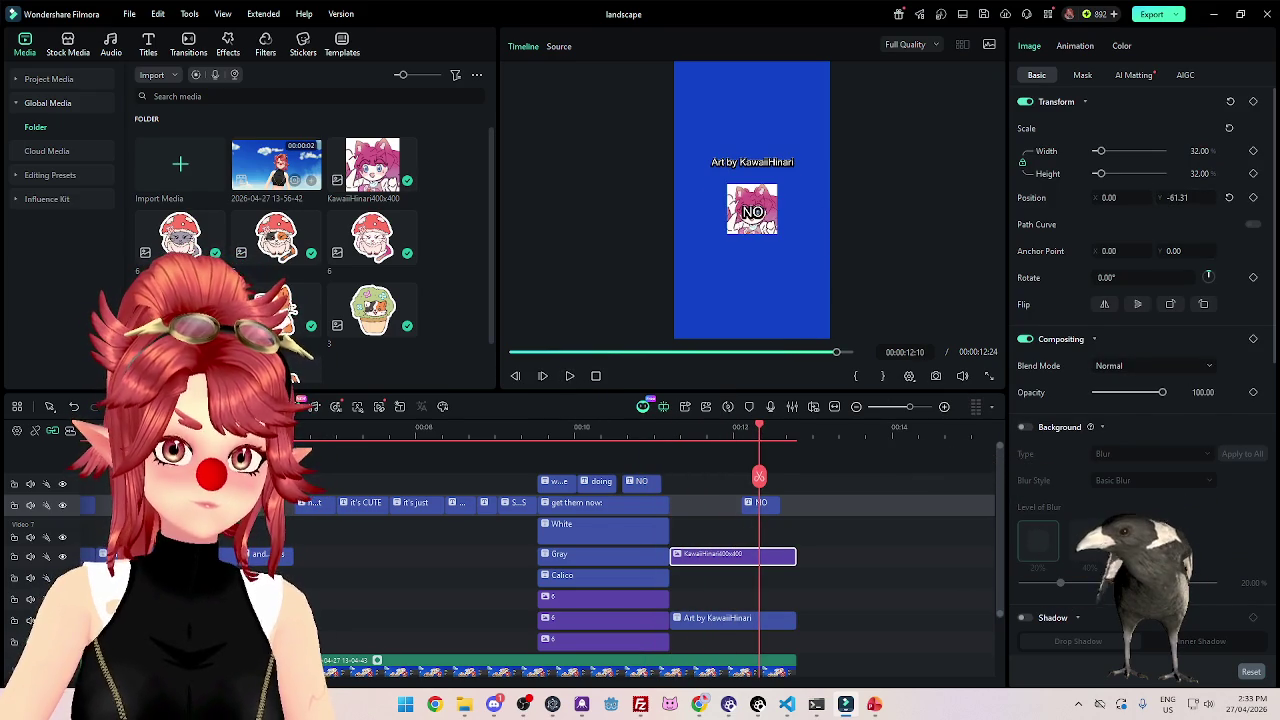
pyautogui.keyDown('ctrl'); pyautogui.scroll(-3, 676, 610); pyautogui.keyUp('ctrl')
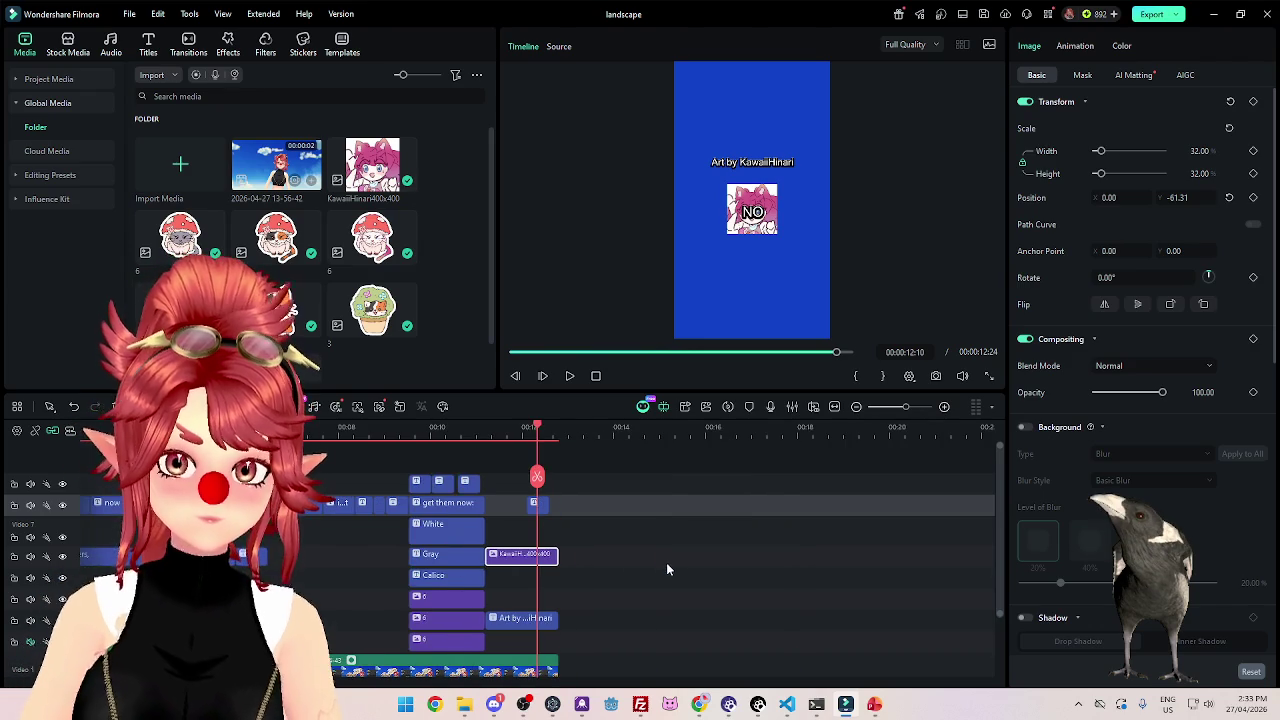
pyautogui.scroll(-2, 325, 540)
pyautogui.scroll(1, 312, 566)
pyautogui.scroll(-1, 310, 566)
pyautogui.hscroll(-1, 446, 549)
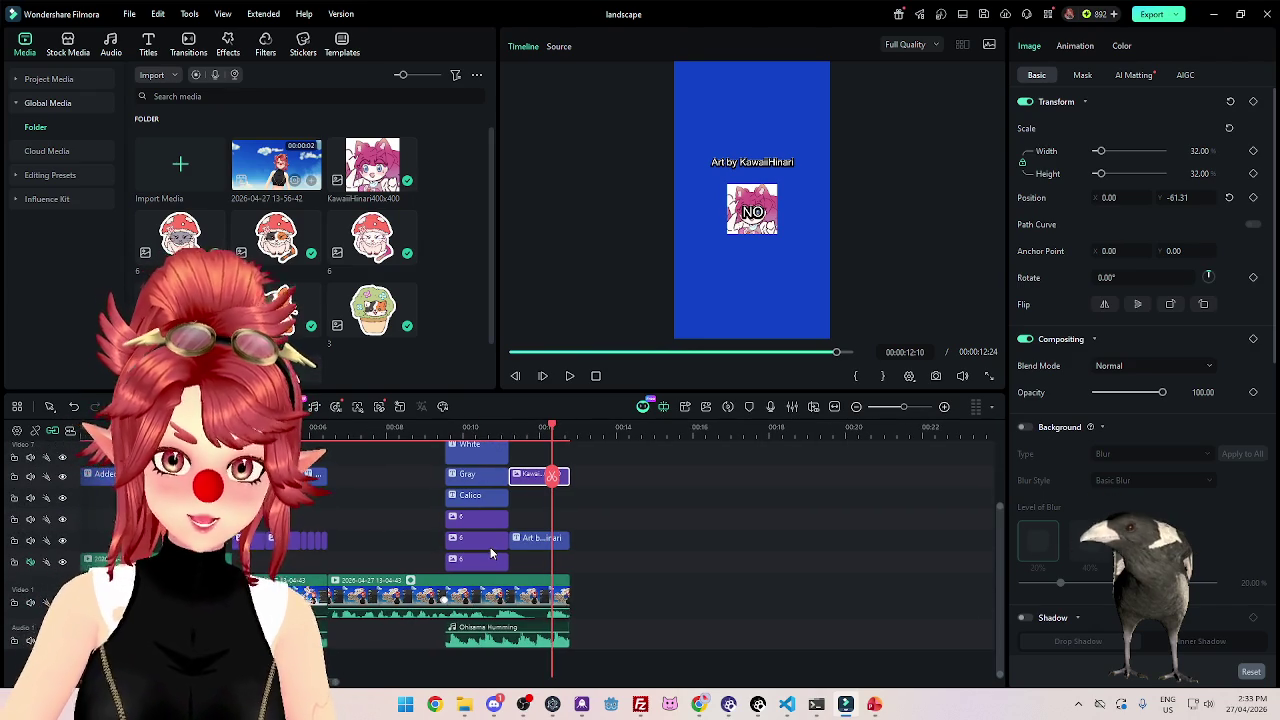
pyautogui.scroll(2, 490, 552)
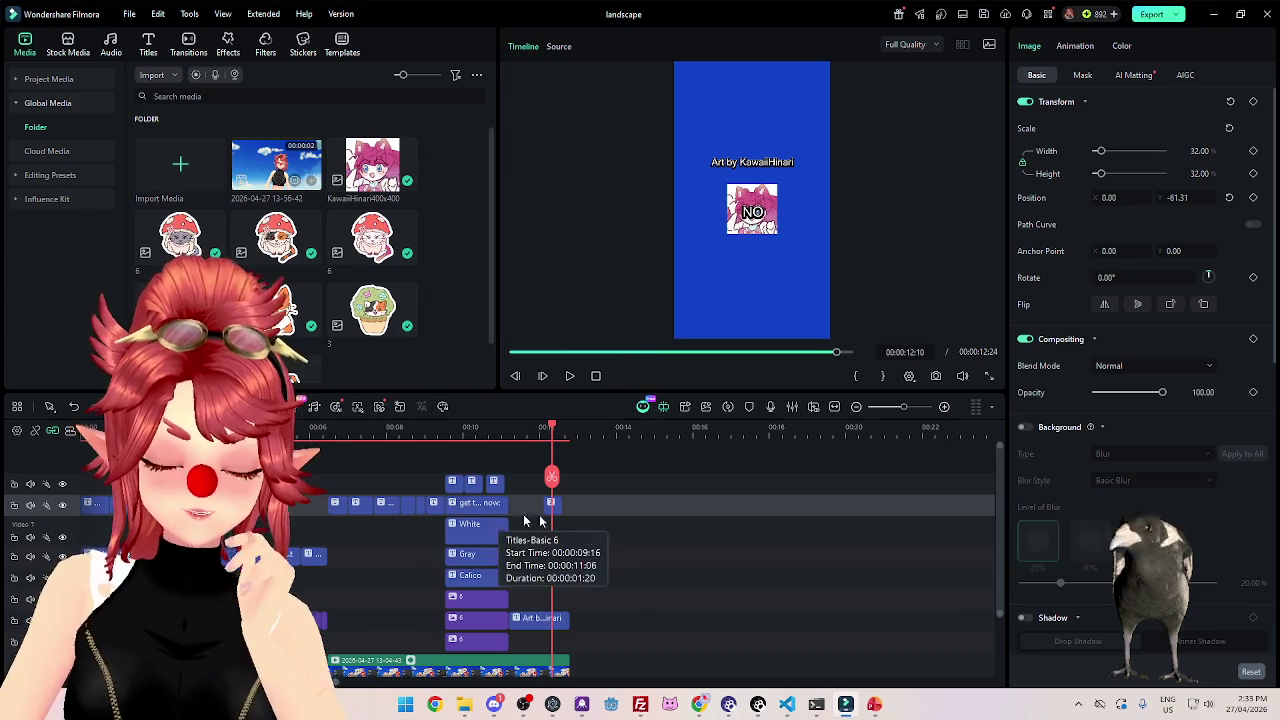
pyautogui.moveTo(698, 704)
pyautogui.click(700, 650)
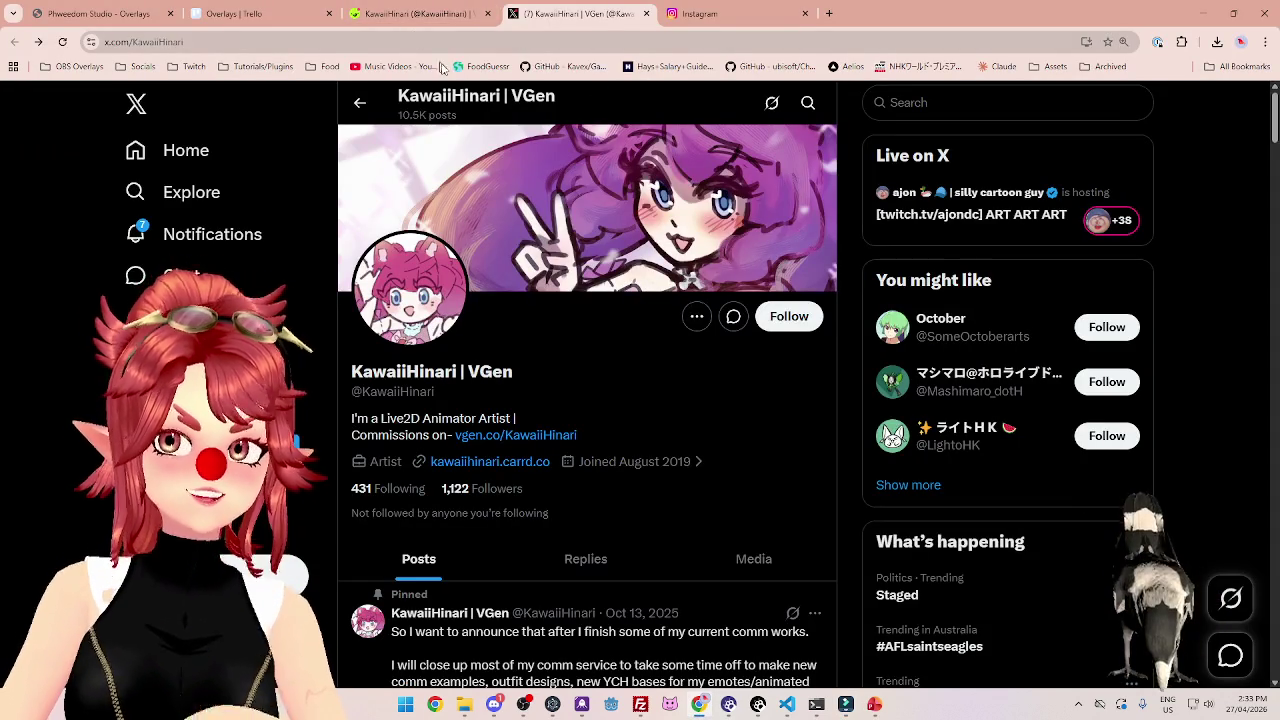
# Open the artist's VGen conversation and attach Kawaii_cat.mp4 from the sticker folder.
pyautogui.click(408, 16)
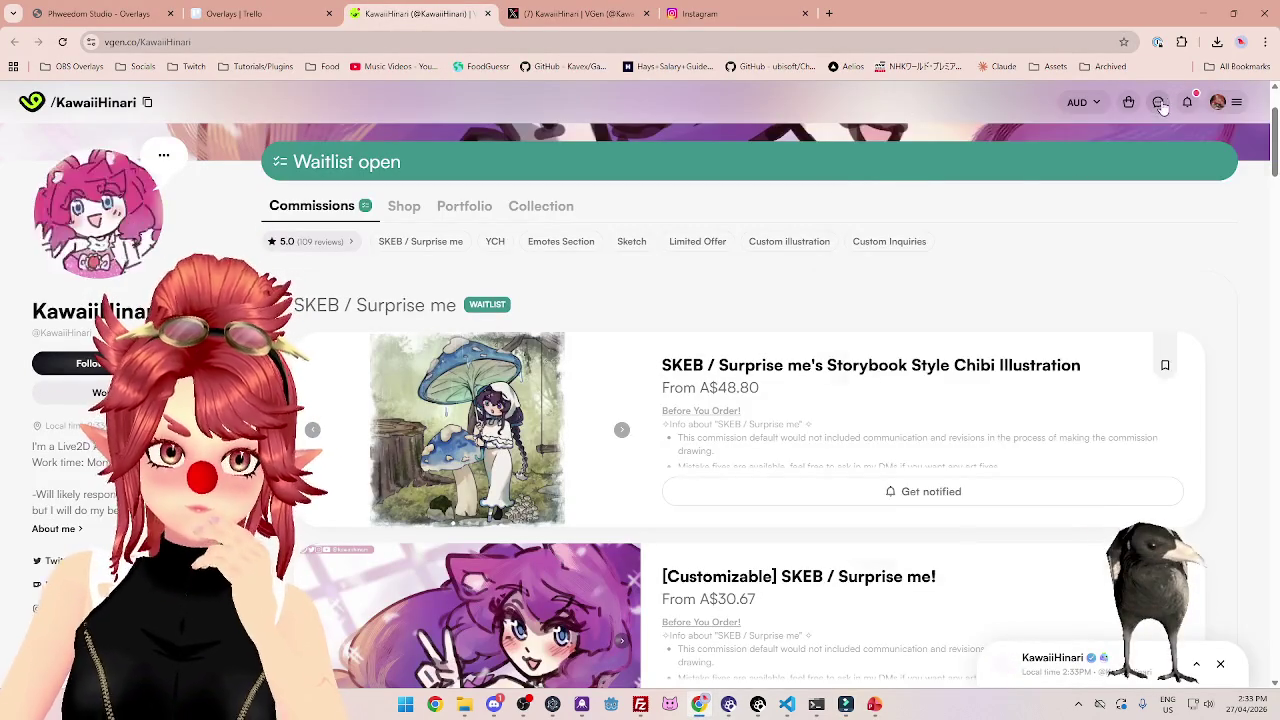
pyautogui.click(1158, 102)
pyautogui.click(1040, 287)
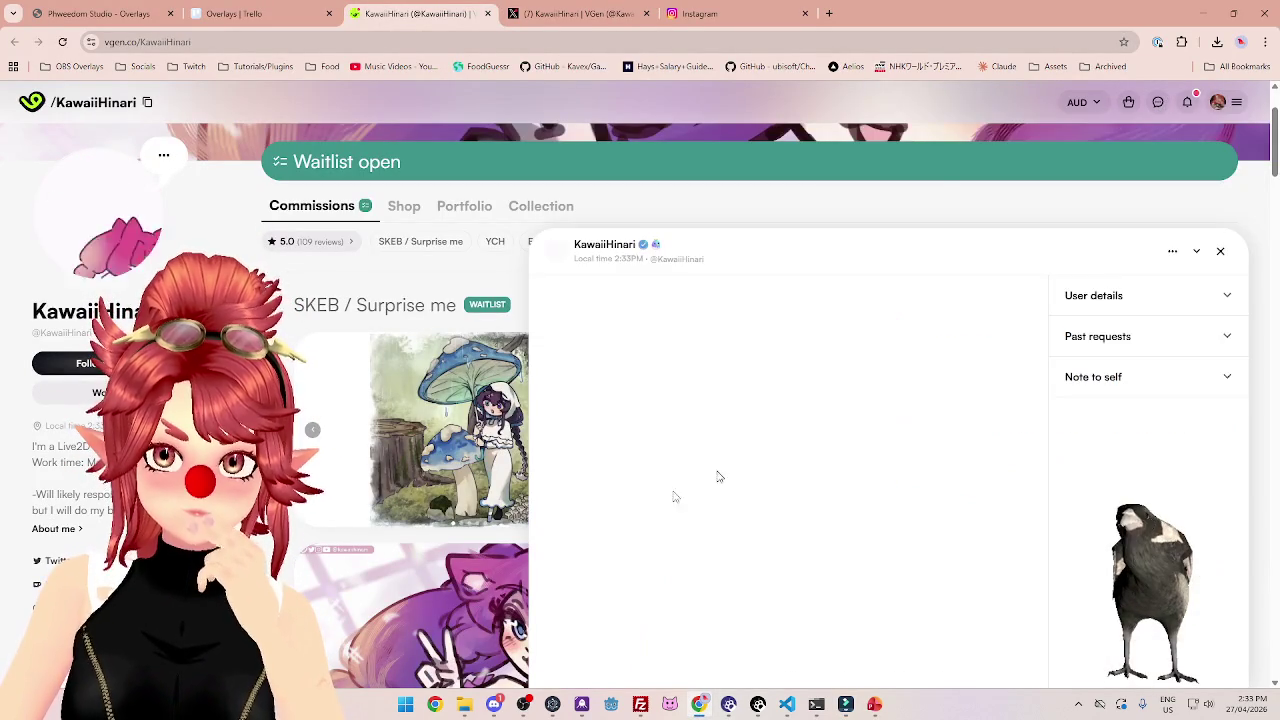
pyautogui.click(465, 703)
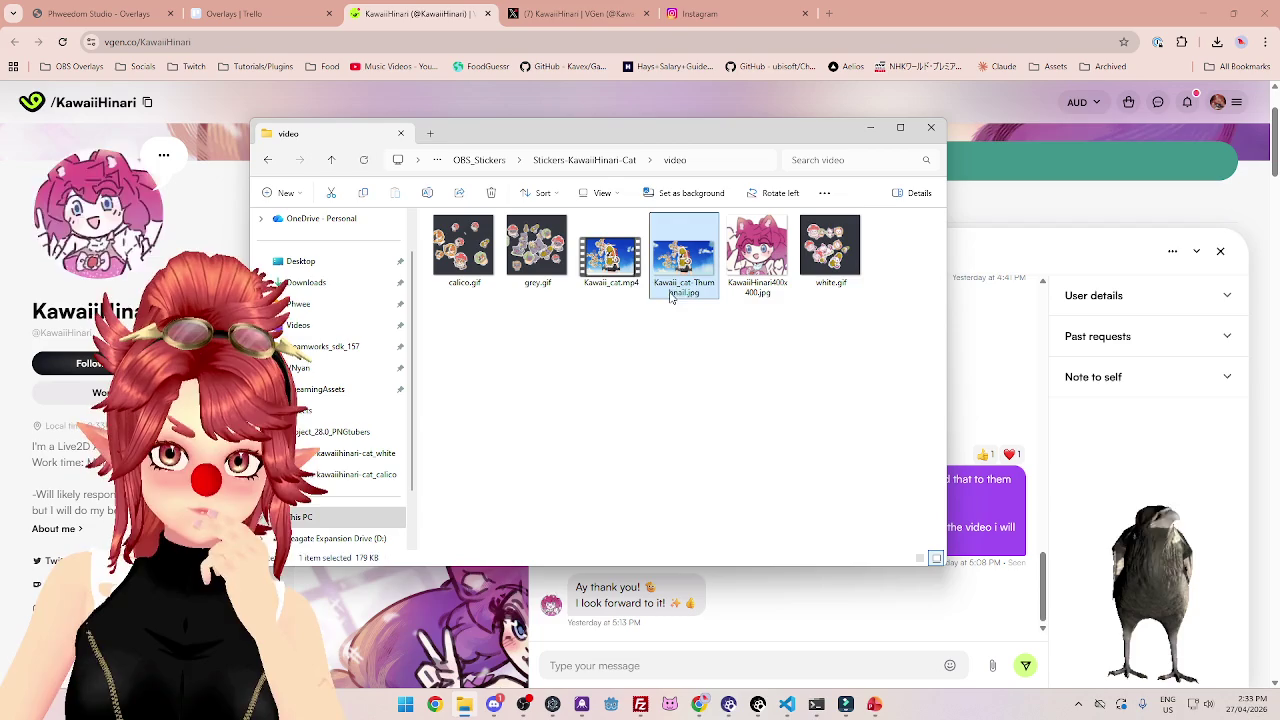
pyautogui.click(612, 255)
pyautogui.moveTo(617, 258); pyautogui.dragTo(649, 665)
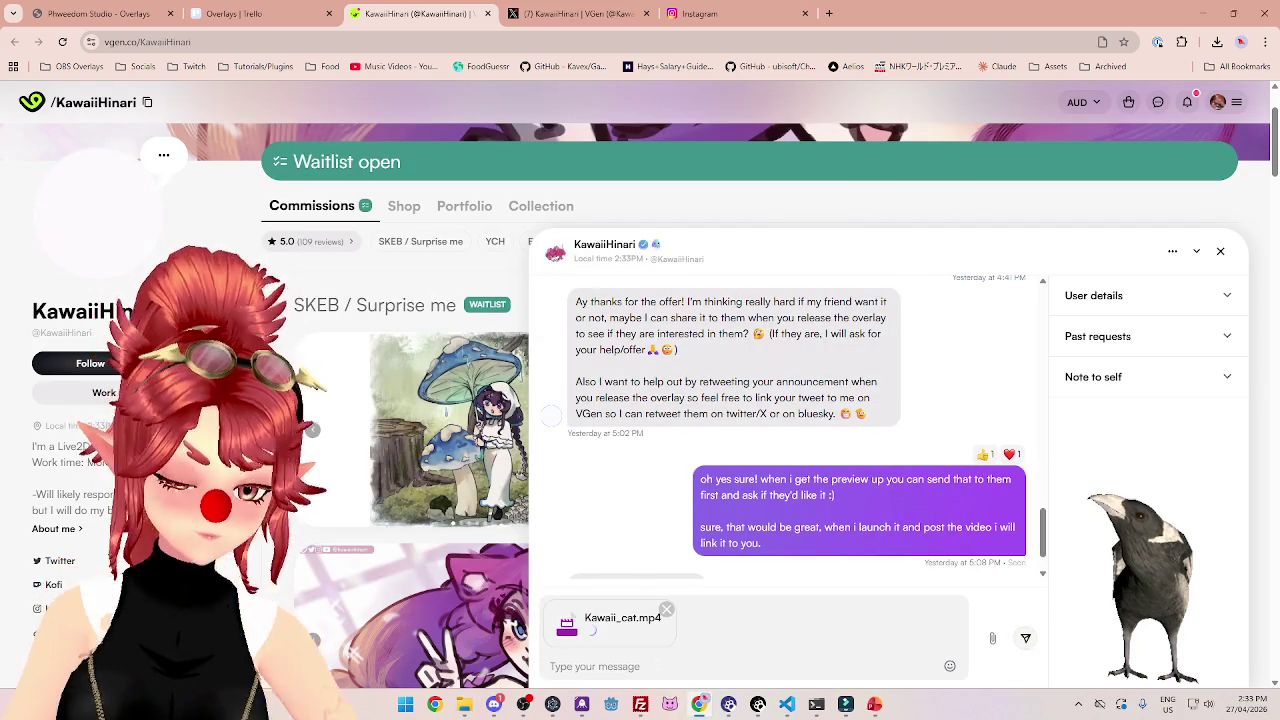
# Type a note saying this is the stickers' marketing video and checking with the artist.
pyautogui.write('This is the video ')
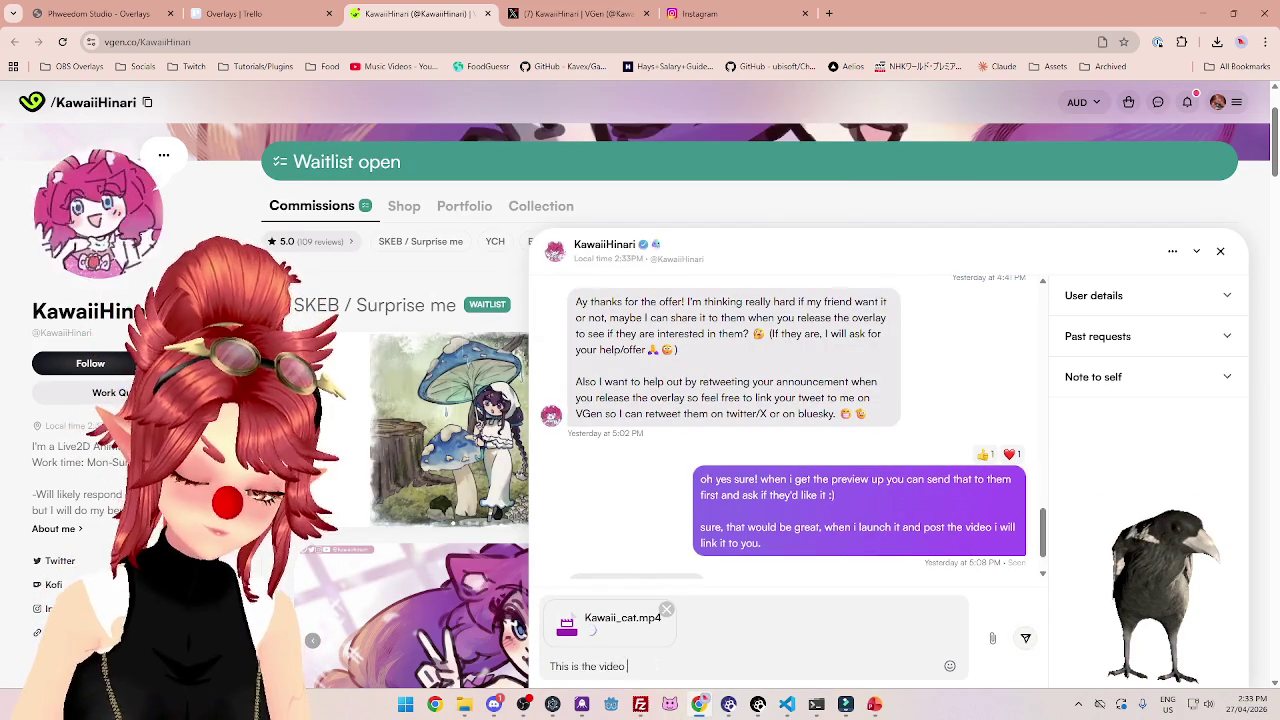
pyautogui.write('we came up with for marketing the s')
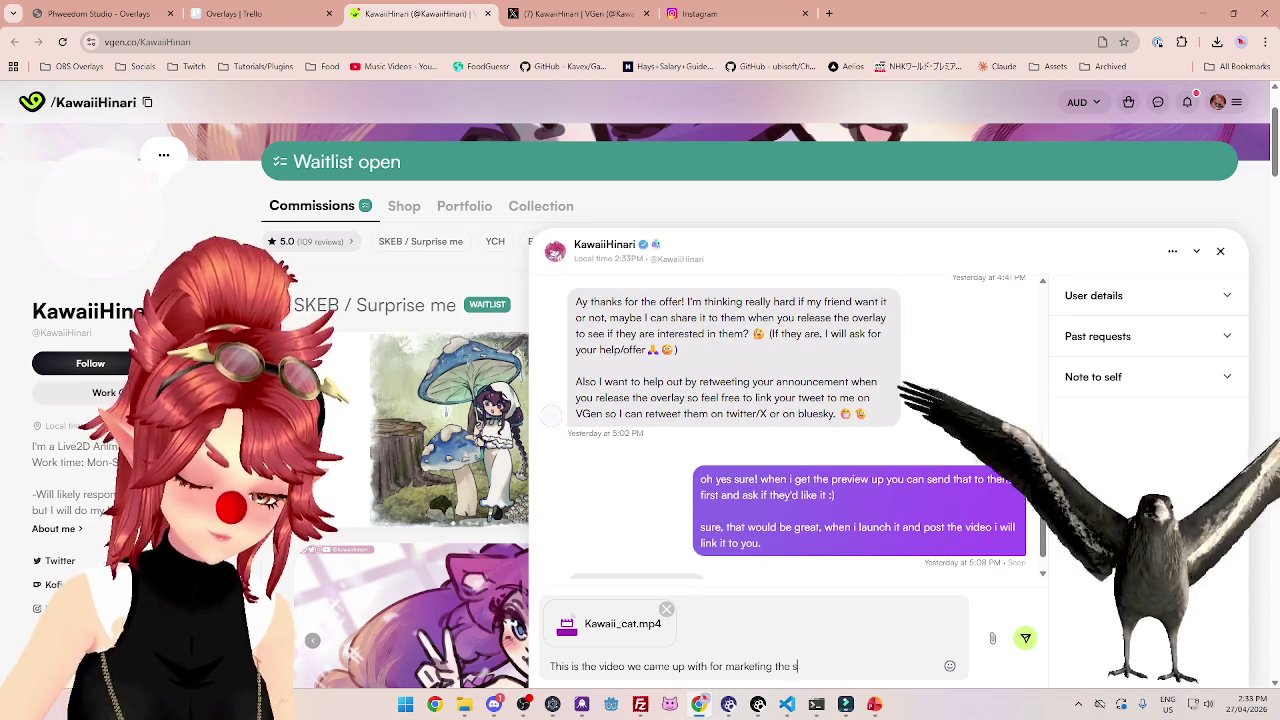
pyautogui.write('tickers but,')
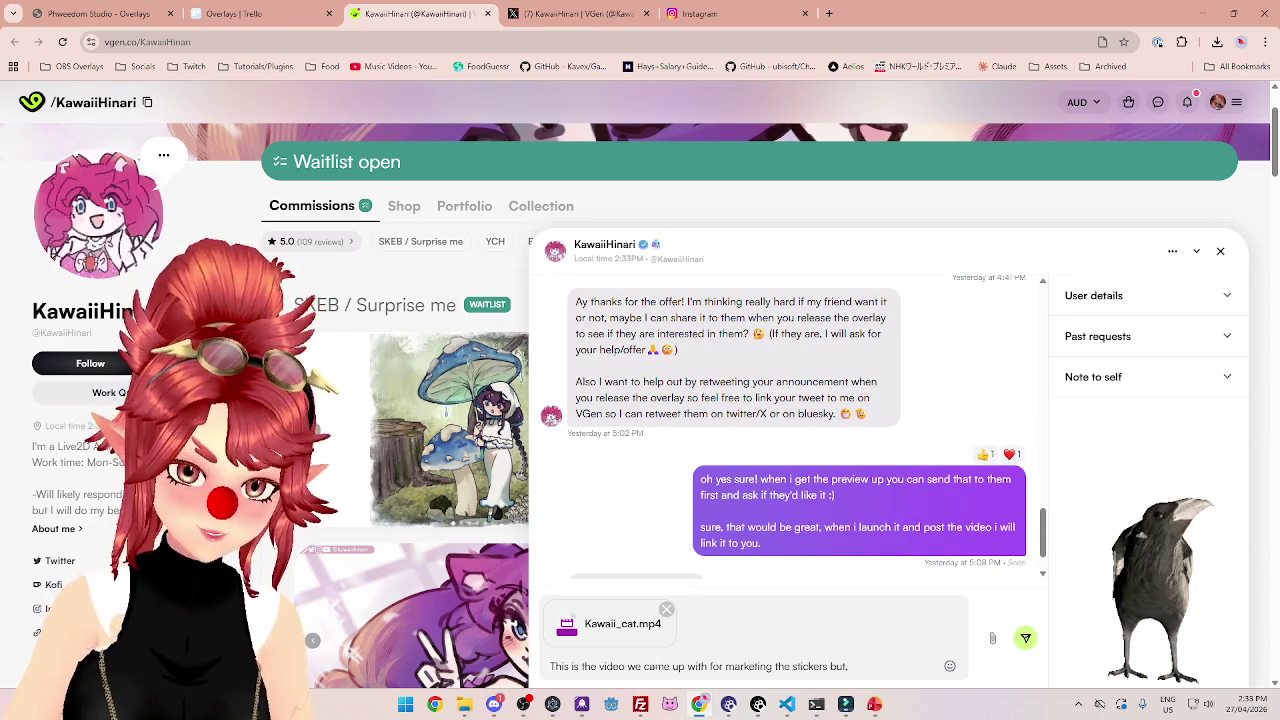
pyautogui.write(' i wanted to check w')
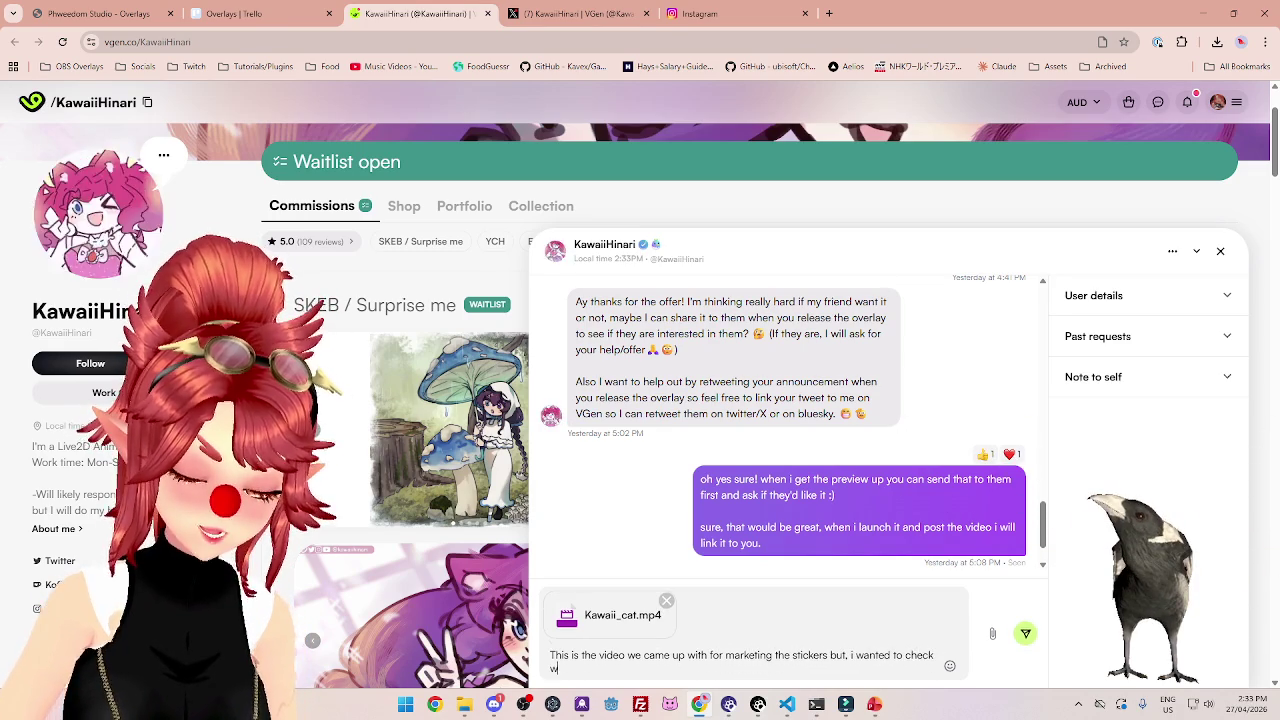
pyautogui.write('ith you since the')
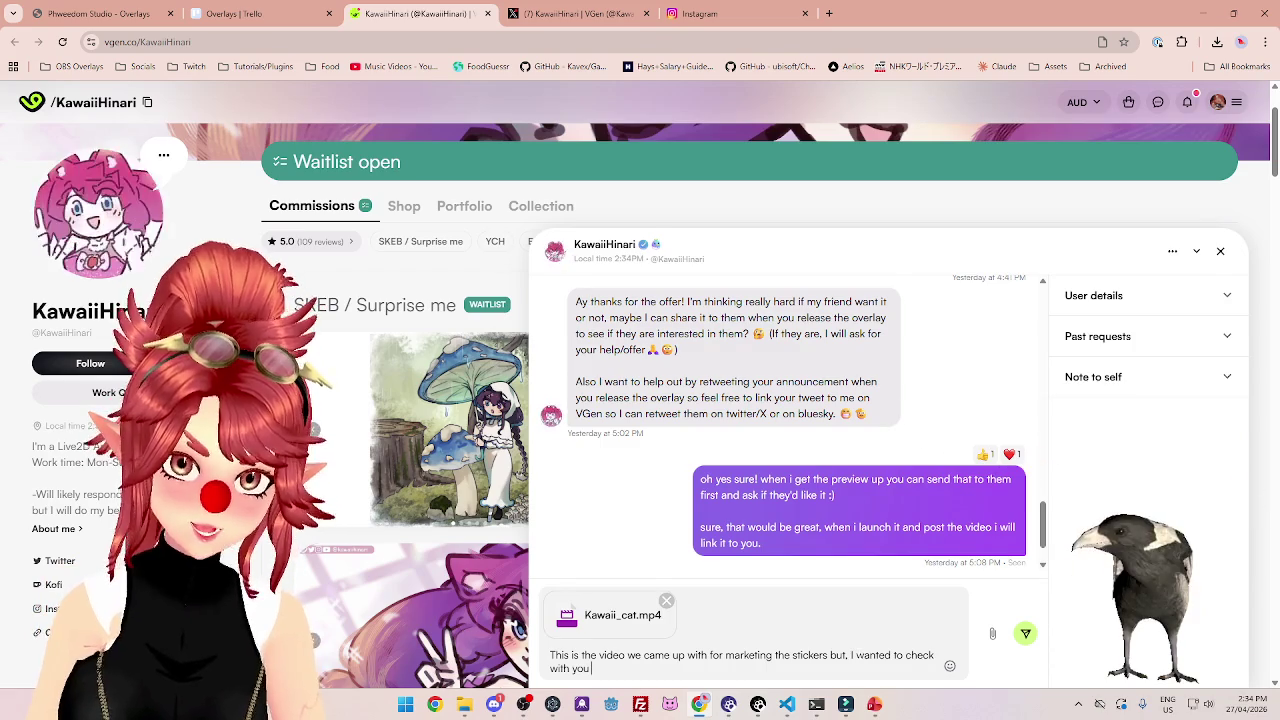
pyautogui.write('because some might not find this funn')
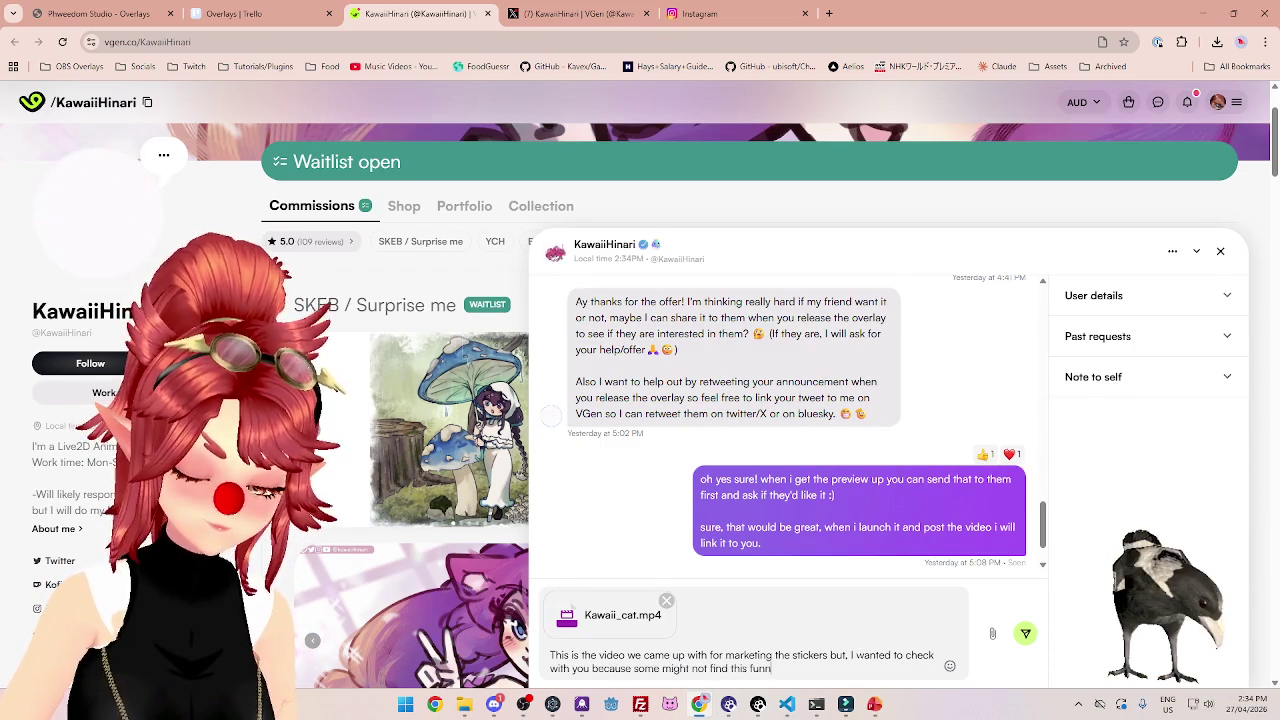
pyautogui.write('y, and your art')
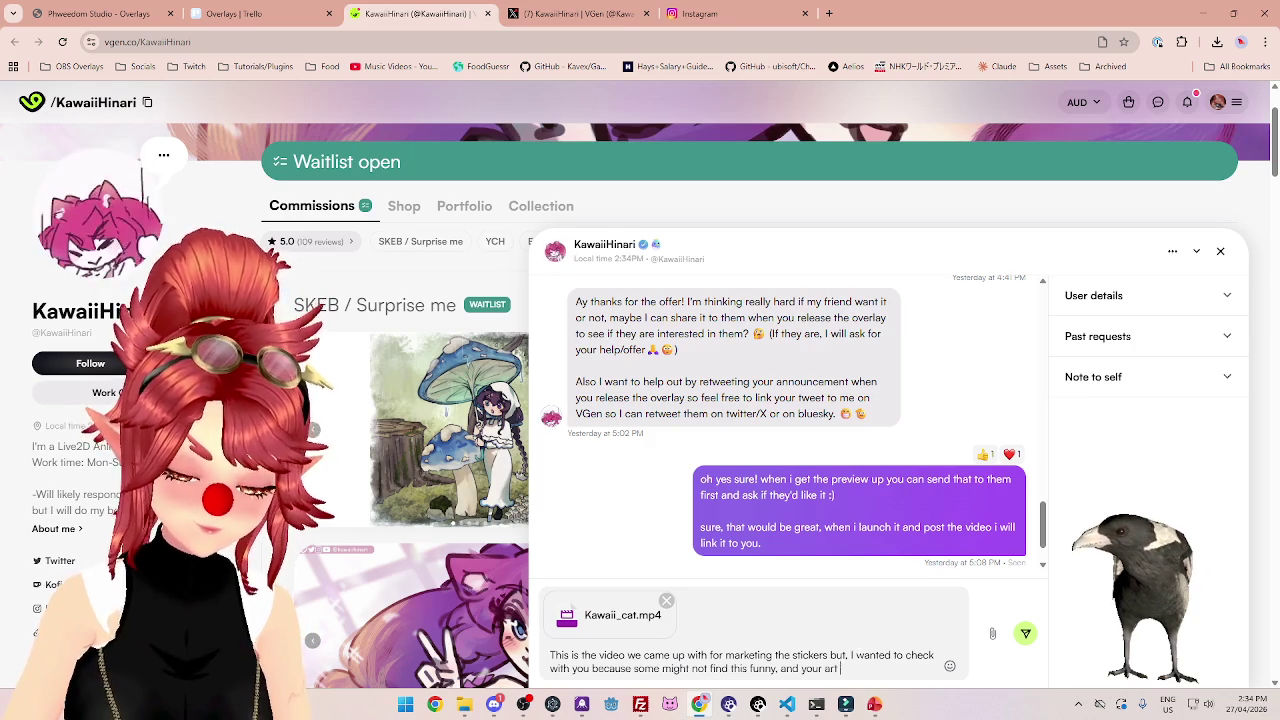
pyautogui.write('it')
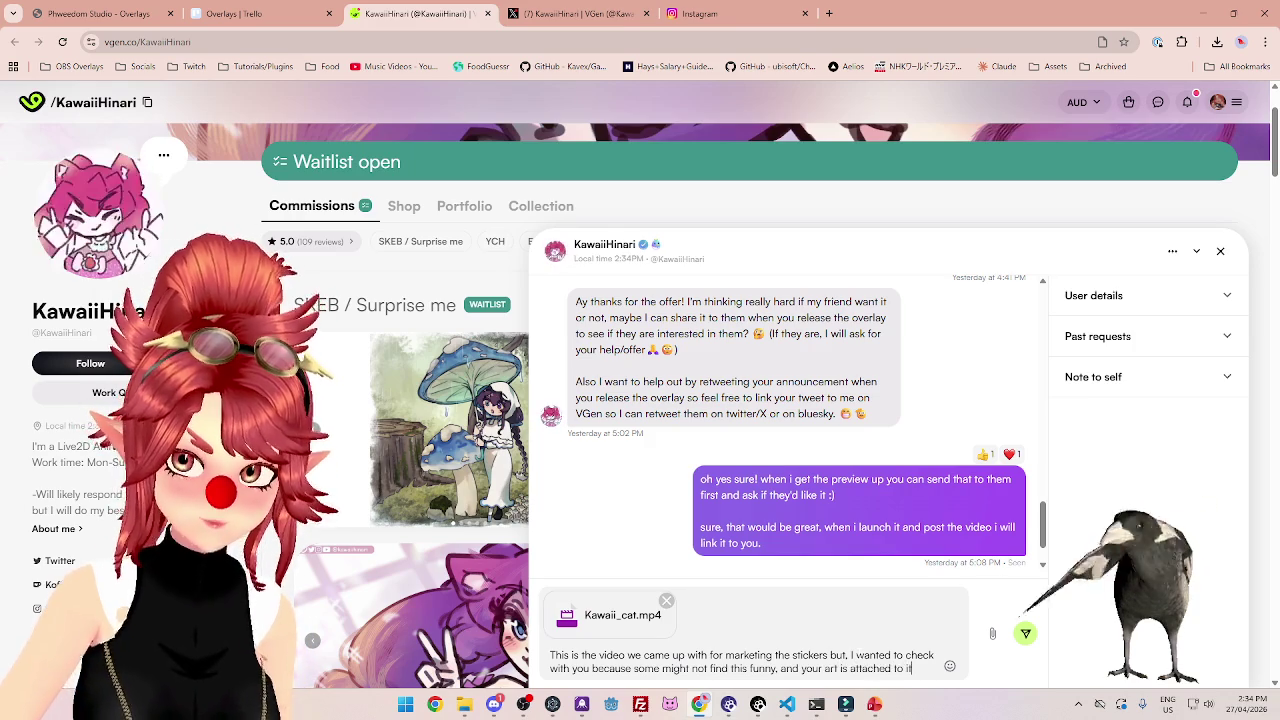
# Add a 😅 emoji to the draft and tidy the half-typed words after it.
pyautogui.click(950, 666)
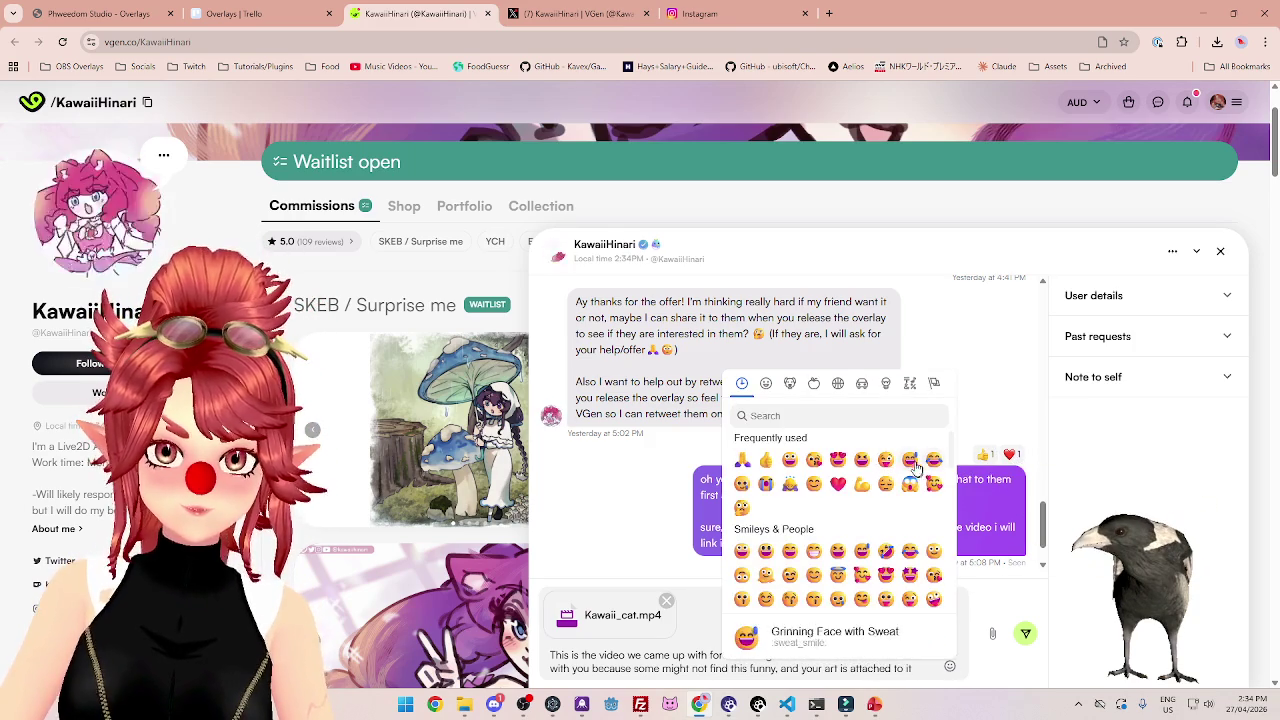
pyautogui.click(909, 460)
pyautogui.press('Escape')
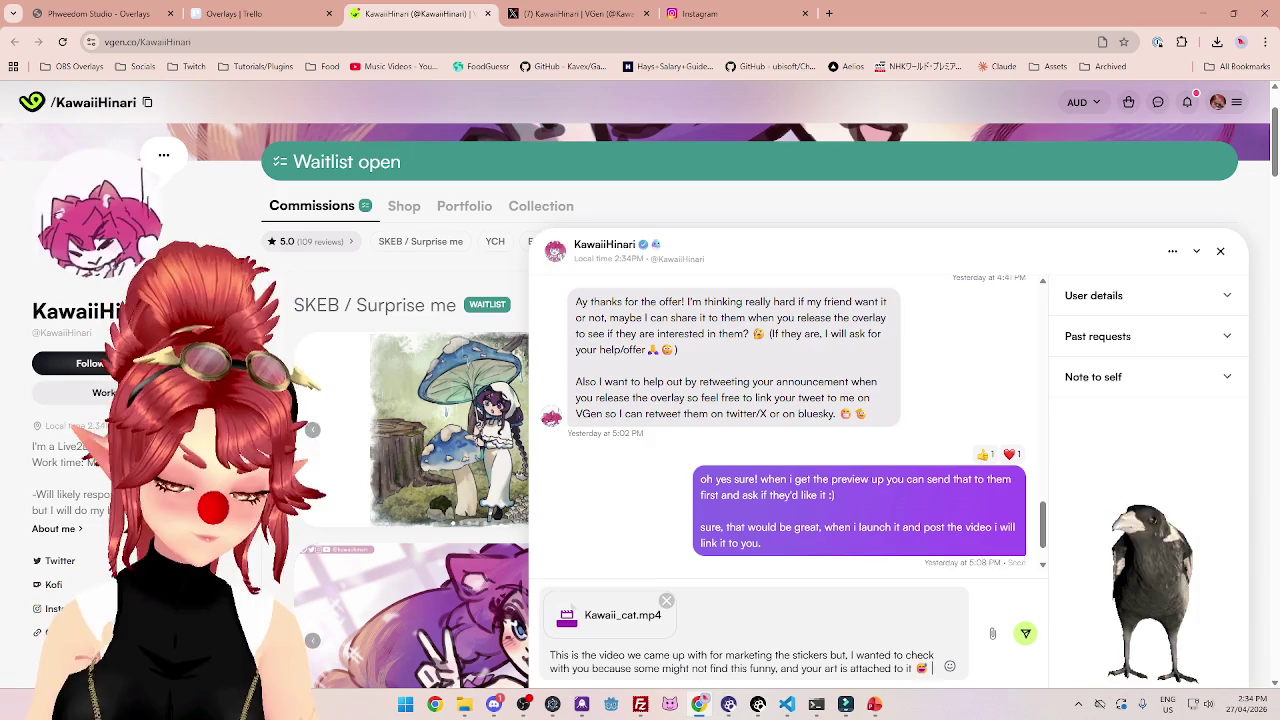
pyautogui.write('please')
pyautogui.press('BackSpace')
pyautogui.press('BackSpace')
pyautogui.press('BackSpace')
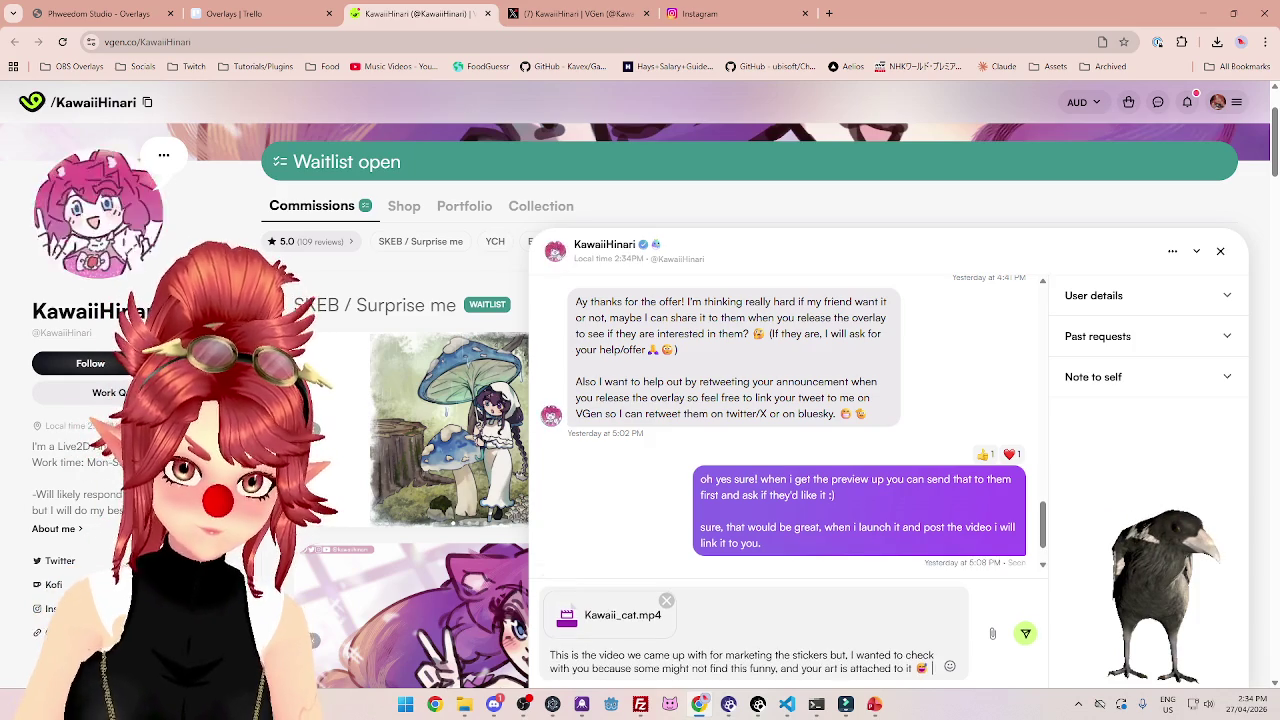
pyautogui.write('if')
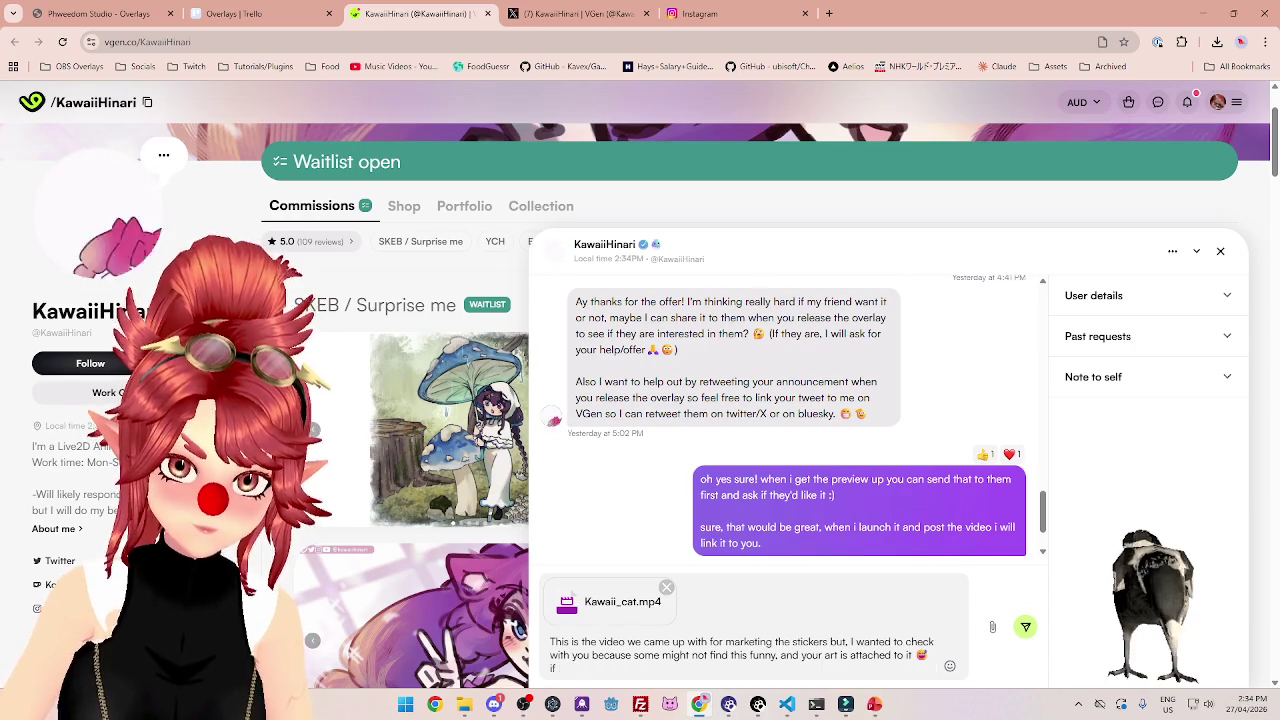
pyautogui.press('BackSpace')
pyautogui.press('BackSpace')
pyautogui.press('BackSpace')
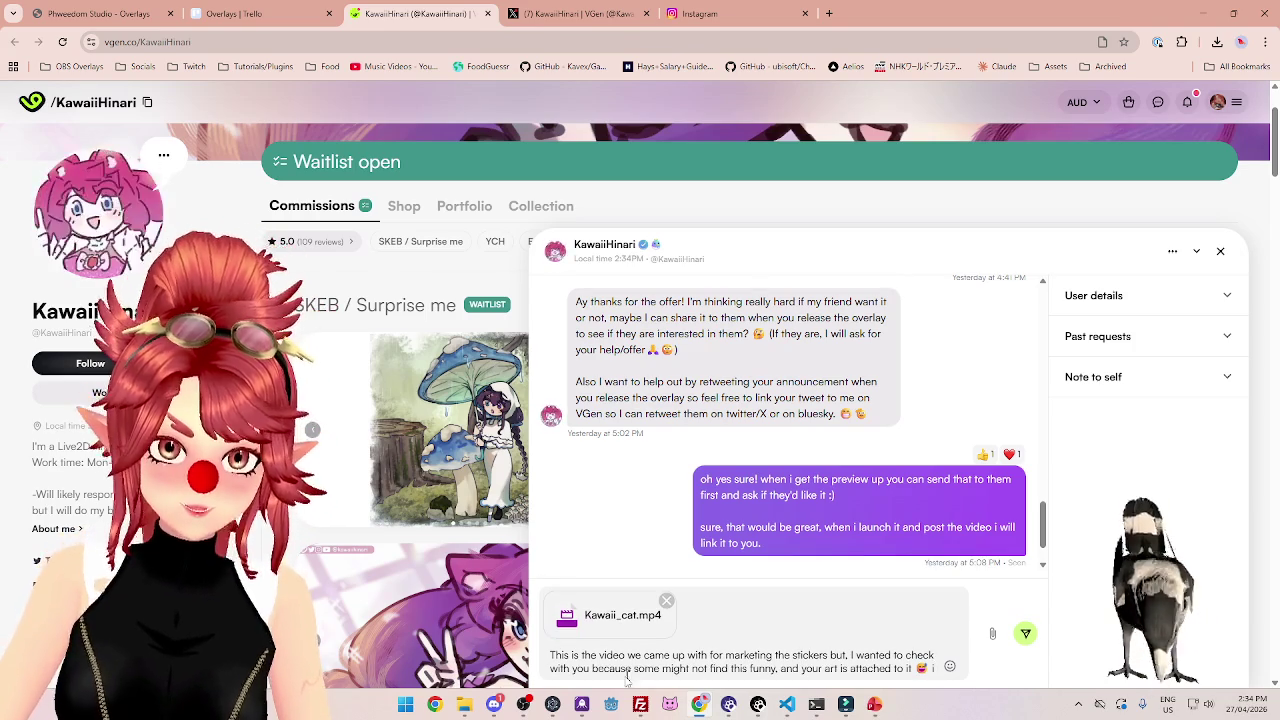
# Delete 'some might not find this funny, and' and replace 'but' with '... is something very funny.'.
pyautogui.moveTo(635, 668); pyautogui.dragTo(780, 668)
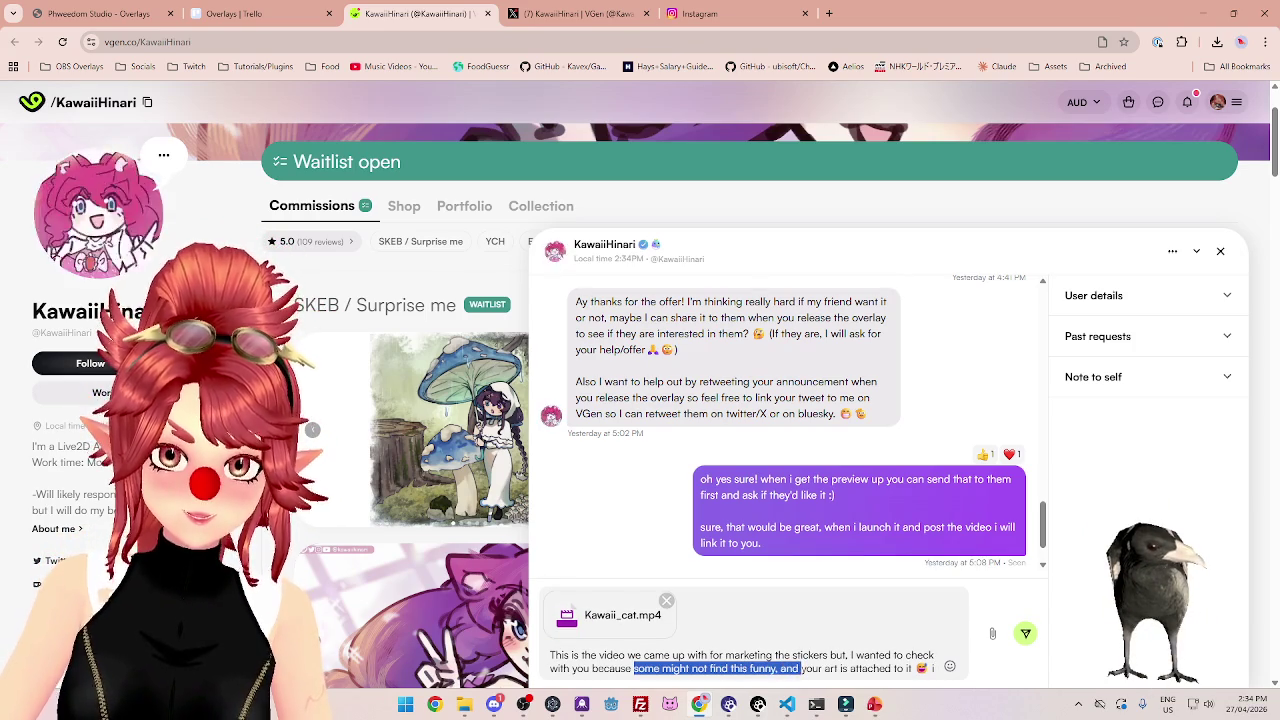
pyautogui.press('BackSpace')
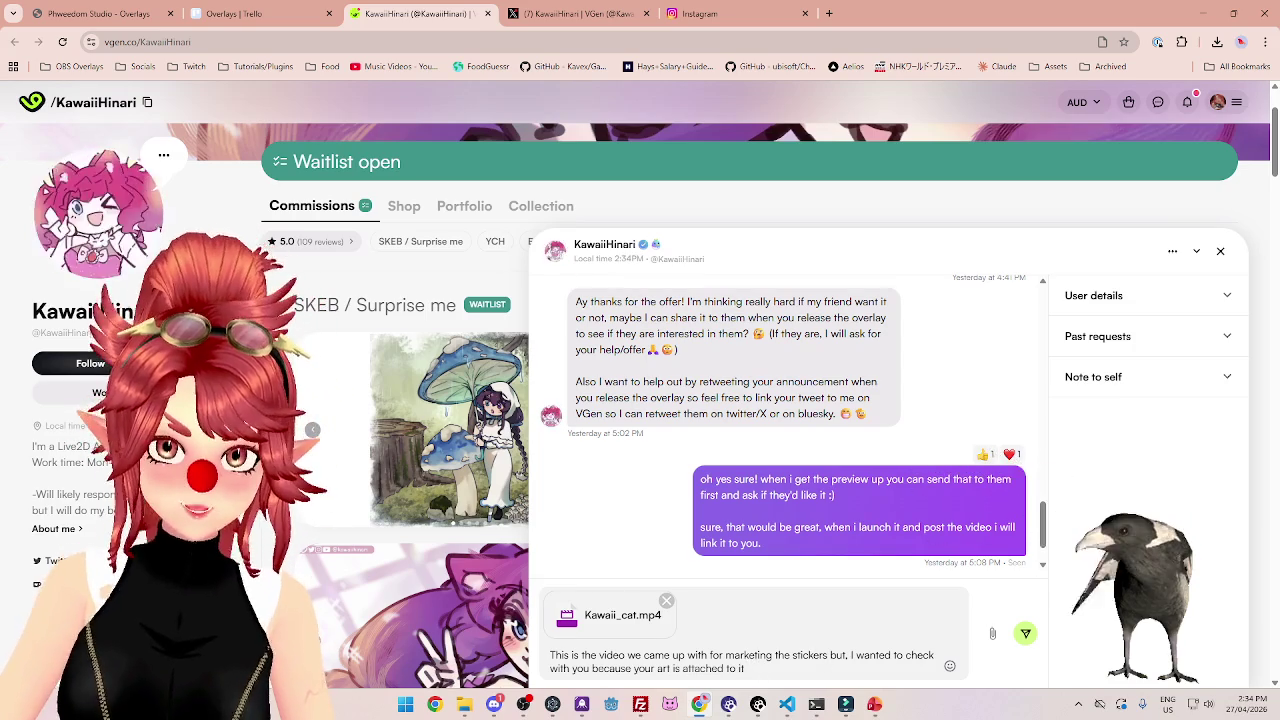
pyautogui.doubleClick(837, 655)
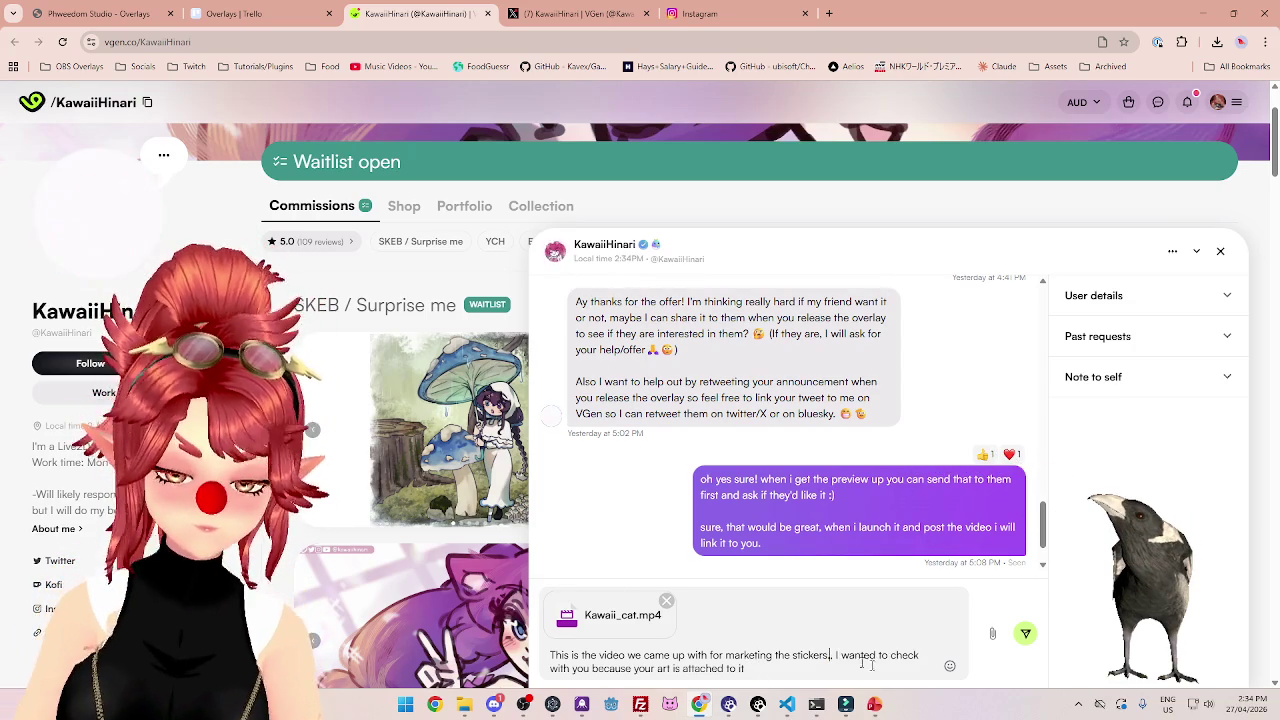
pyautogui.write('. and the')
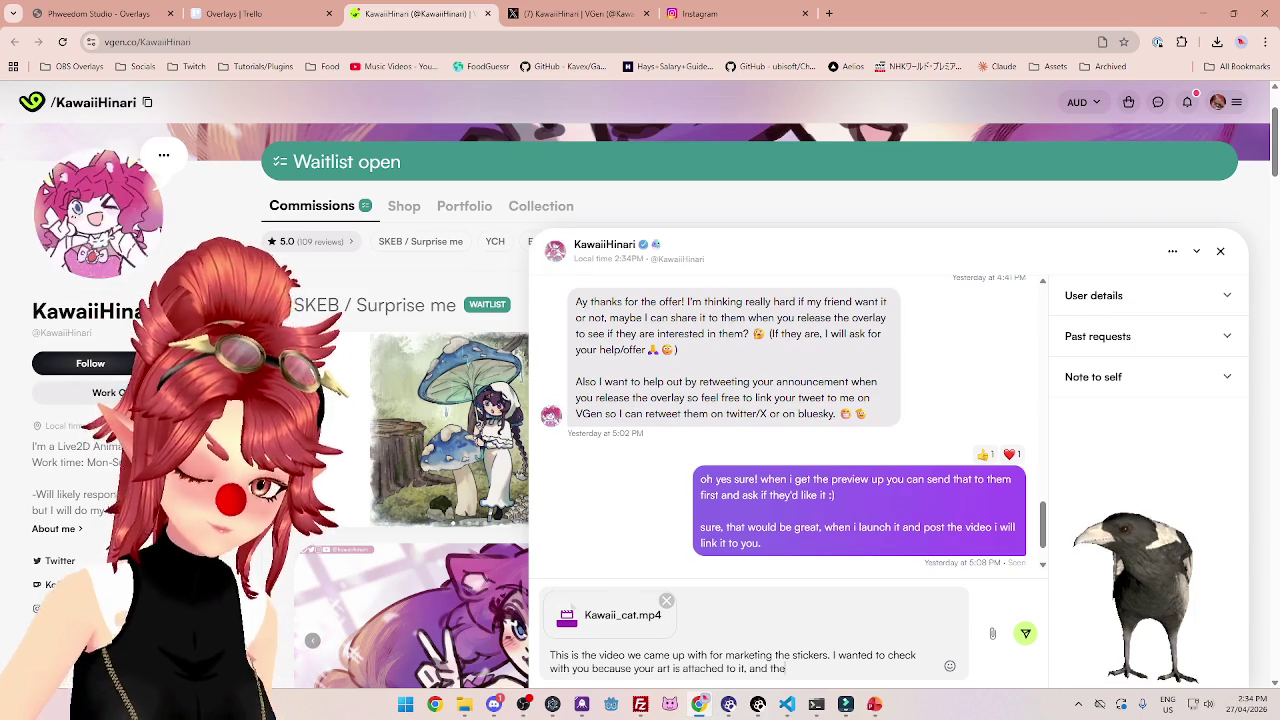
pyautogui.write(' comedy.. i')
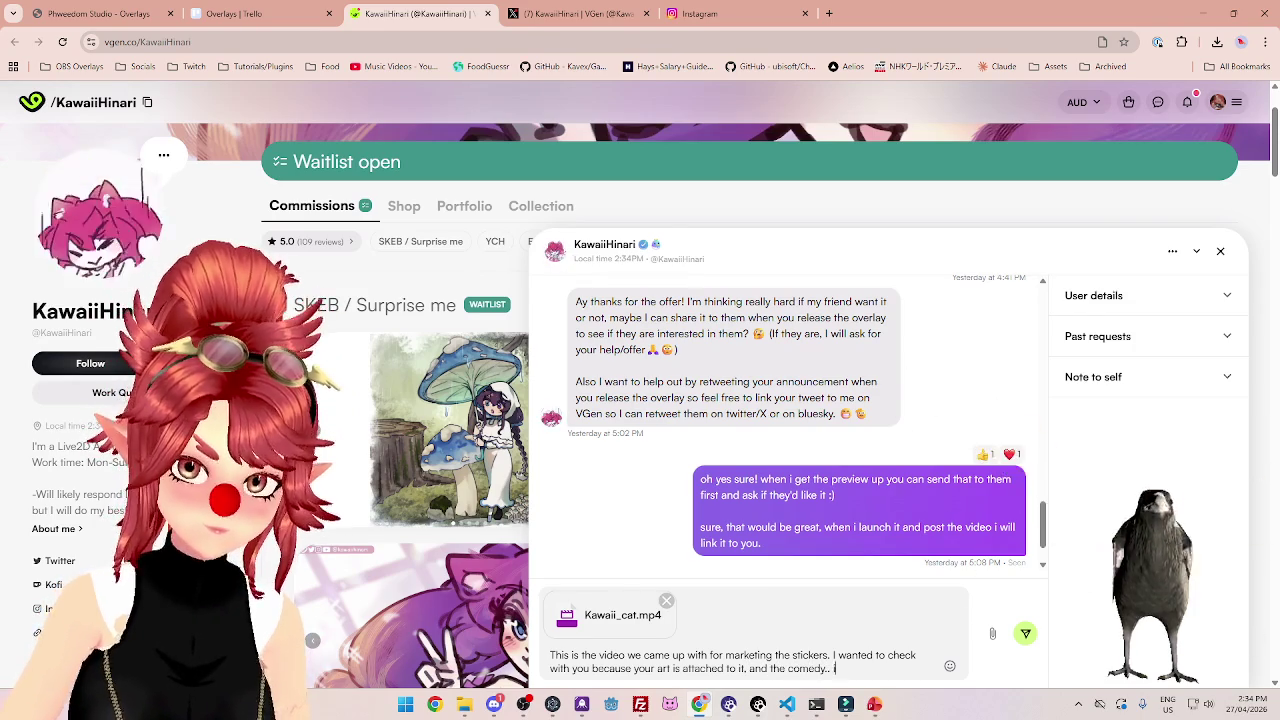
pyautogui.write('s something ')
pyautogui.write('not every')
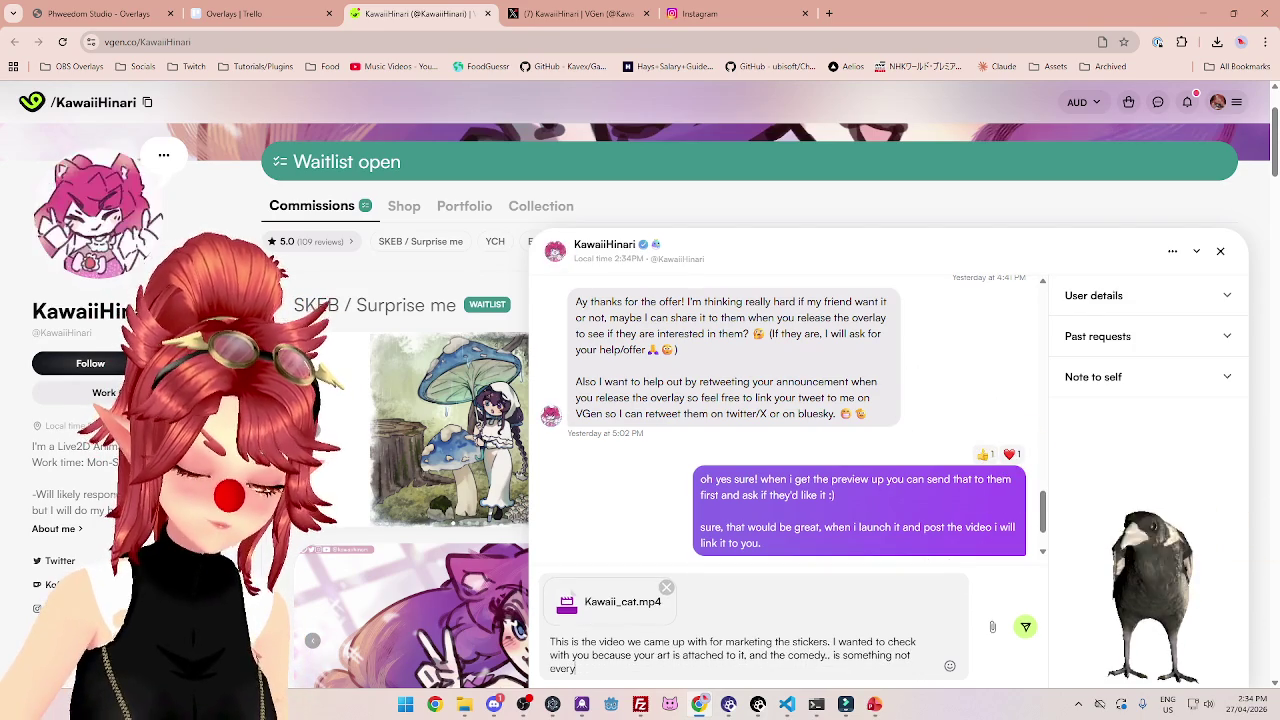
pyautogui.write(' fun')
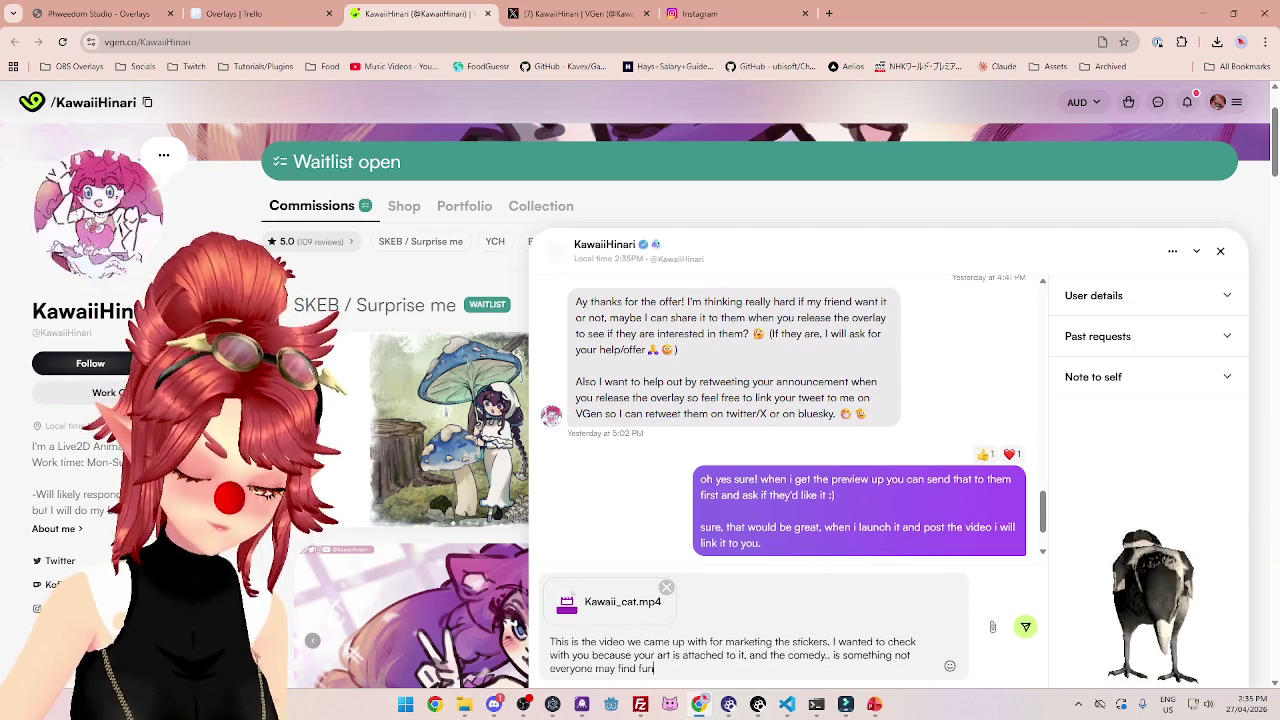
pyautogui.write('ny.')
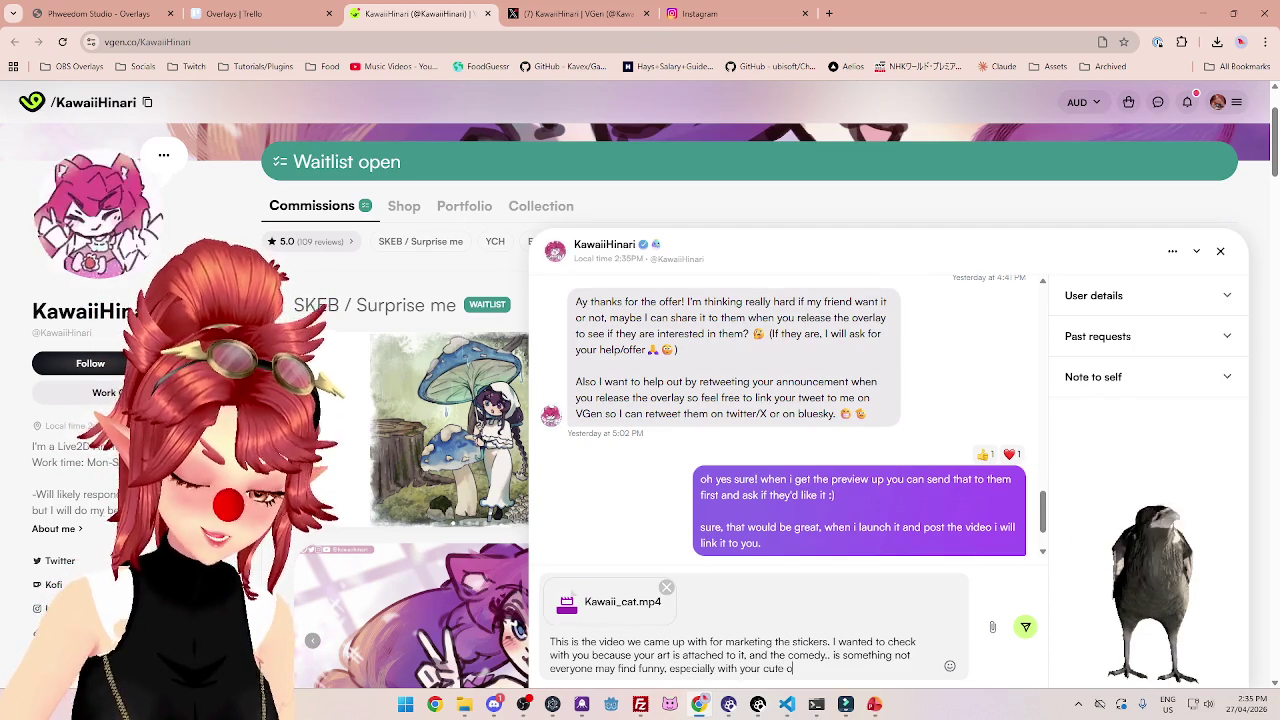
# Finish the sentence, add a 🥰 emoji, send the message, and minimize the chat.
pyautogui.write('bein')
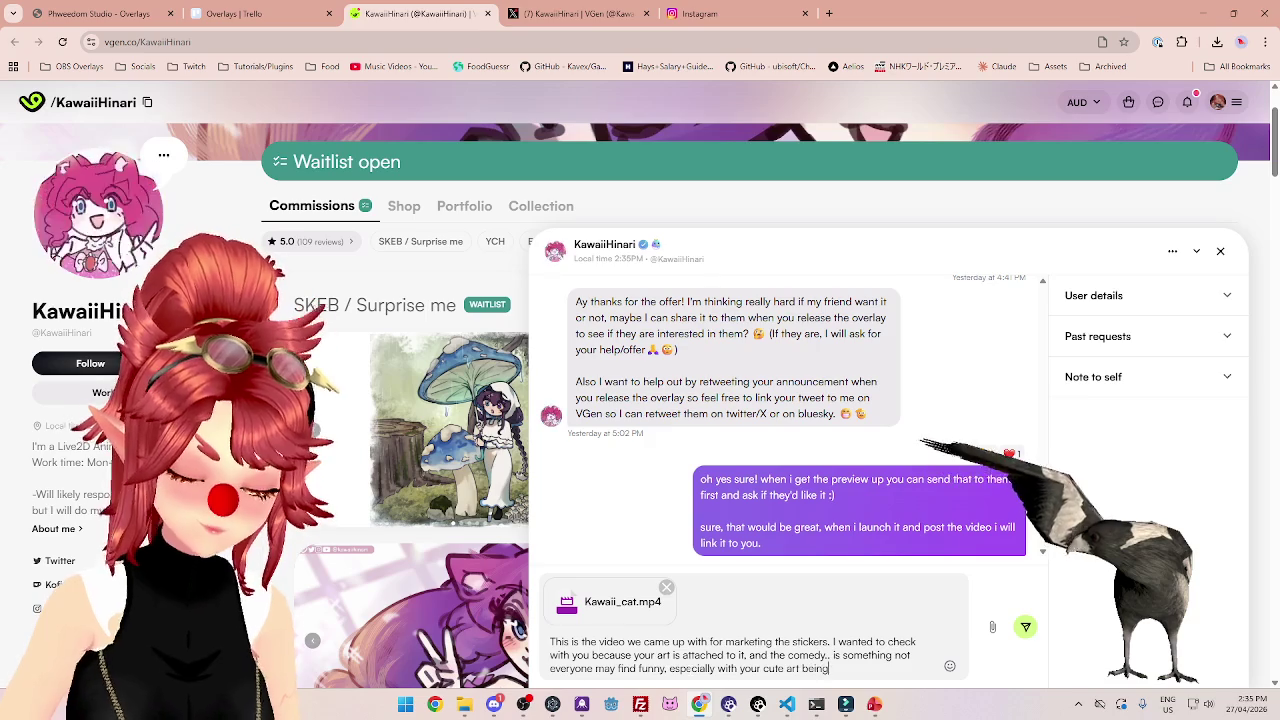
pyautogui.write("g involved in it's")
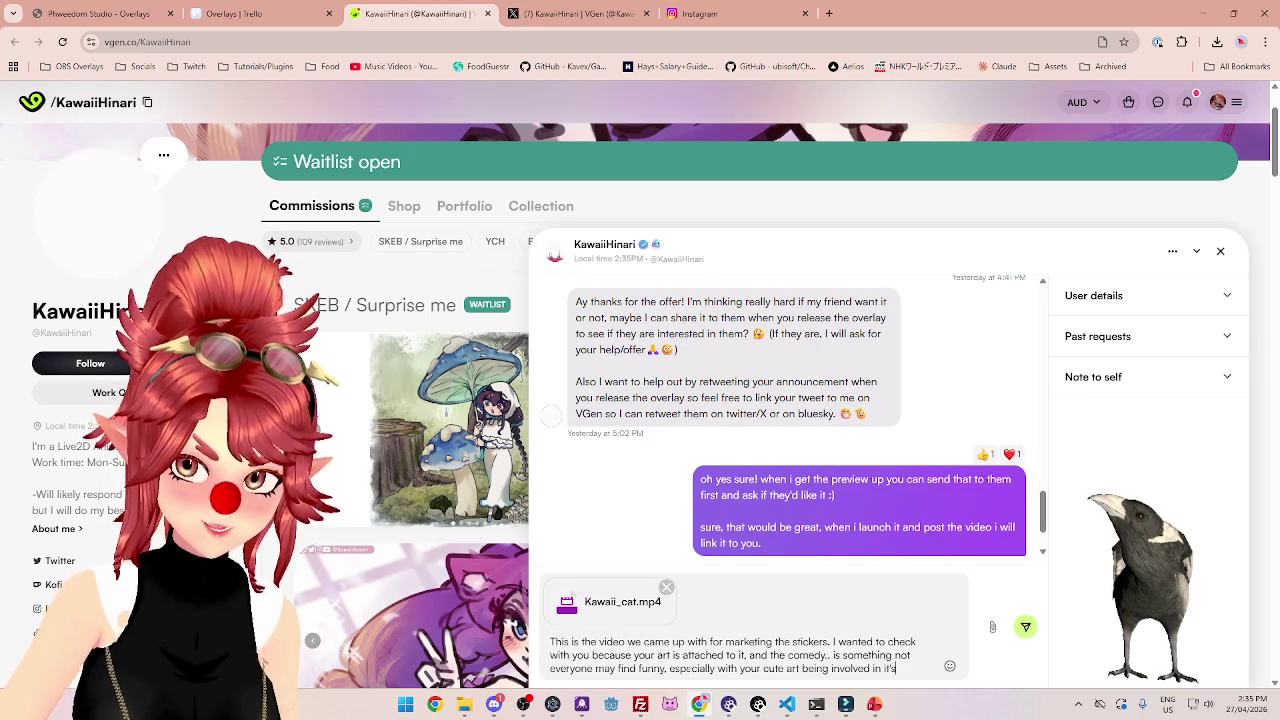
pyautogui.write('reation 😅')
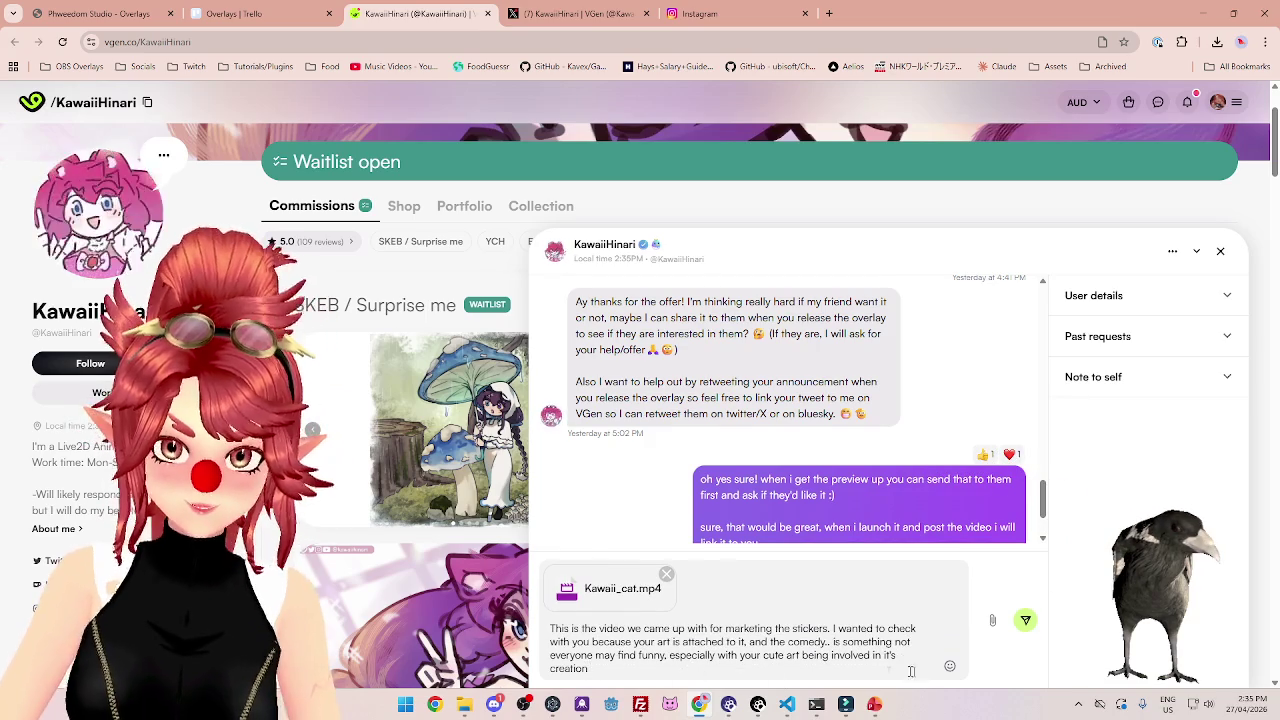
pyautogui.click(949, 666)
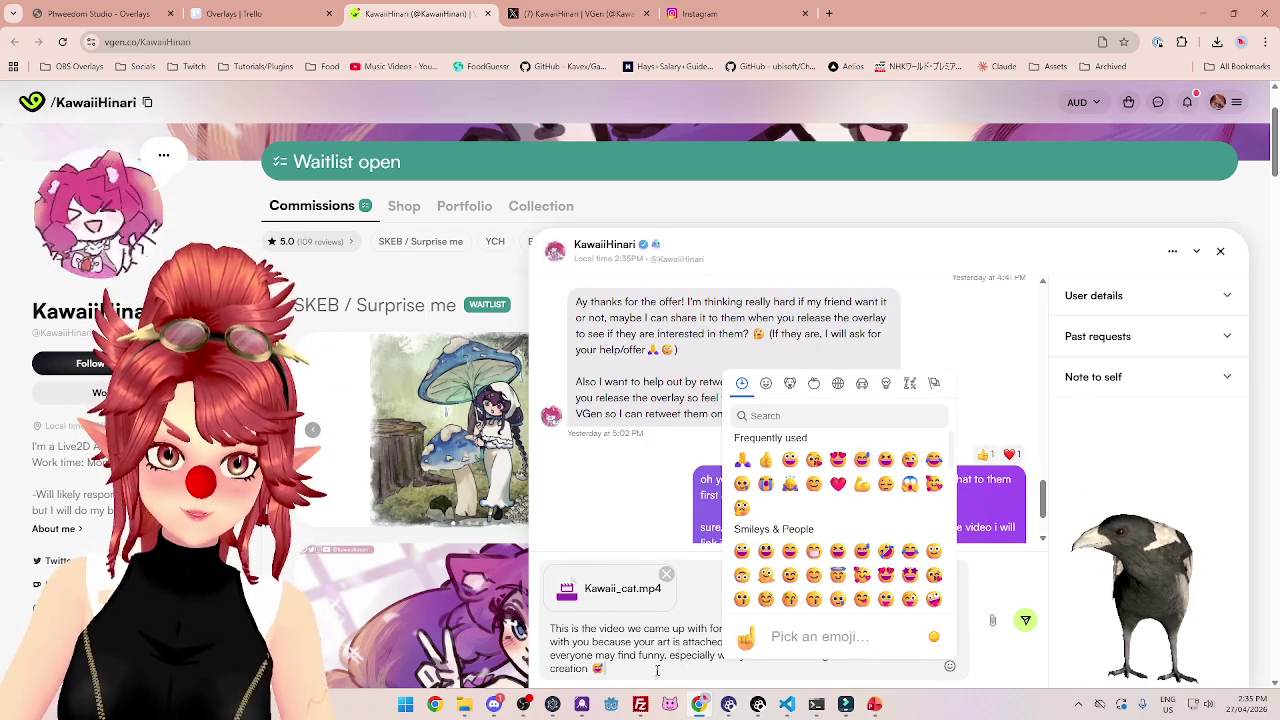
pyautogui.click(861, 574)
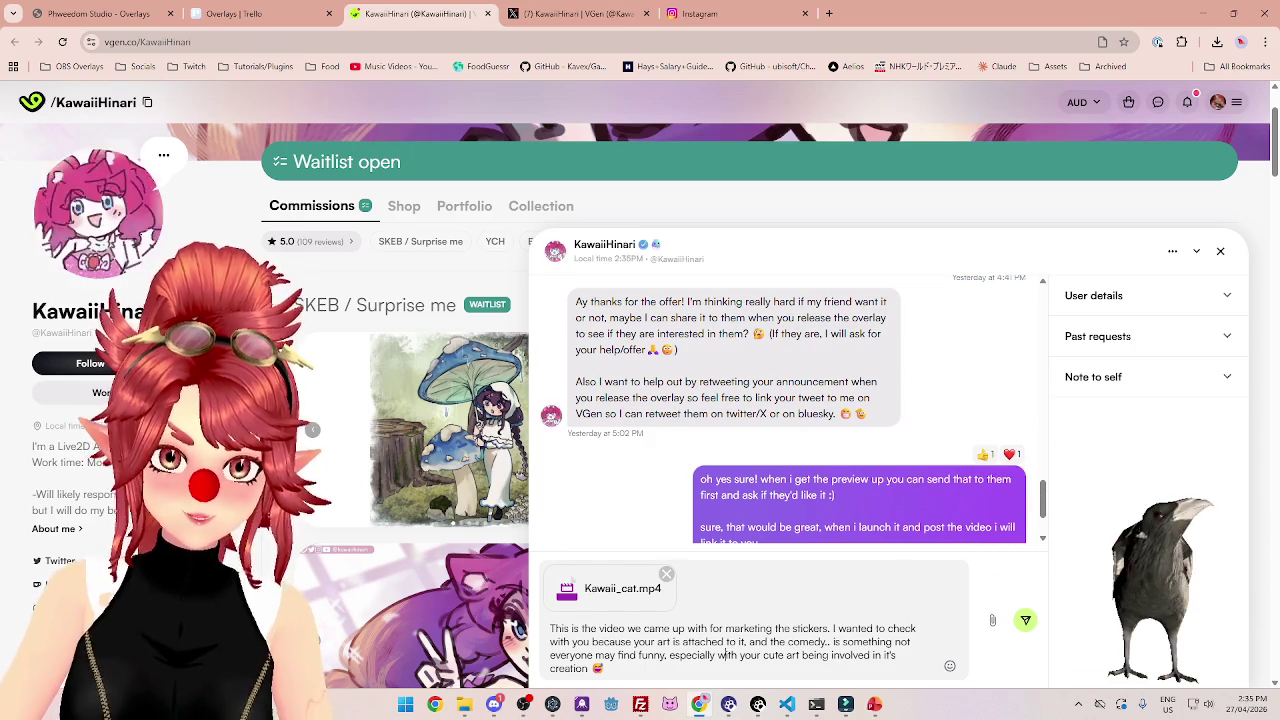
pyautogui.click(1025, 620)
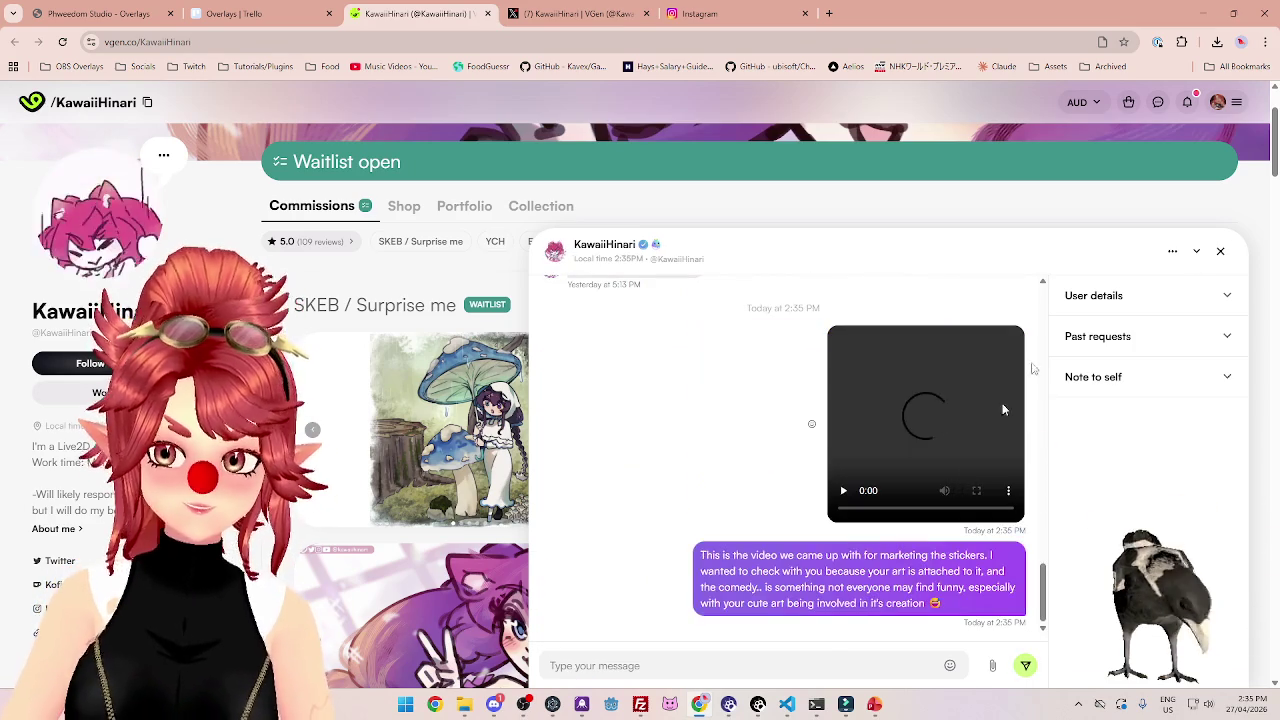
pyautogui.click(1196, 251)
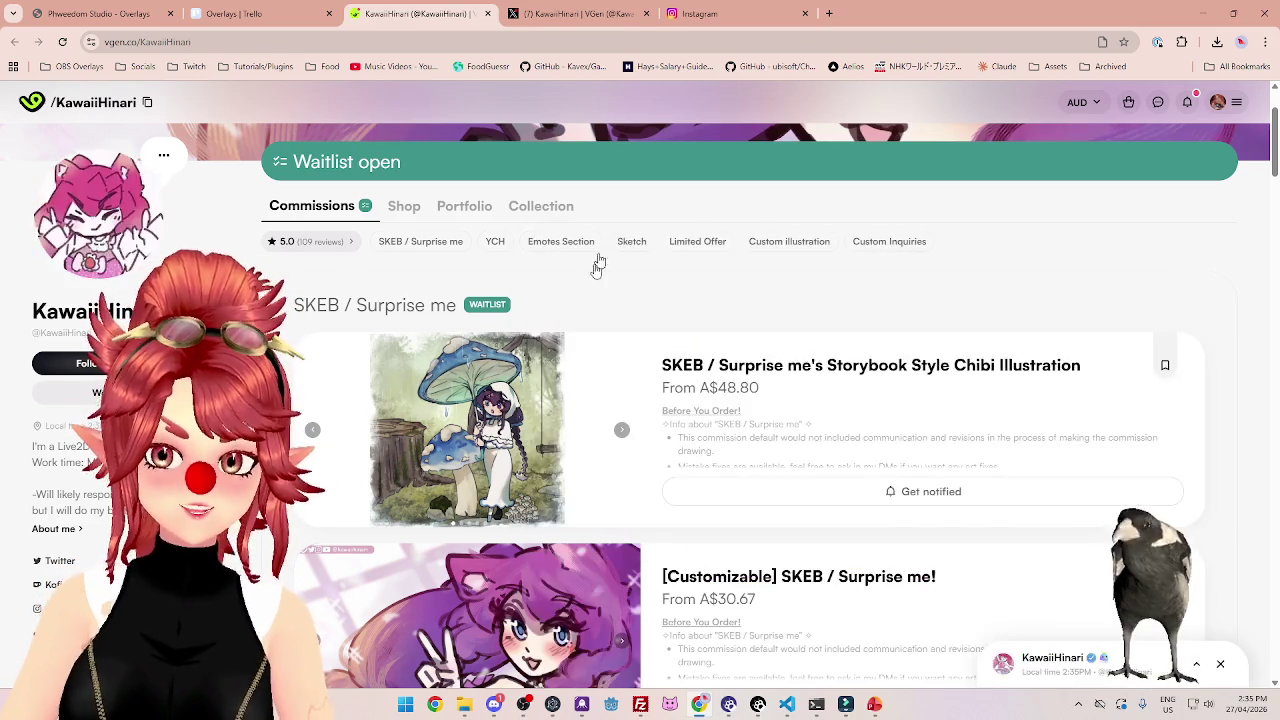
# Return to Filmora, move the playhead to the 12:24 end, and open Export.
pyautogui.hotkey('alt', 'Tab')
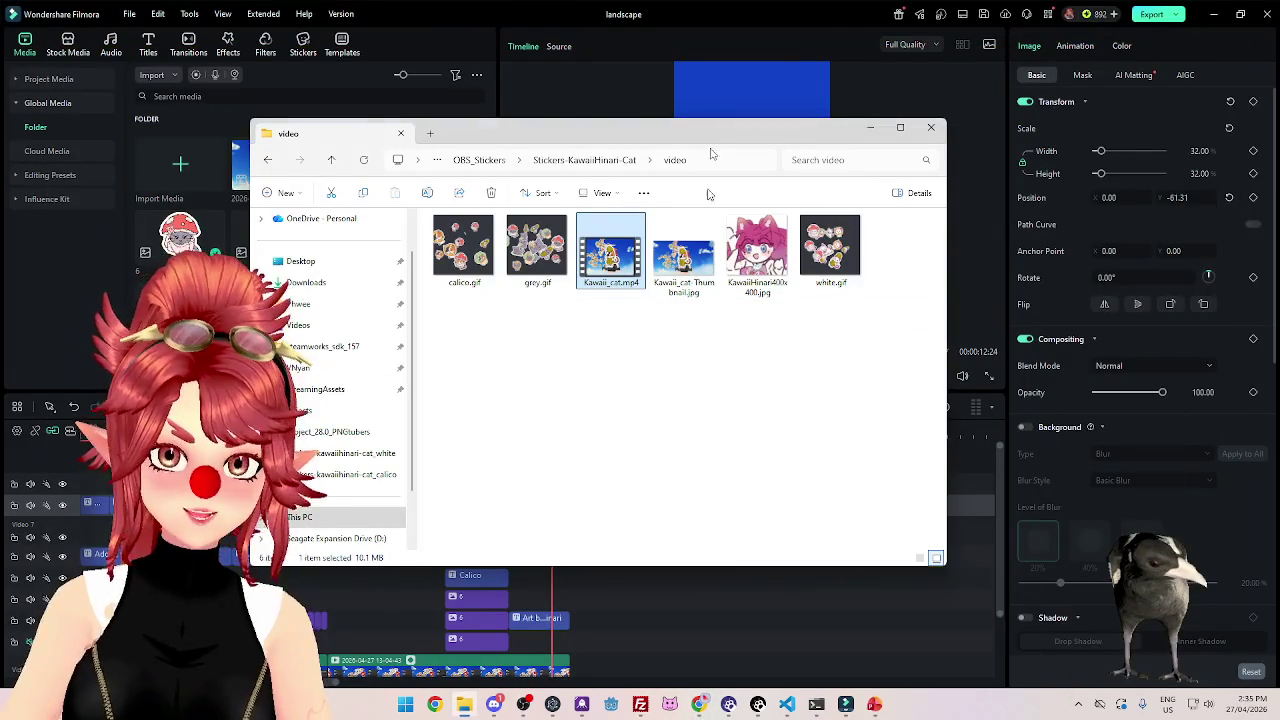
pyautogui.click(688, 22)
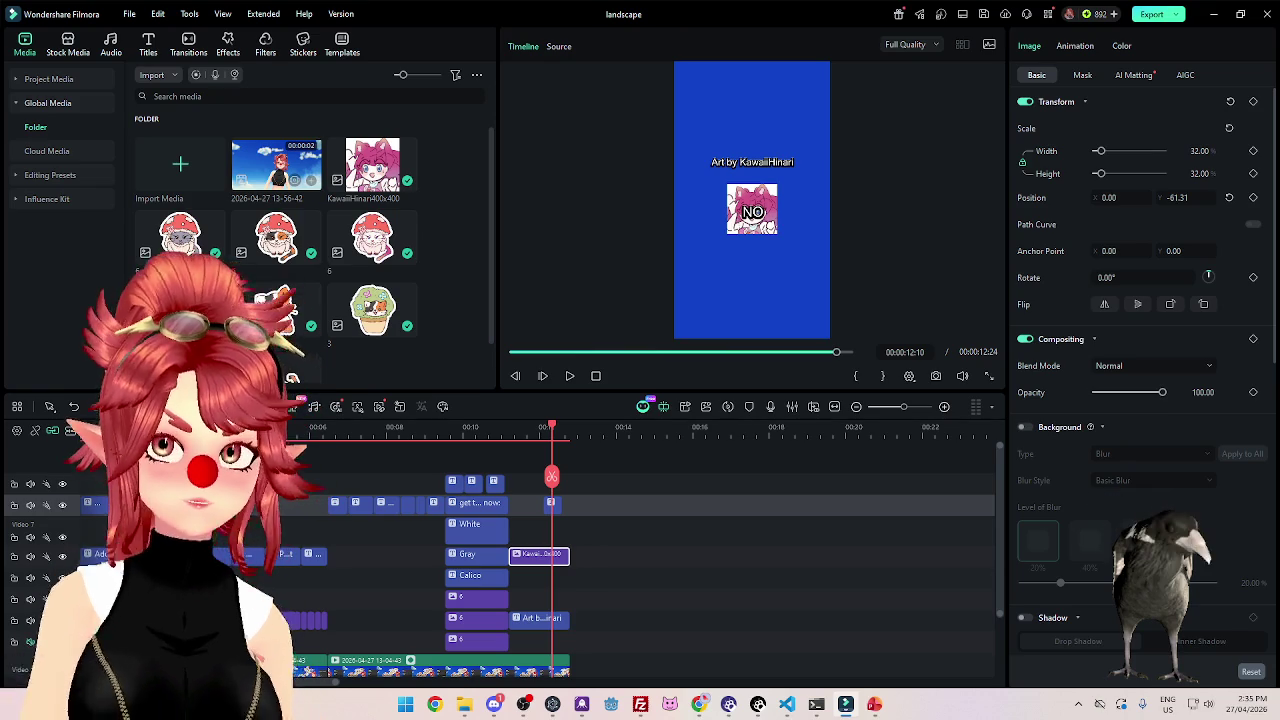
pyautogui.scroll(-2, 620, 534)
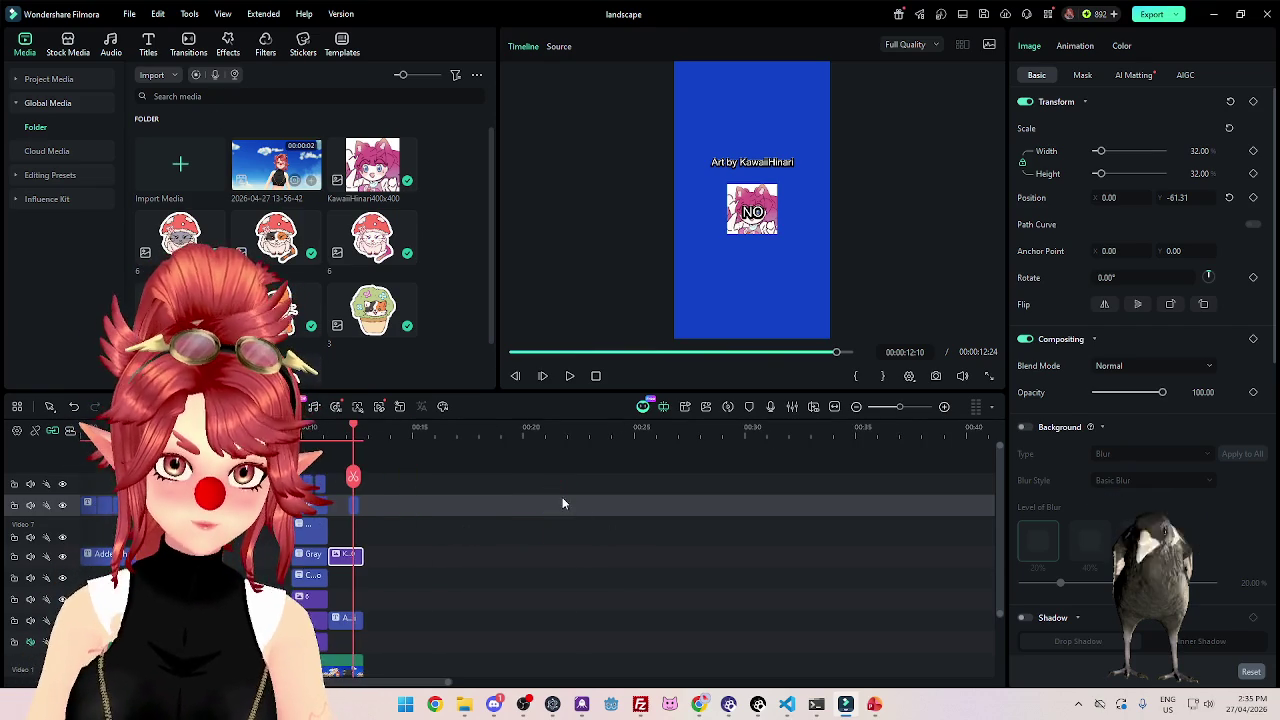
pyautogui.scroll(2, 576, 556)
pyautogui.moveTo(537, 430); pyautogui.dragTo(548, 432)
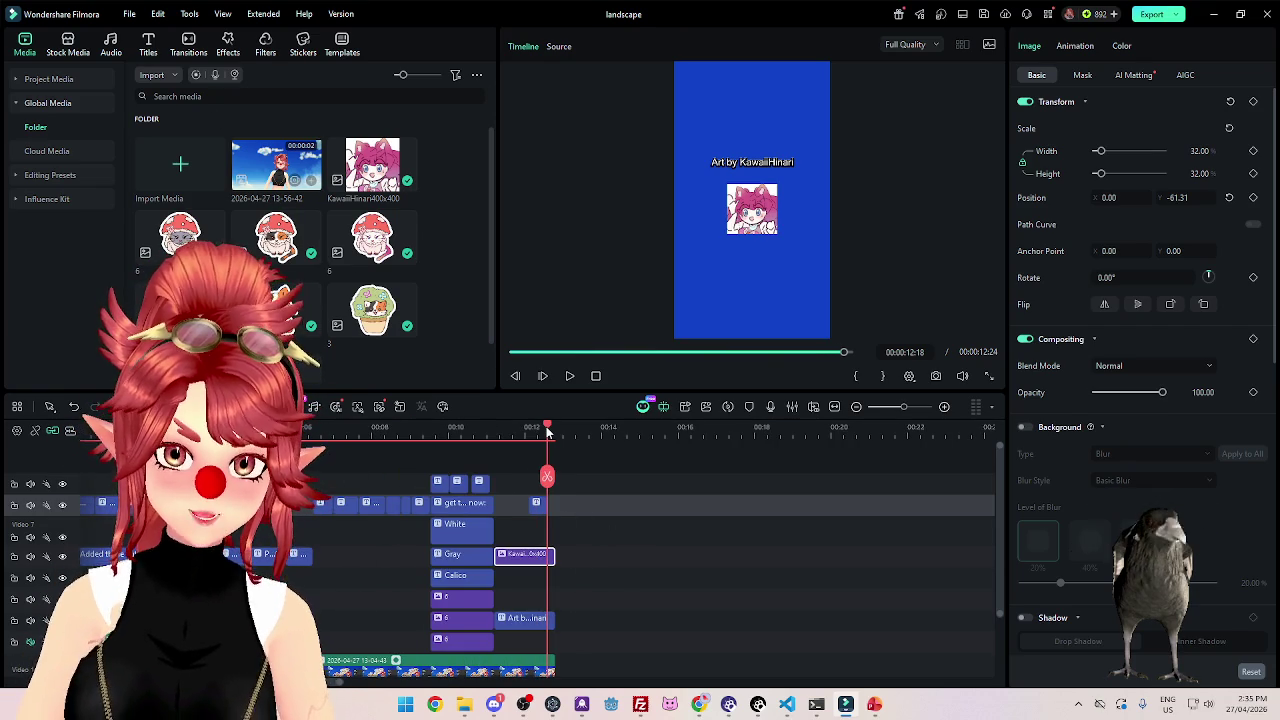
pyautogui.scroll(2, 560, 525)
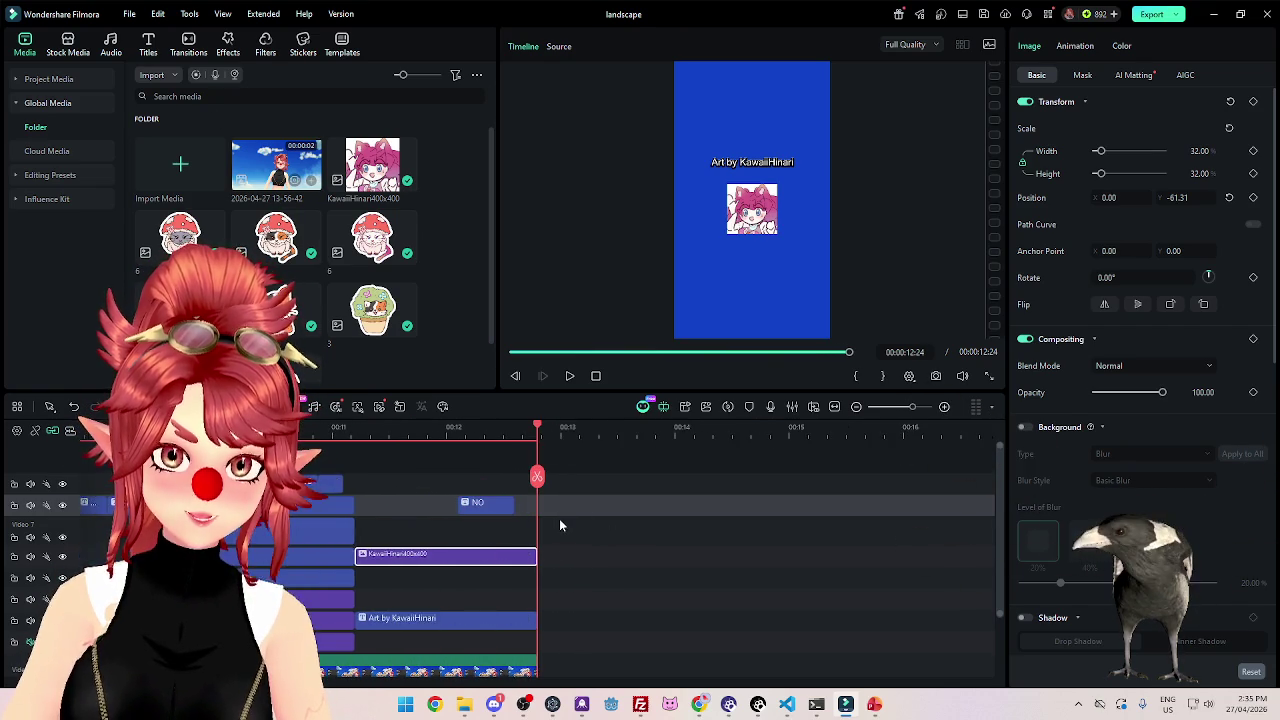
pyautogui.scroll(-2, 495, 530)
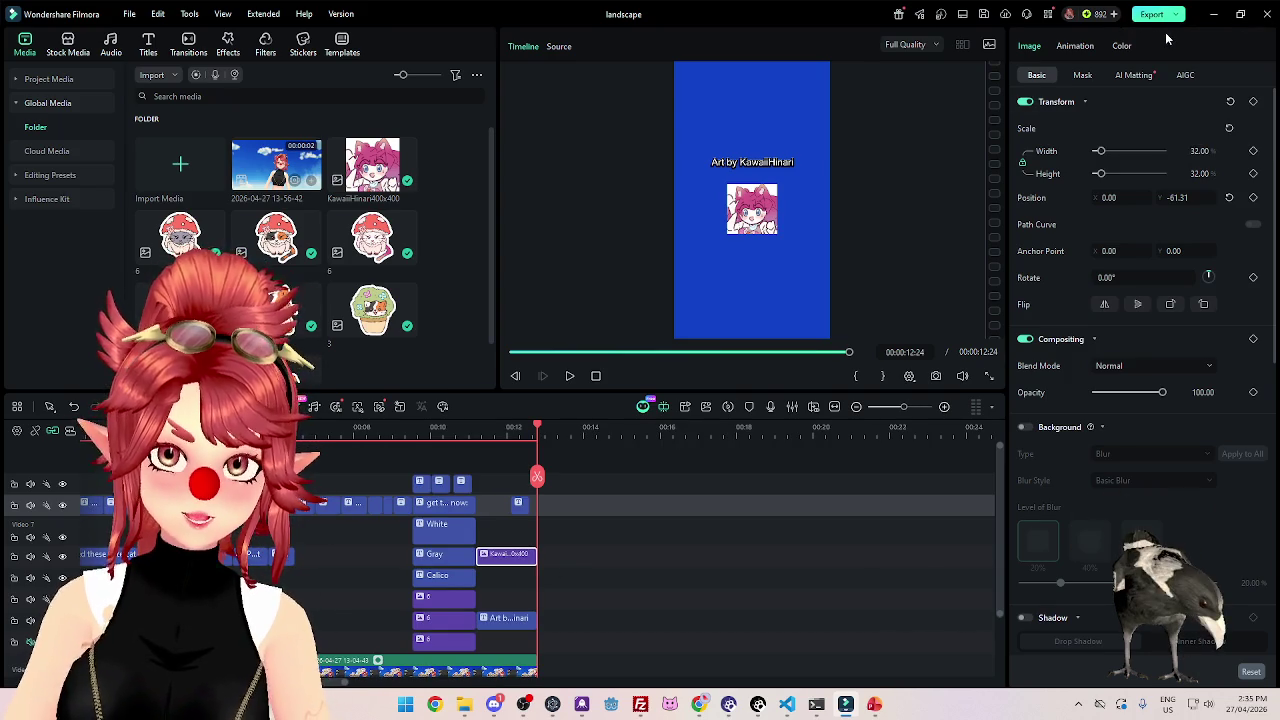
pyautogui.click(1152, 14)
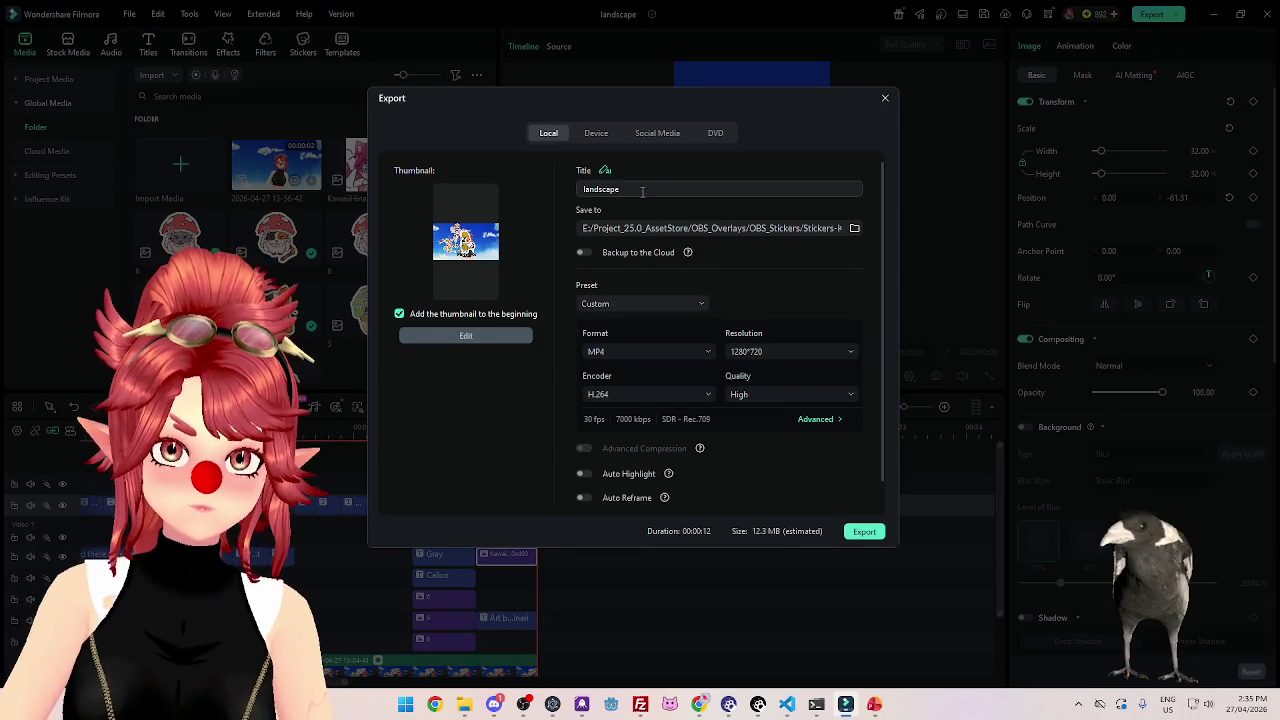
# Set the video thumbnail to a frame full of cat stickers from the video.
pyautogui.click(460, 336)
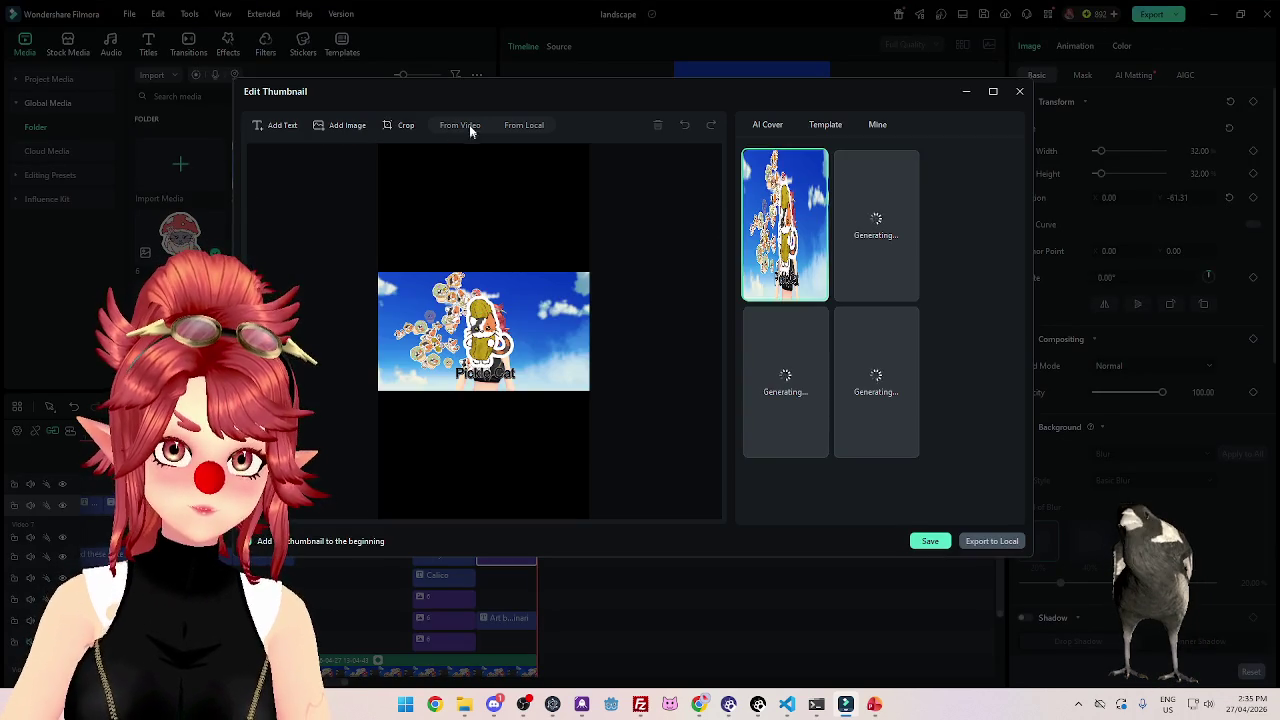
pyautogui.click(466, 125)
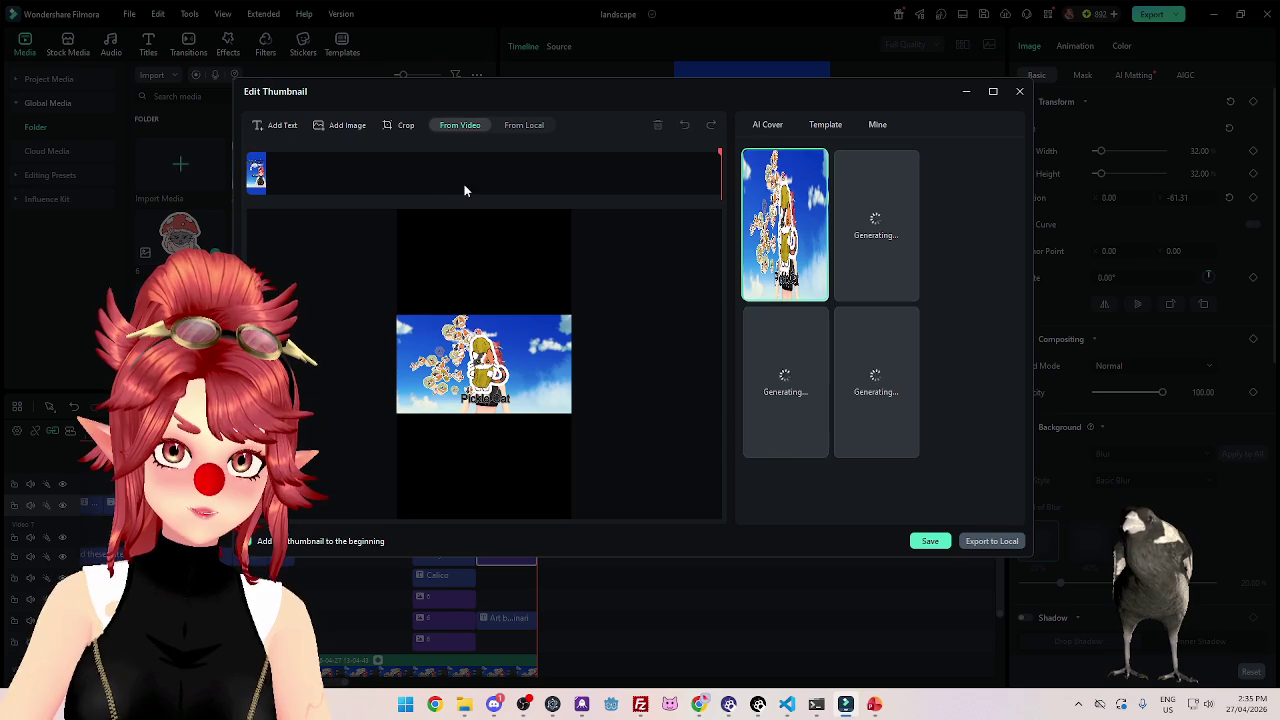
pyautogui.click(392, 184)
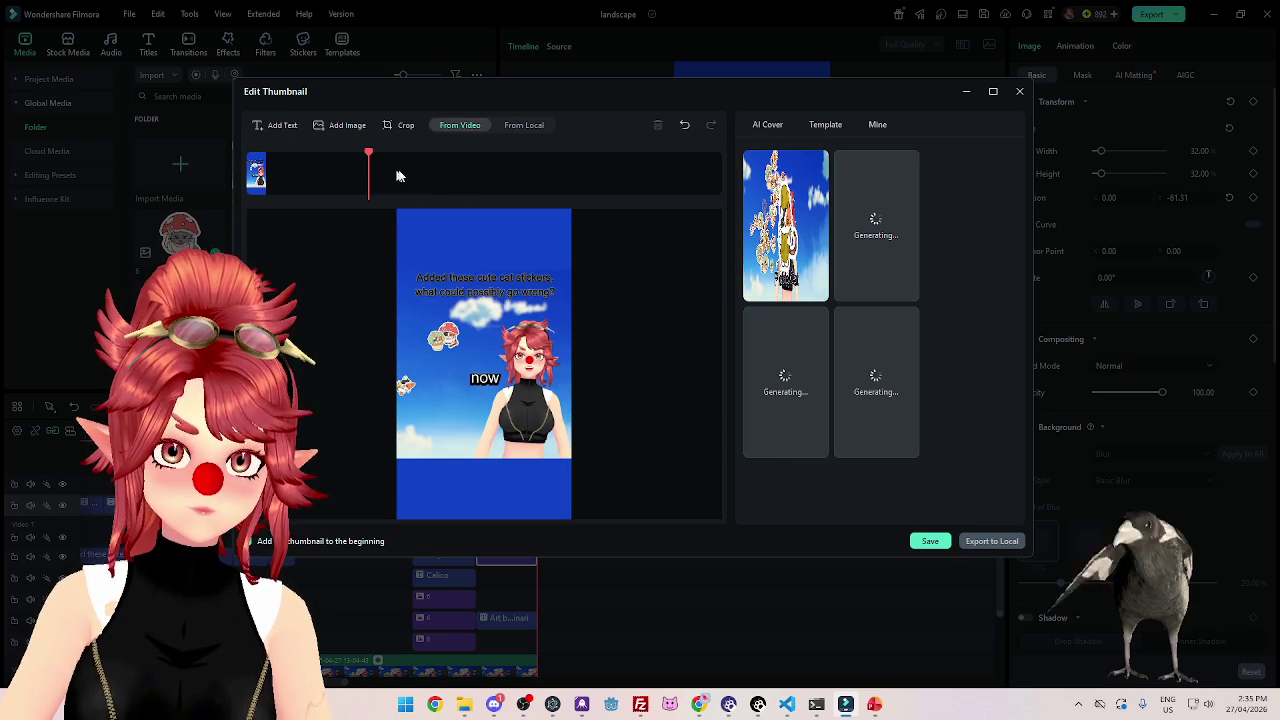
pyautogui.click(432, 172)
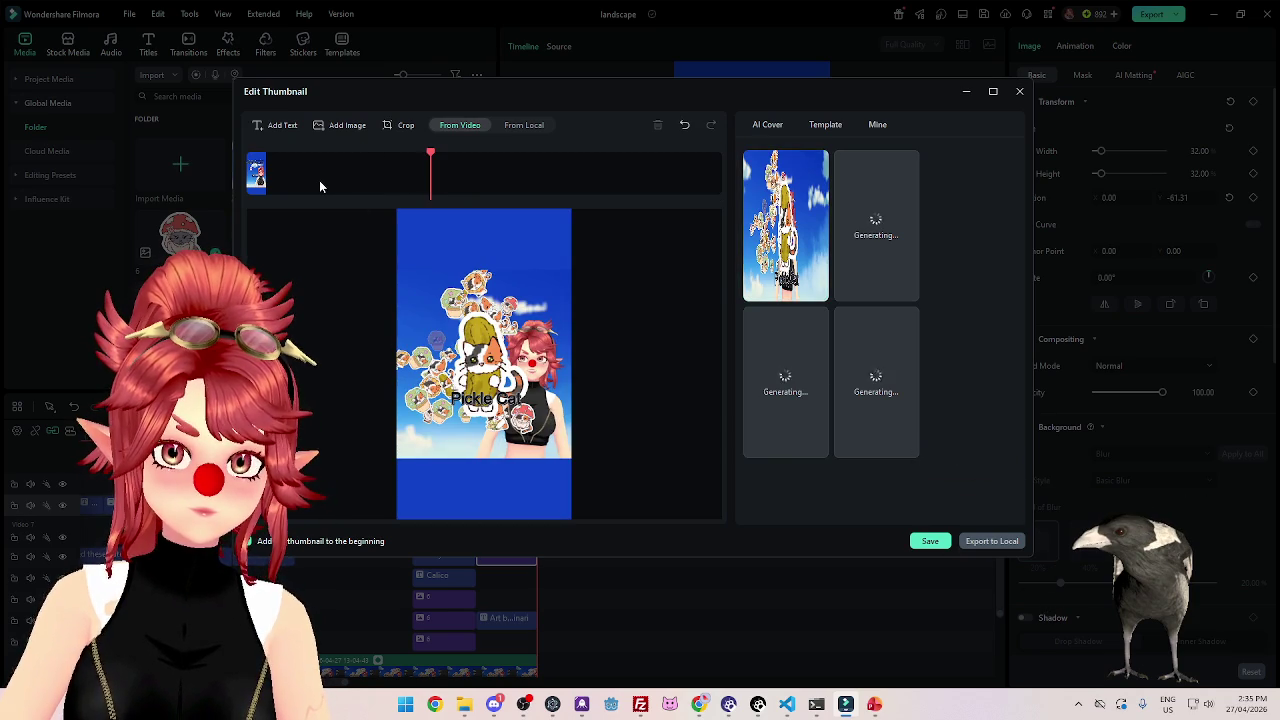
pyautogui.click(932, 541)
# Rename the export title to Kawaii_cat_tt.
pyautogui.doubleClick(643, 189)
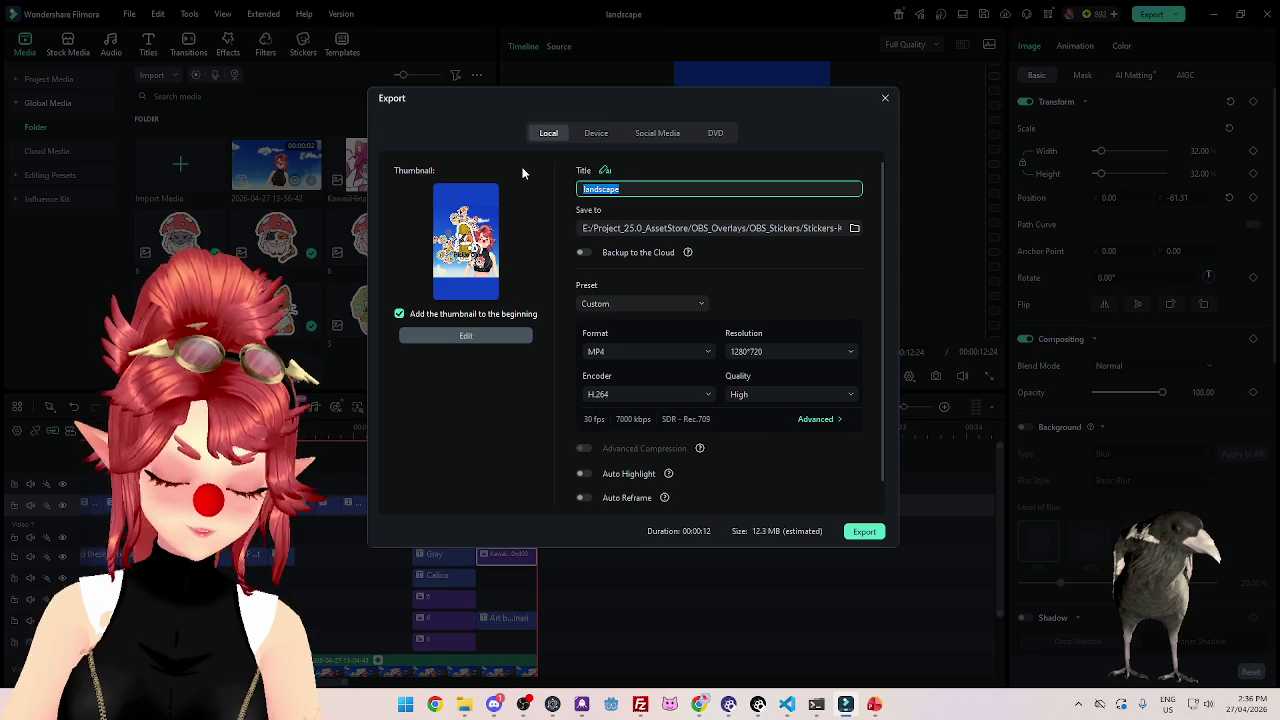
pyautogui.write('Kawaii_cat_')
pyautogui.write('tt')
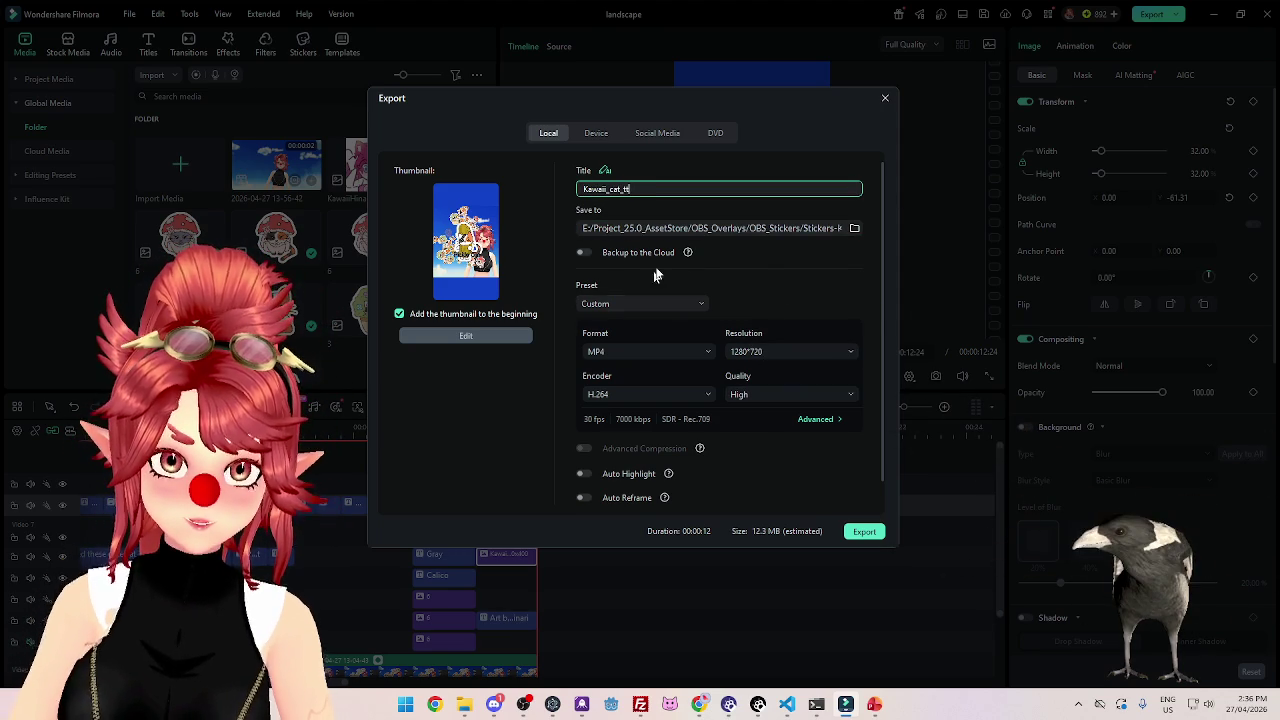
# Set the output resolution to Custom 720×1280 and export the MP4.
pyautogui.click(755, 358)
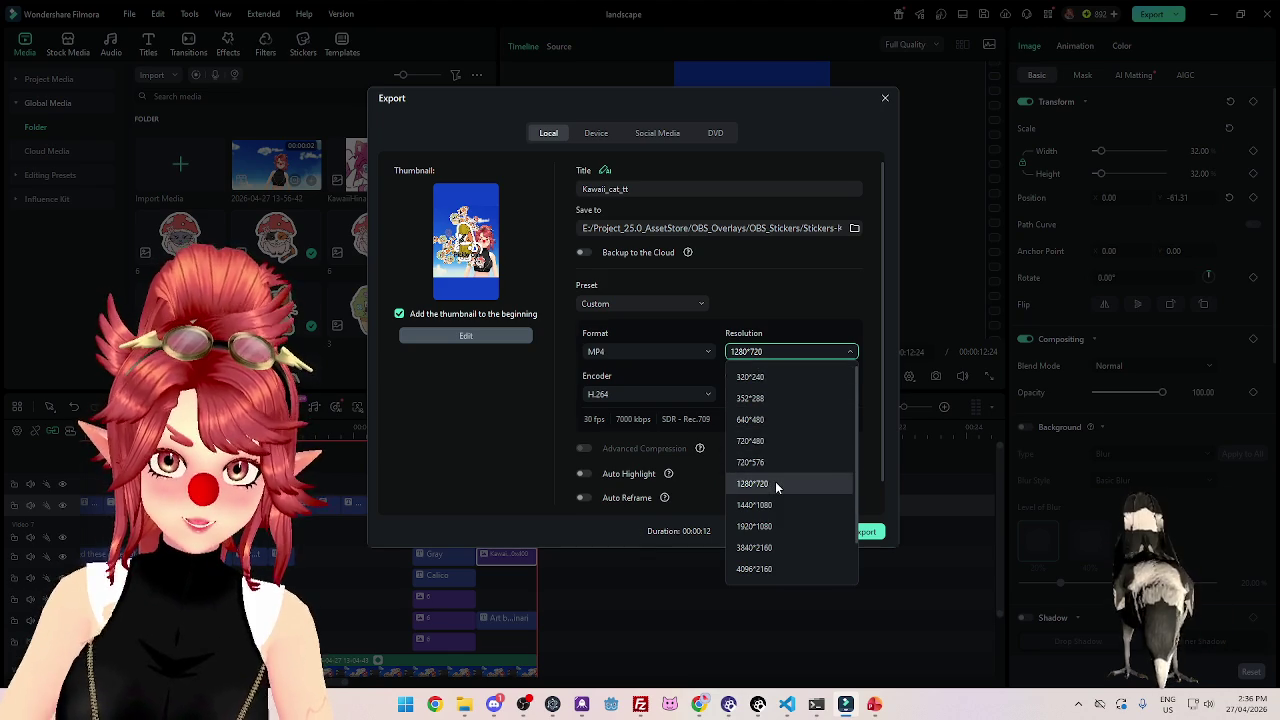
pyautogui.scroll(-1, 774, 483)
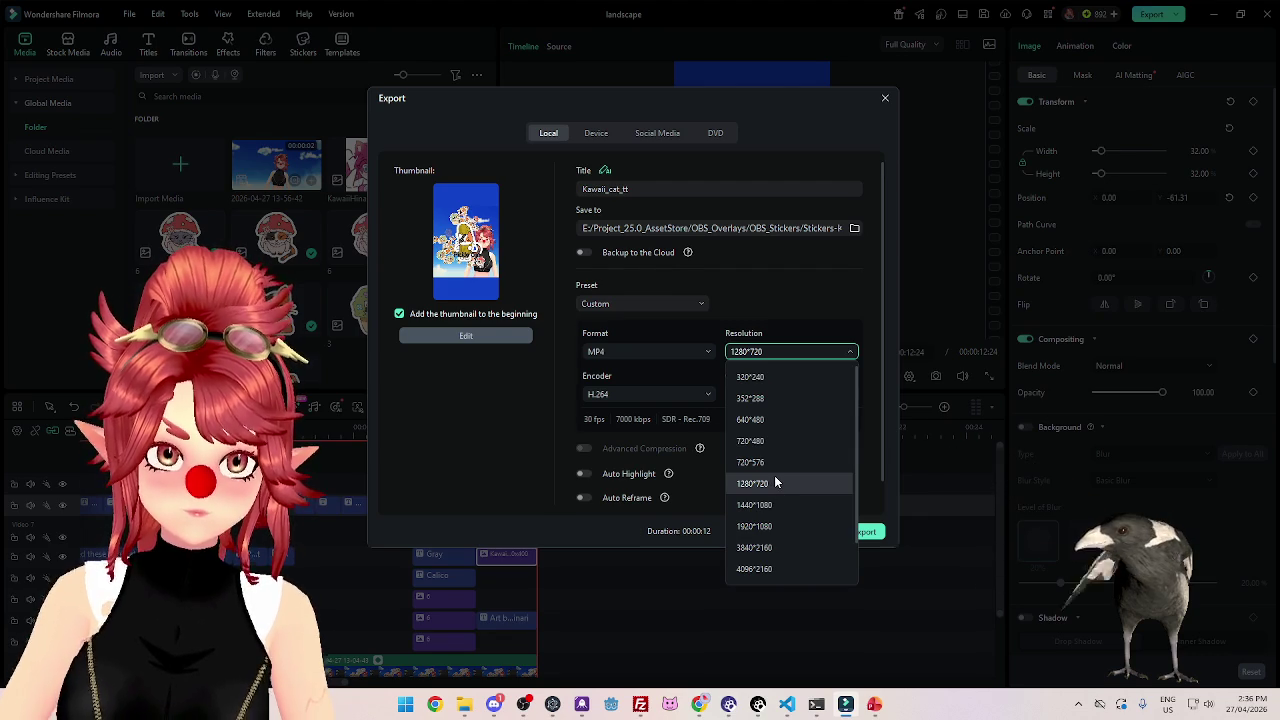
pyautogui.click(766, 570)
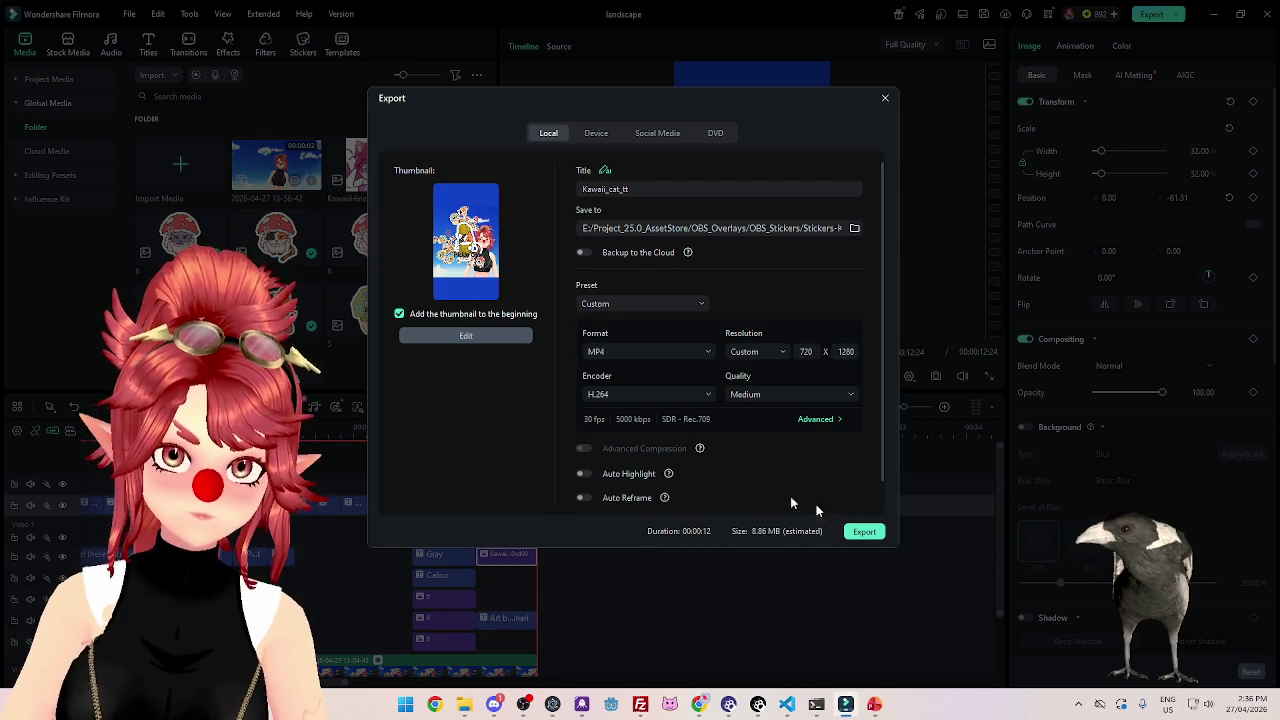
pyautogui.click(873, 537)
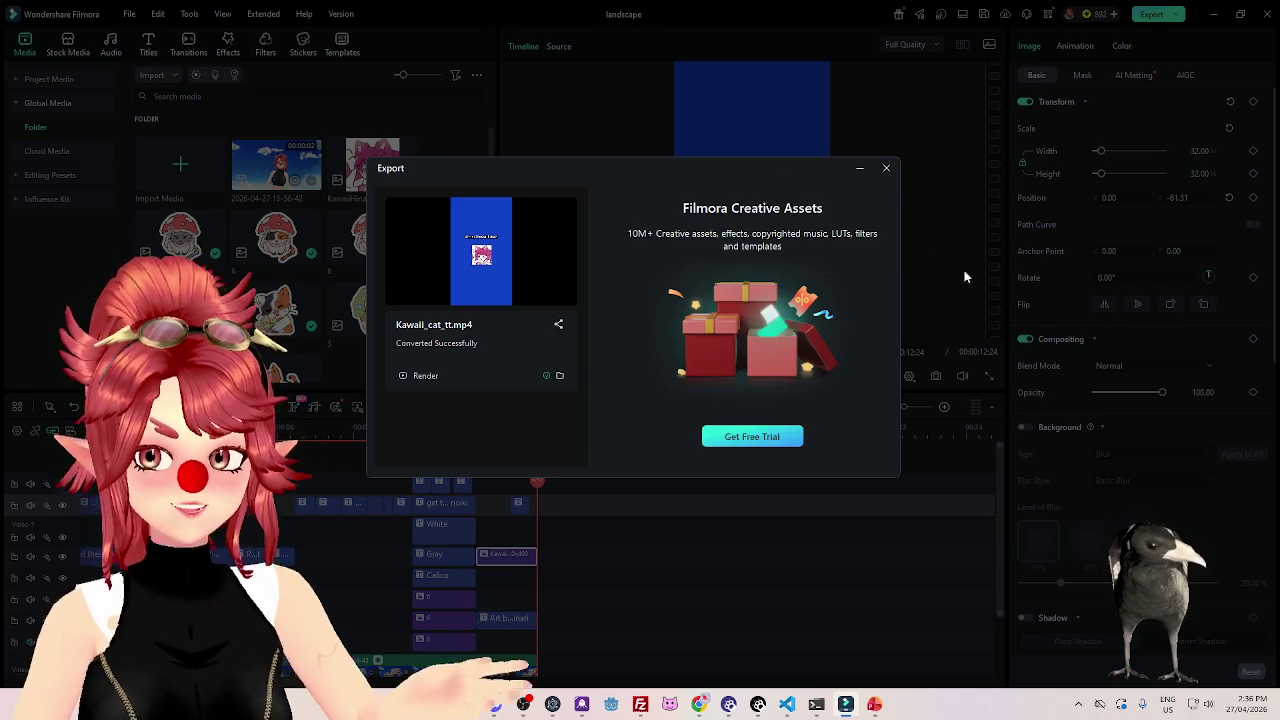
pyautogui.click(886, 170)
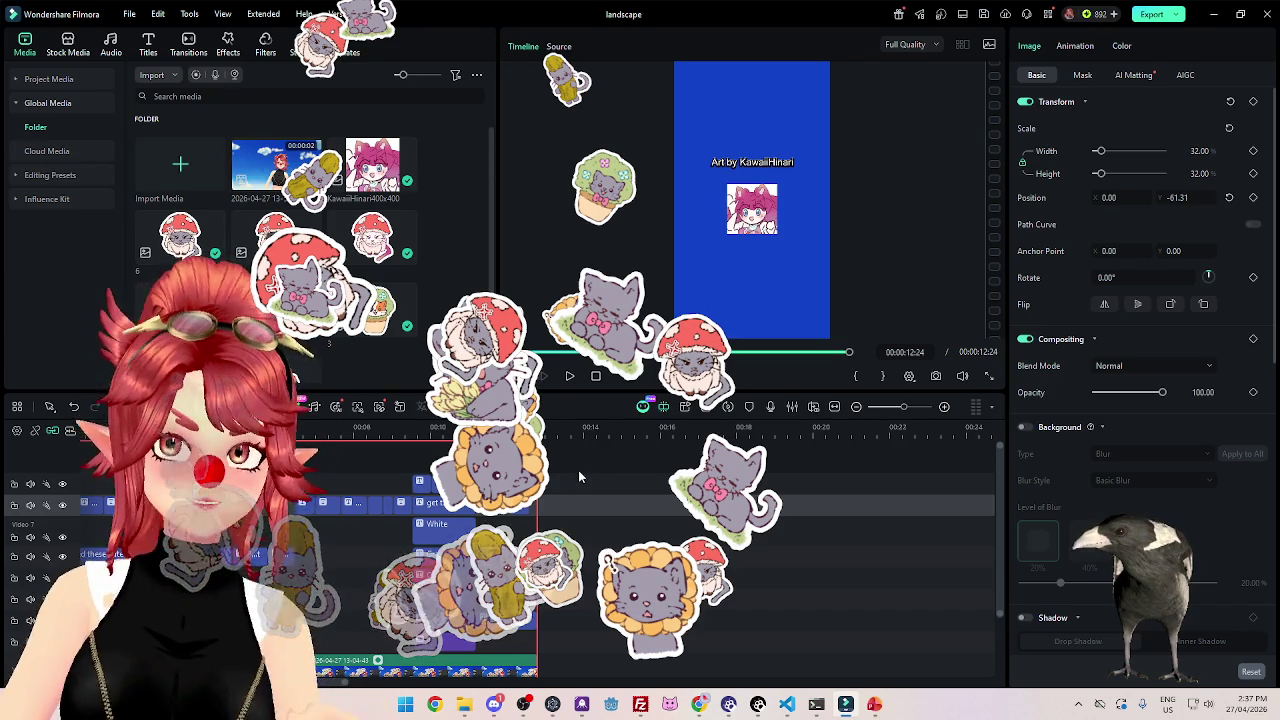
pyautogui.click(463, 706)
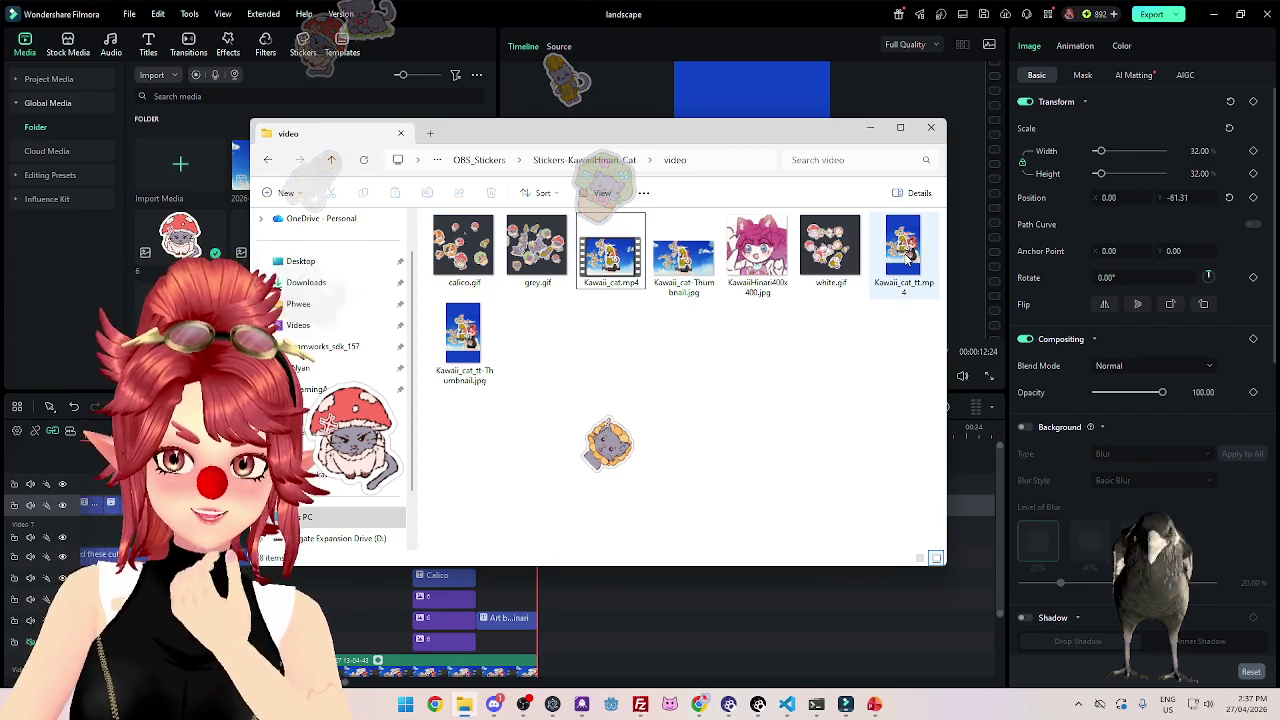
pyautogui.doubleClick(904, 285)
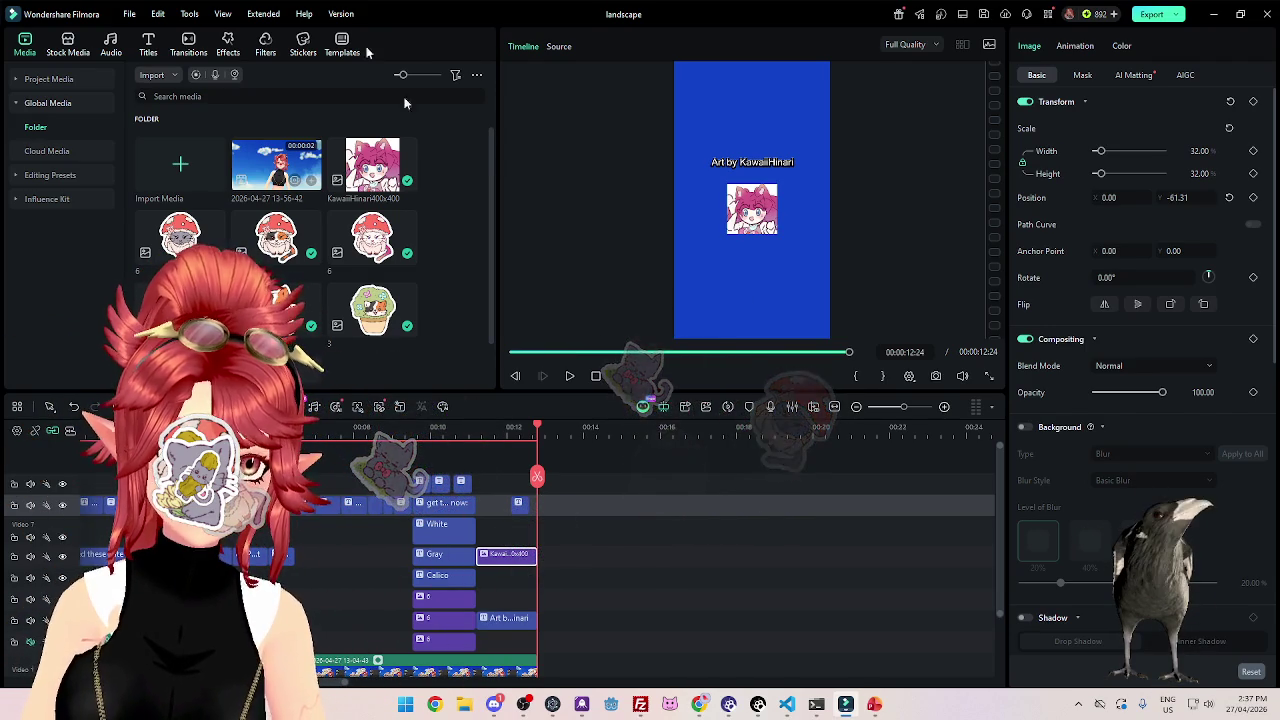
pyautogui.moveTo(463, 428); pyautogui.dragTo(437, 428)
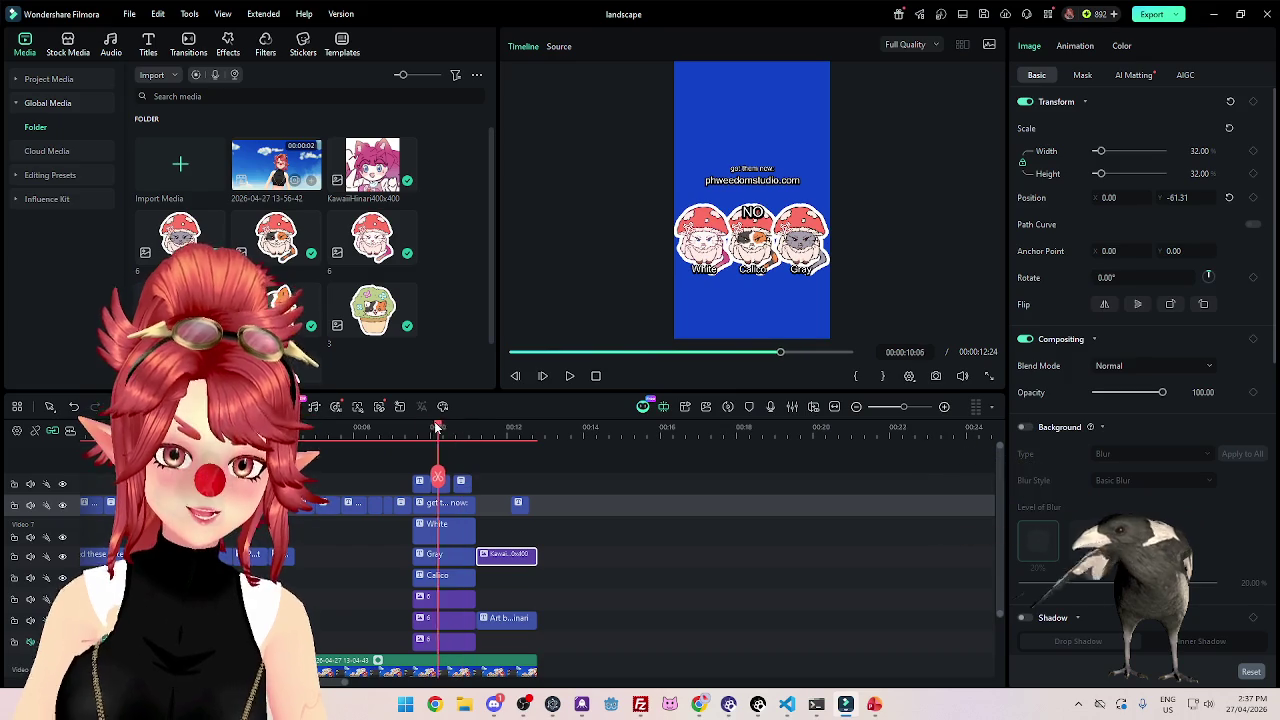
pyautogui.moveTo(410, 428); pyautogui.dragTo(334, 428)
pyautogui.hotkey('ctrl', '=')
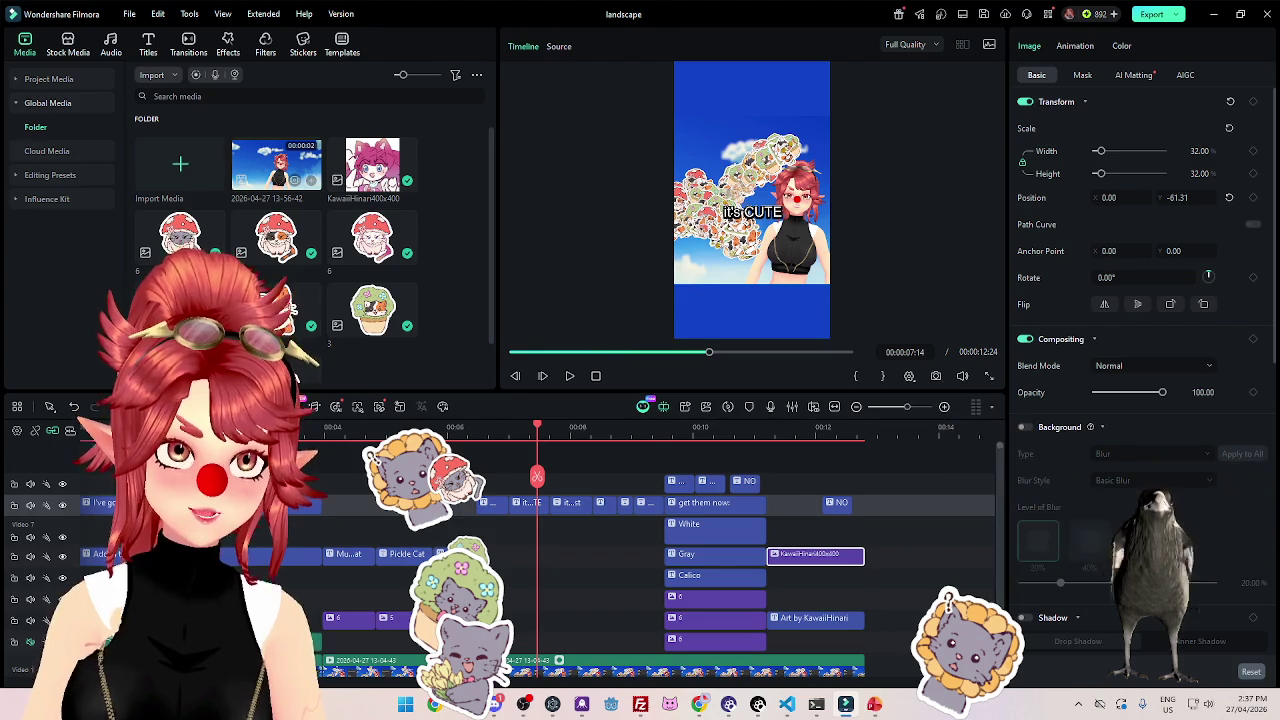
pyautogui.hotkey('ctrl', '=')
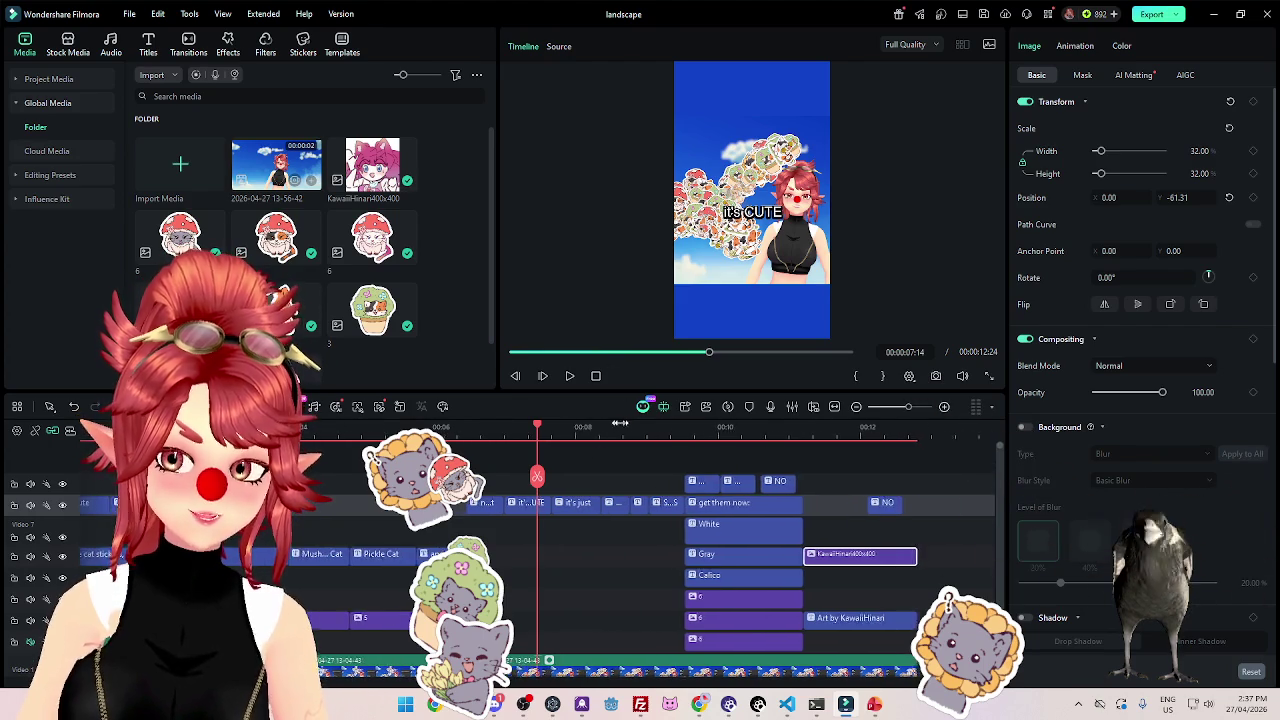
pyautogui.hotkey('ctrl', '=')
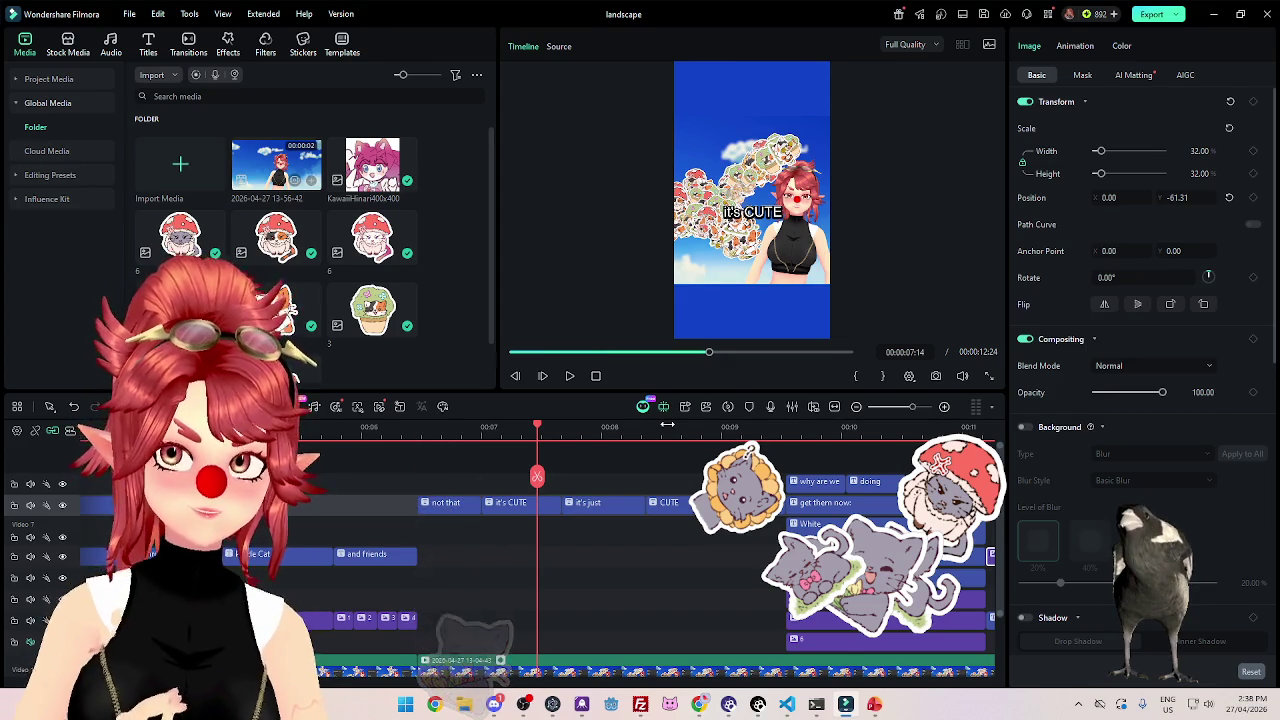
pyautogui.scroll(-2, 620, 440)
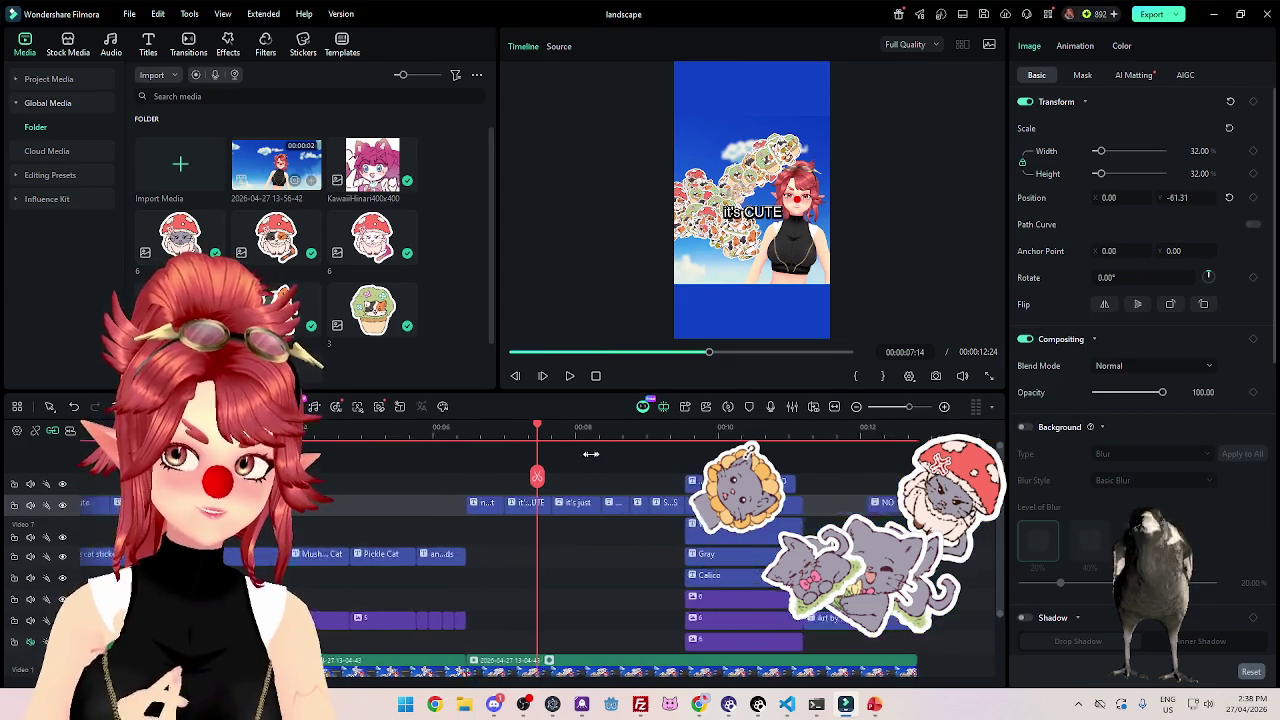
pyautogui.scroll(-2, 600, 450)
pyautogui.scroll(-2, 578, 457)
pyautogui.scroll(-2, 565, 460)
pyautogui.scroll(-1, 555, 463)
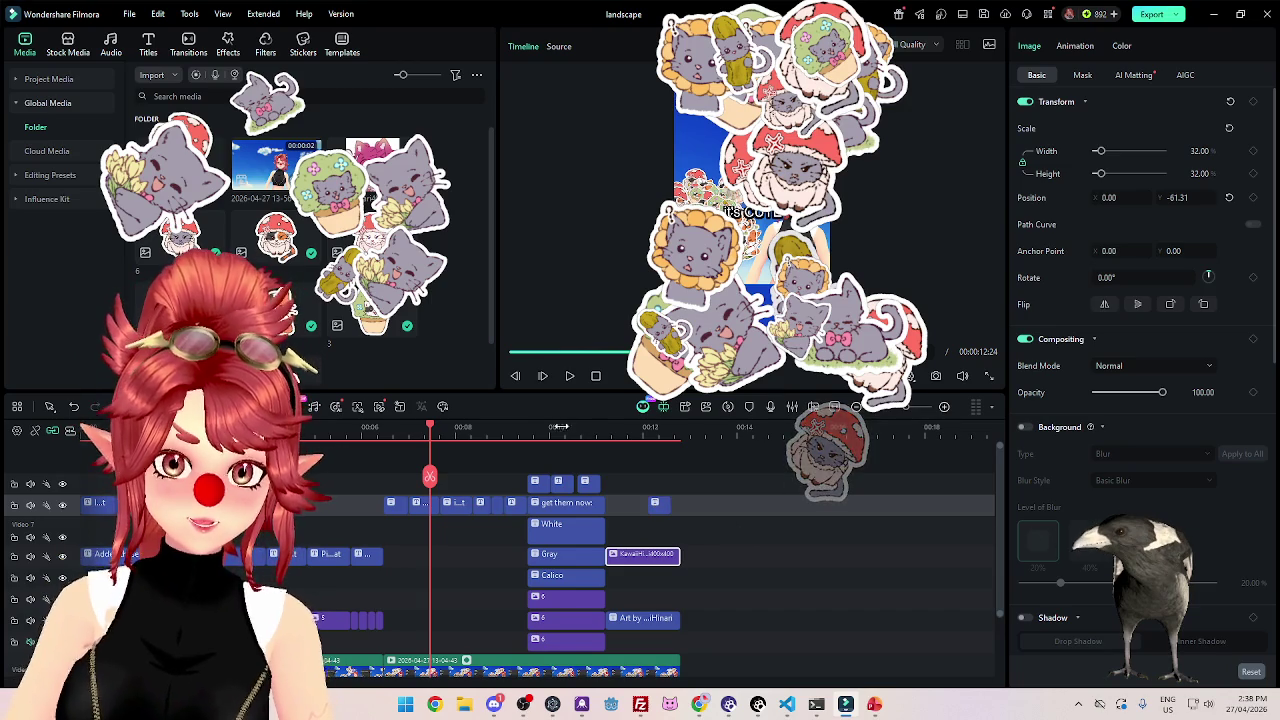
pyautogui.click(557, 428)
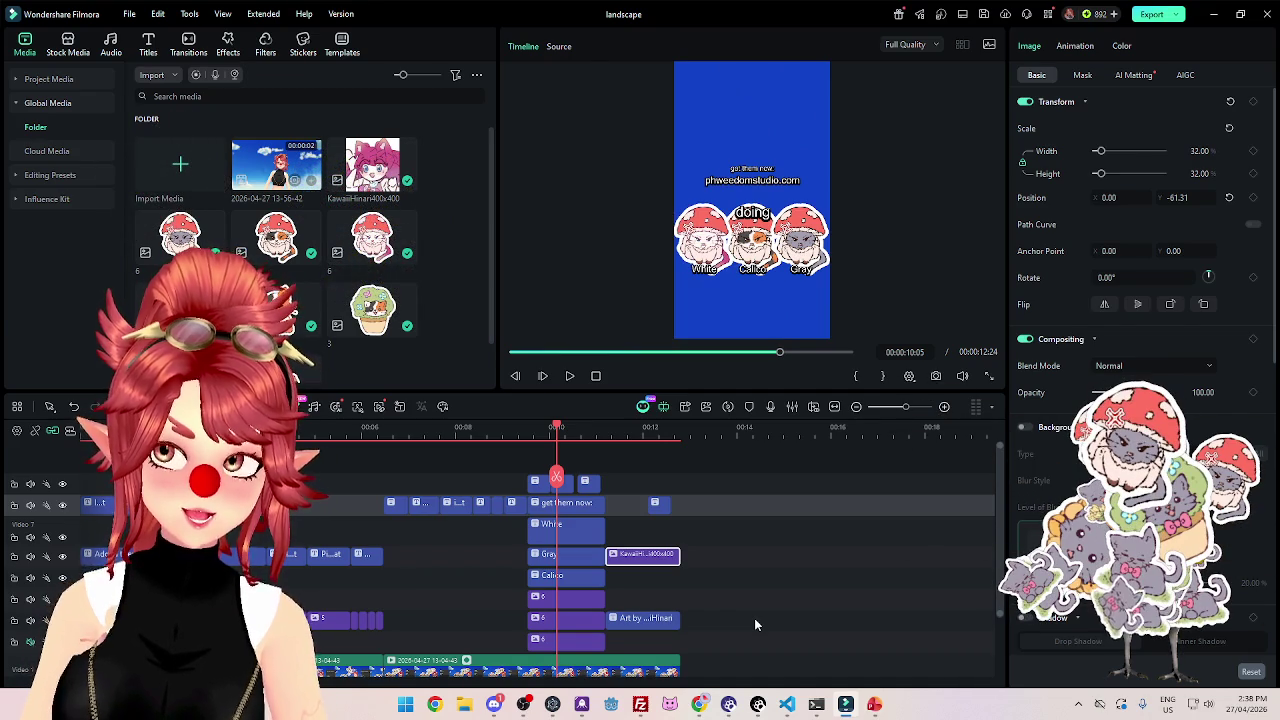
pyautogui.click(699, 704)
pyautogui.click(1203, 13)
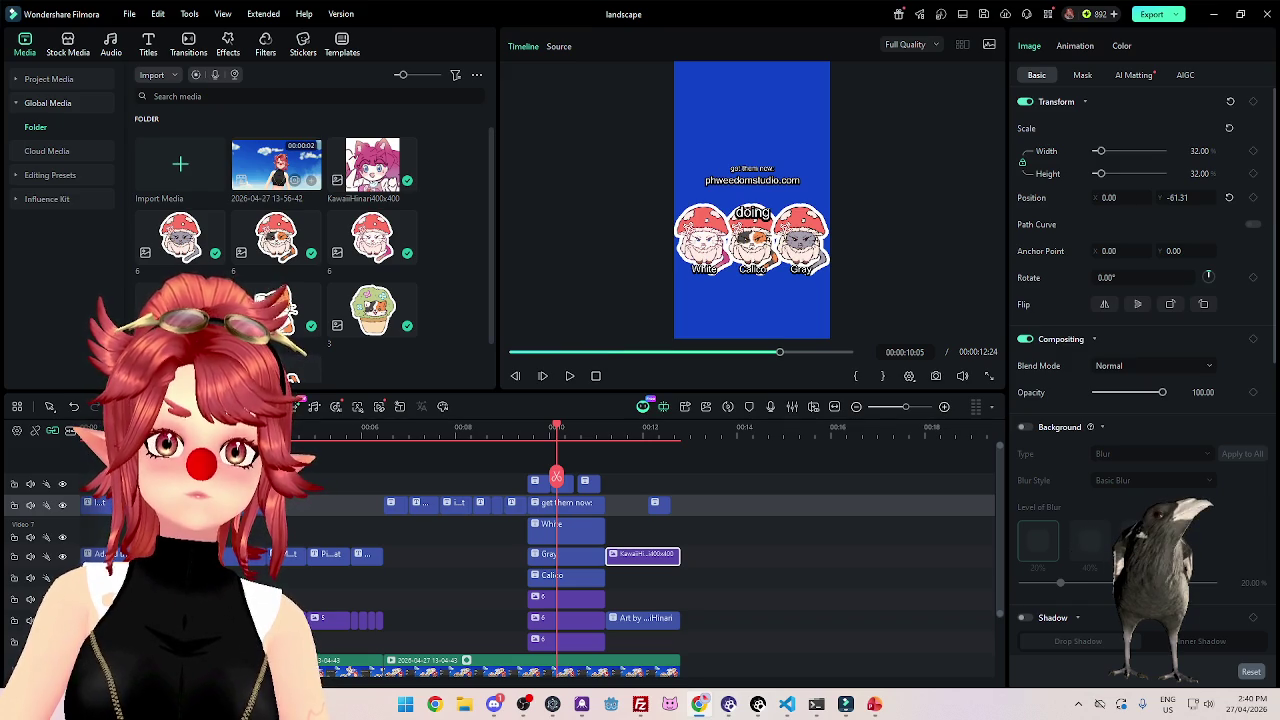
# Switch from Filmora to VS Code showing products.conf.
pyautogui.hotkey('alt', 'Tab')
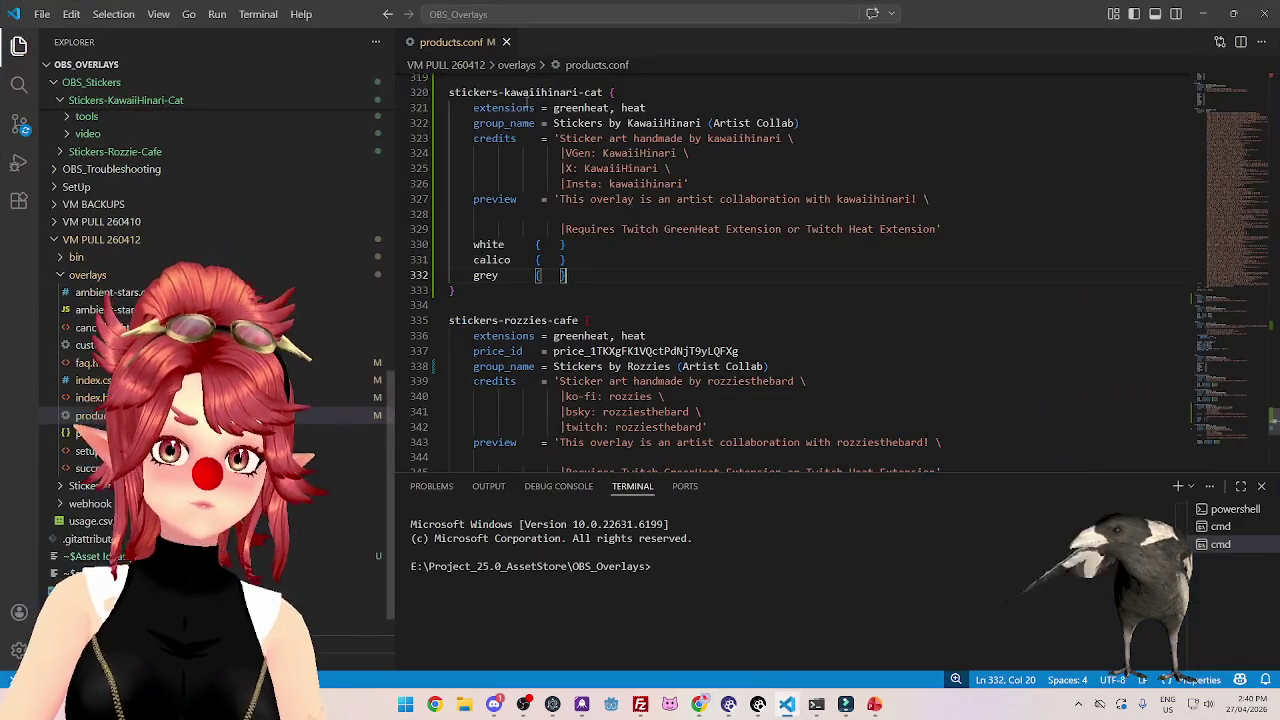
# Bring VS Code back to the front maximised, then move over to FileZilla.
pyautogui.hotkey('alt', 'Tab')
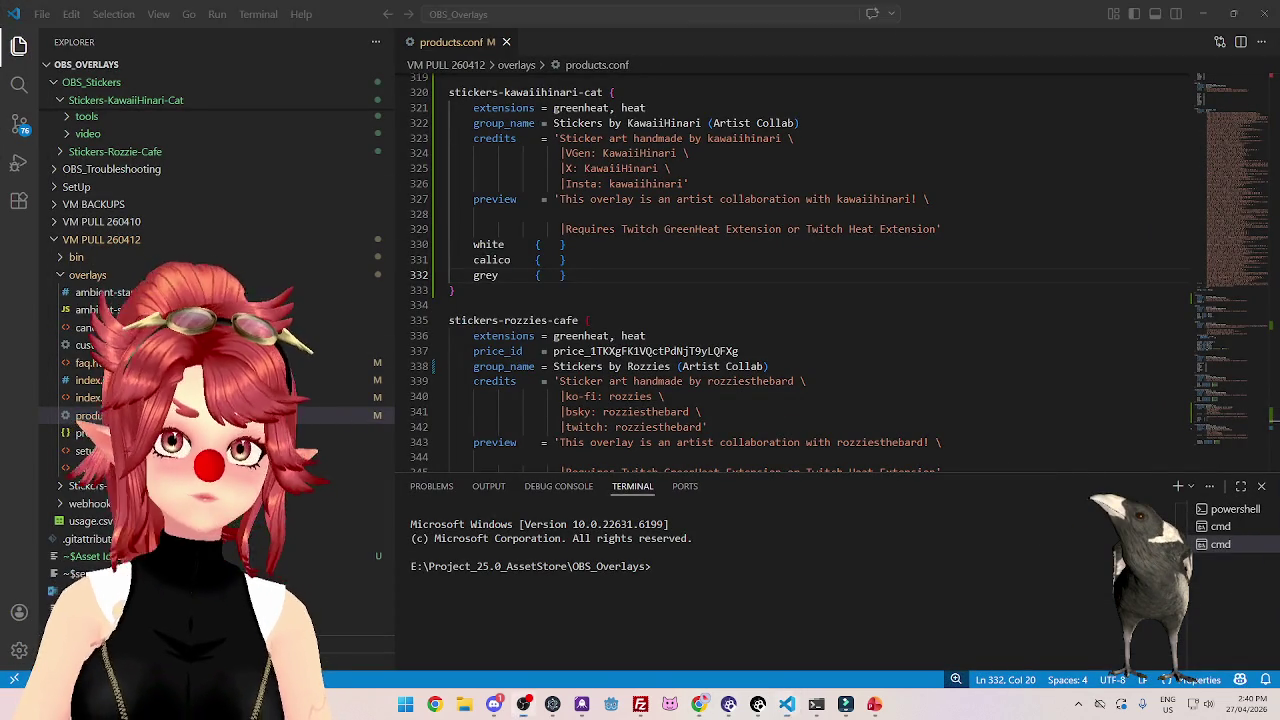
pyautogui.hotkey('alt', 'Tab')
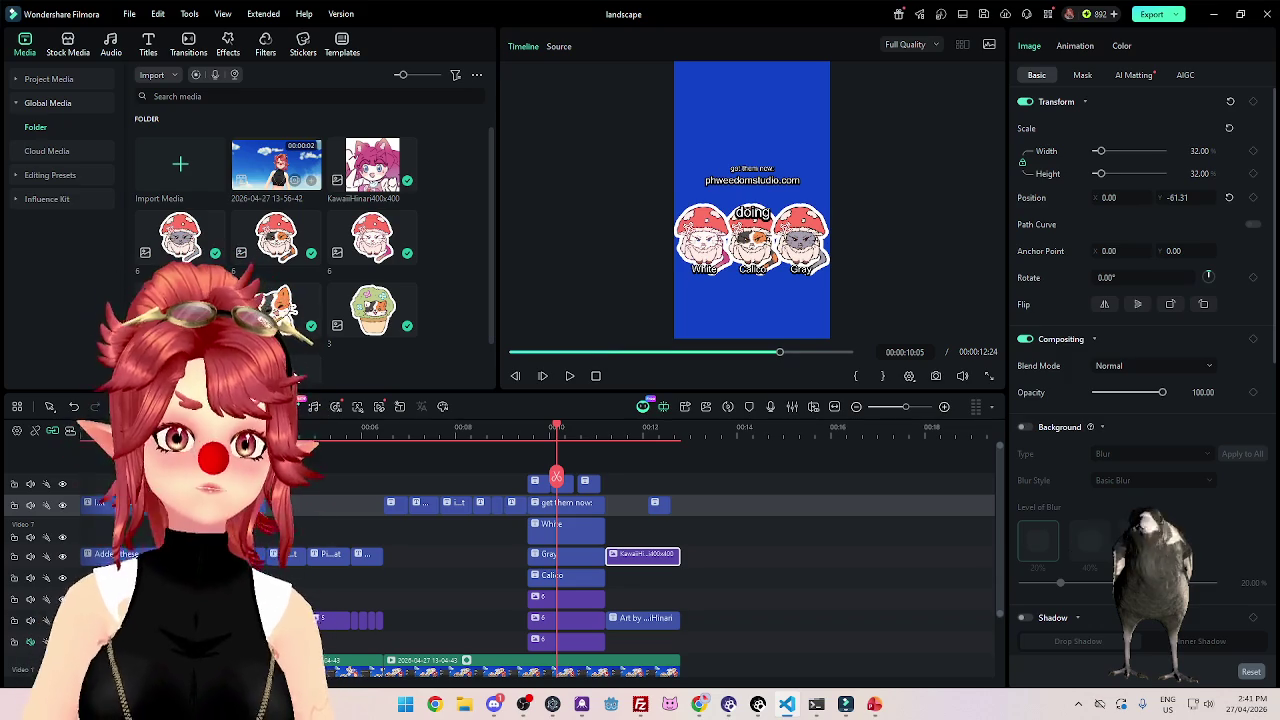
pyautogui.click(787, 704)
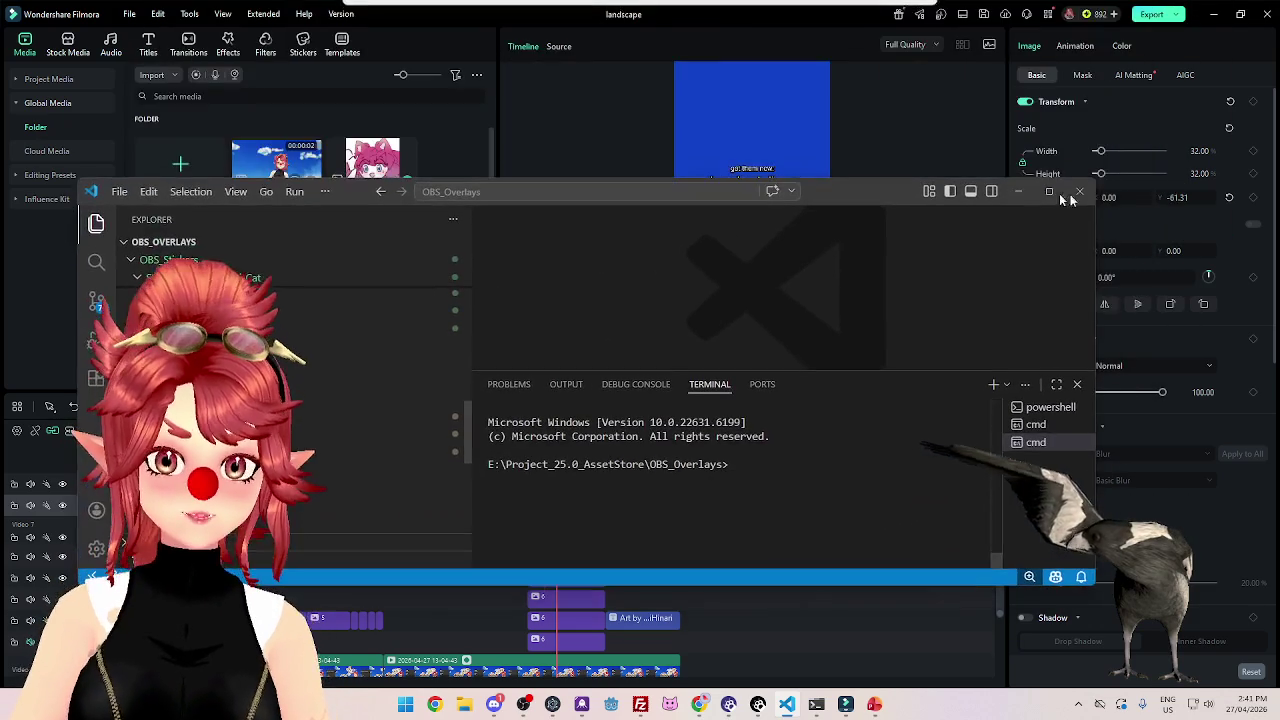
pyautogui.click(1046, 191)
pyautogui.click(640, 704)
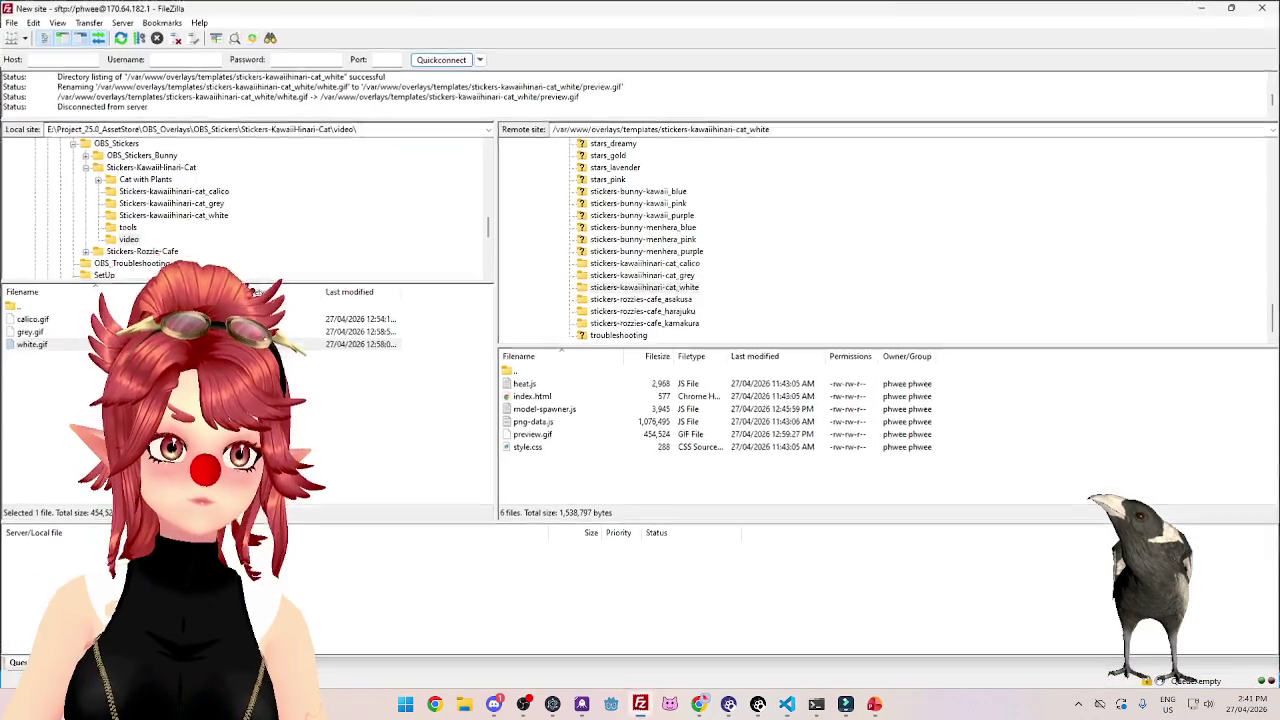
# Upload products.conf from local VM PULL 260412\overlays to /var/www/overlays, overwriting the server copy.
pyautogui.scroll(-4, 677, 251)
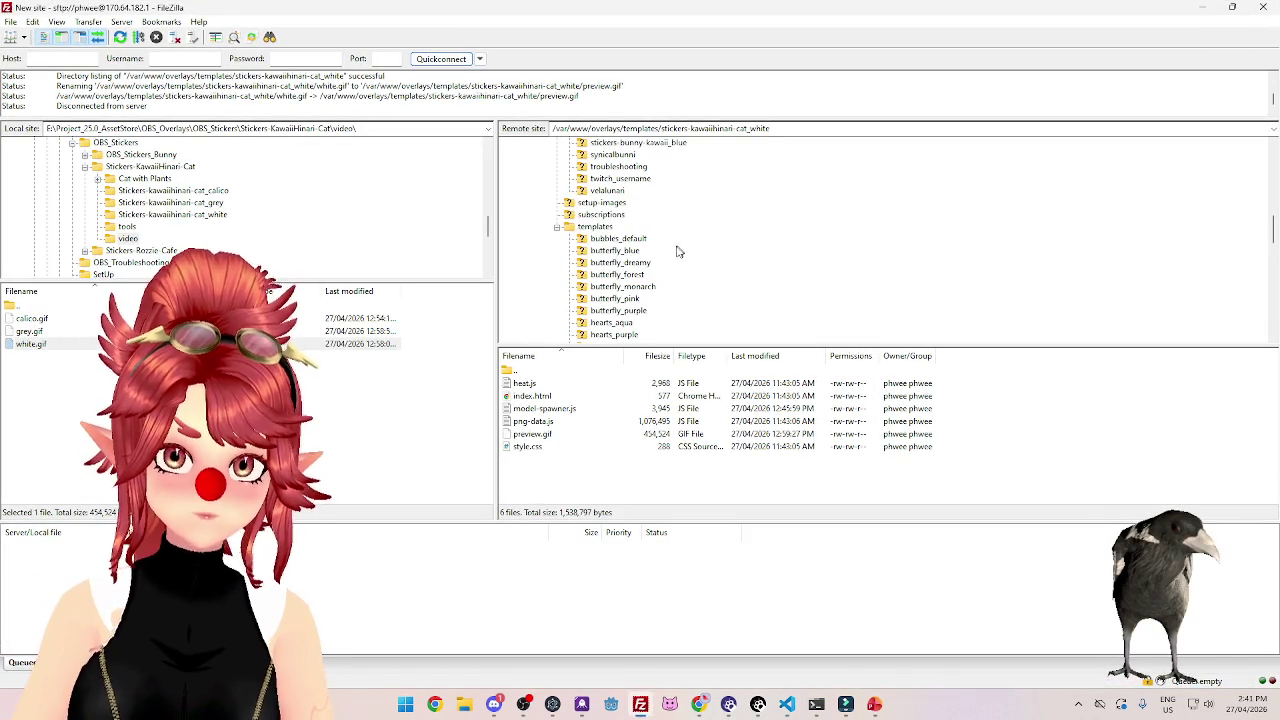
pyautogui.scroll(6, 600, 250)
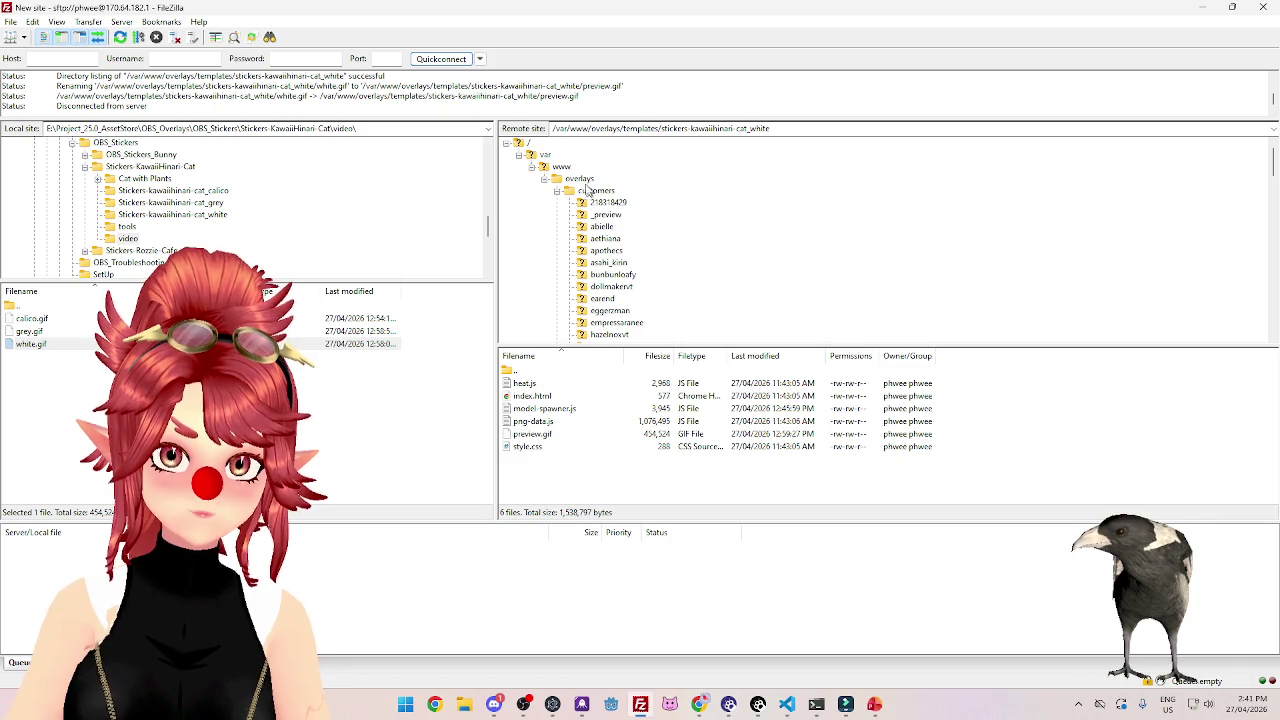
pyautogui.click(581, 179)
pyautogui.scroll(-2, 575, 471)
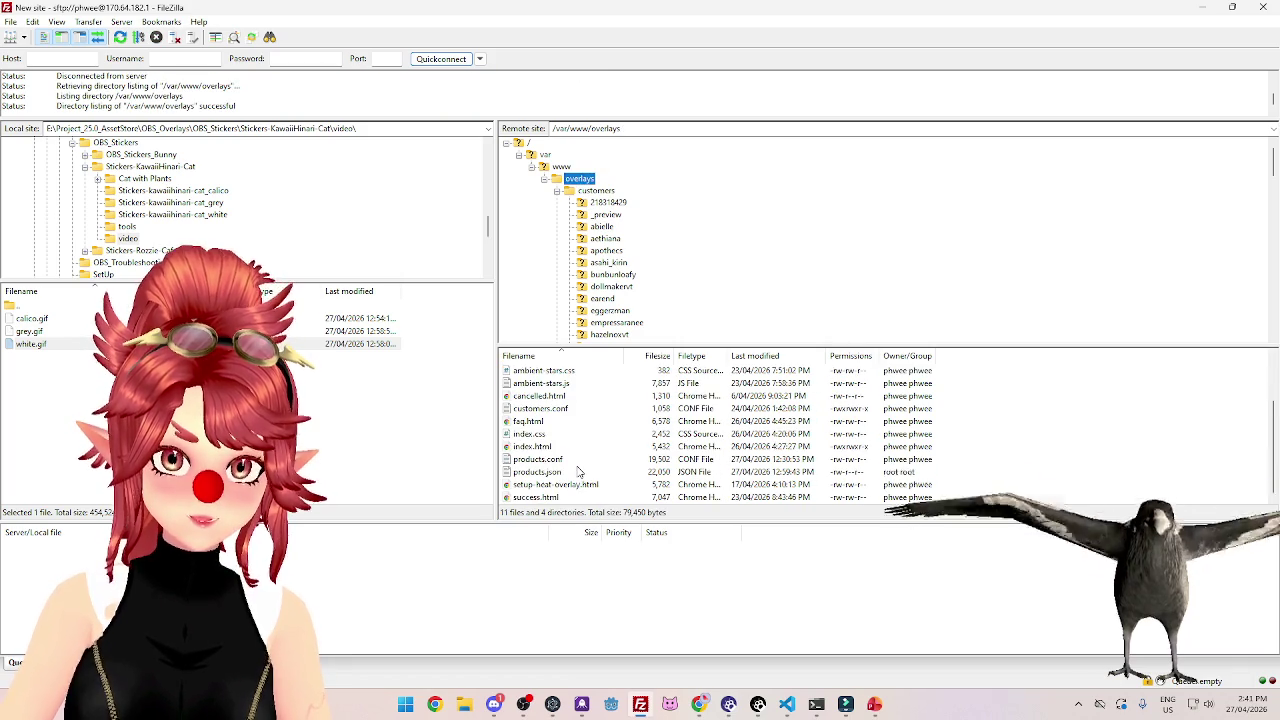
pyautogui.scroll(-5, 120, 246)
pyautogui.scroll(-2, 141, 256)
pyautogui.click(119, 191)
pyautogui.doubleClick(38, 408)
pyautogui.moveTo(787, 704)
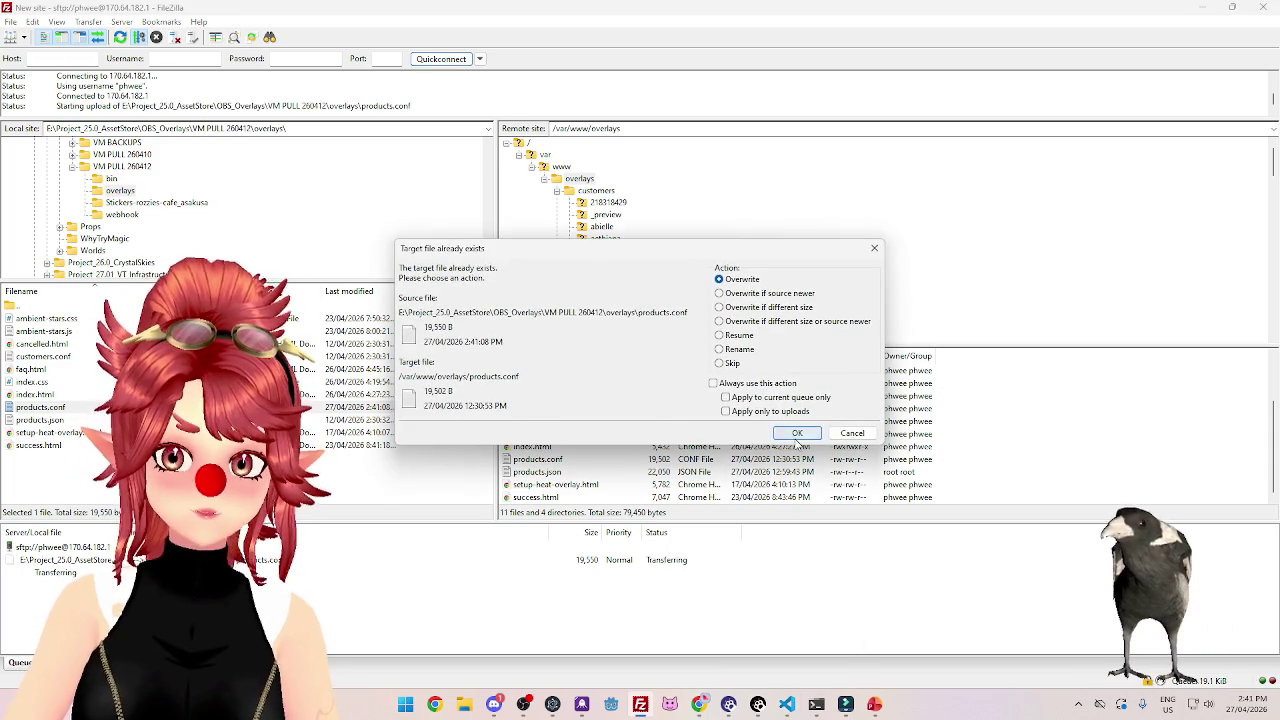
pyautogui.click(797, 433)
pyautogui.hotkey('alt', 'Tab')
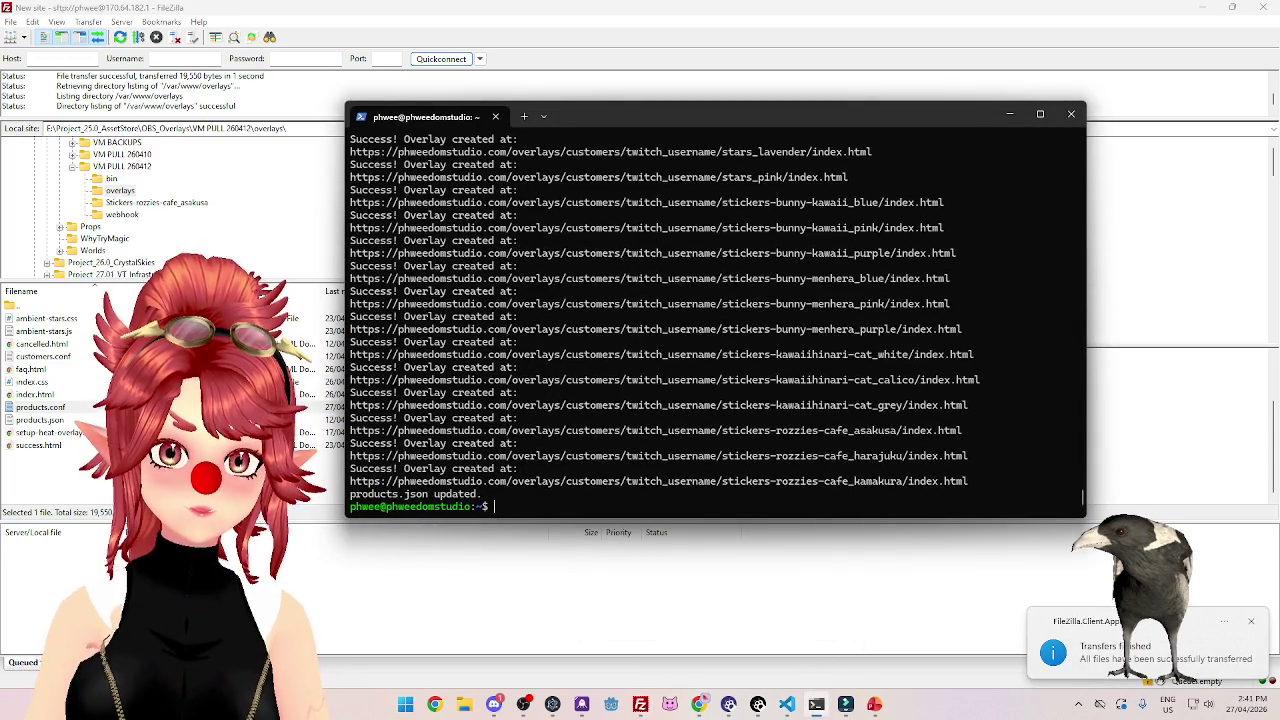
# SSH into the overlay server and run sudo update-products with the administrator password.
pyautogui.moveTo(642, 115); pyautogui.dragTo(644, 147)
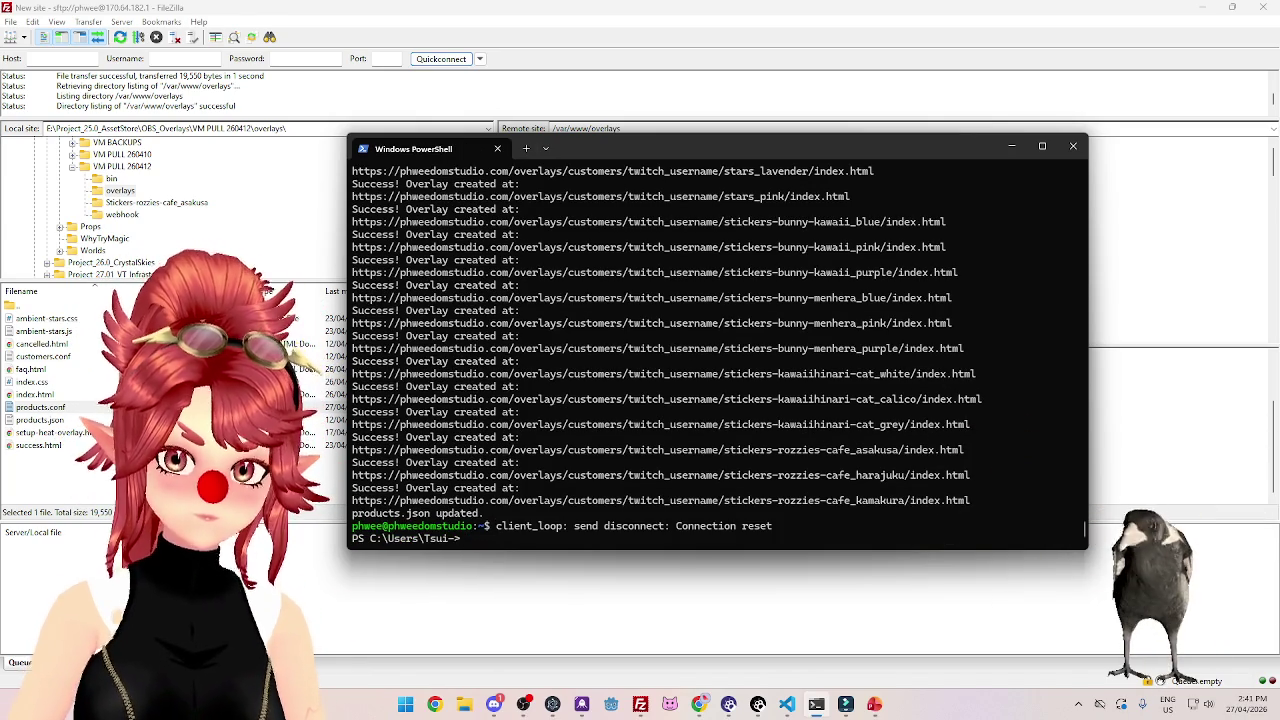
pyautogui.press('Return')
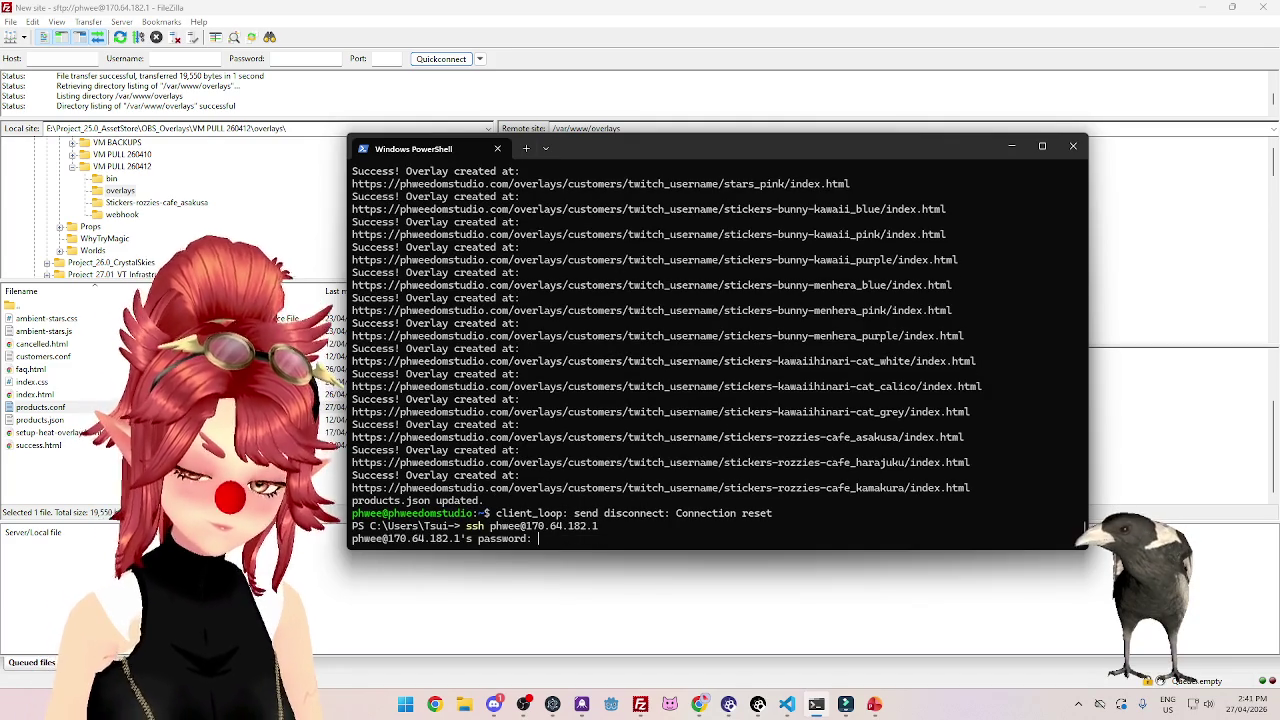
pyautogui.press('Return')
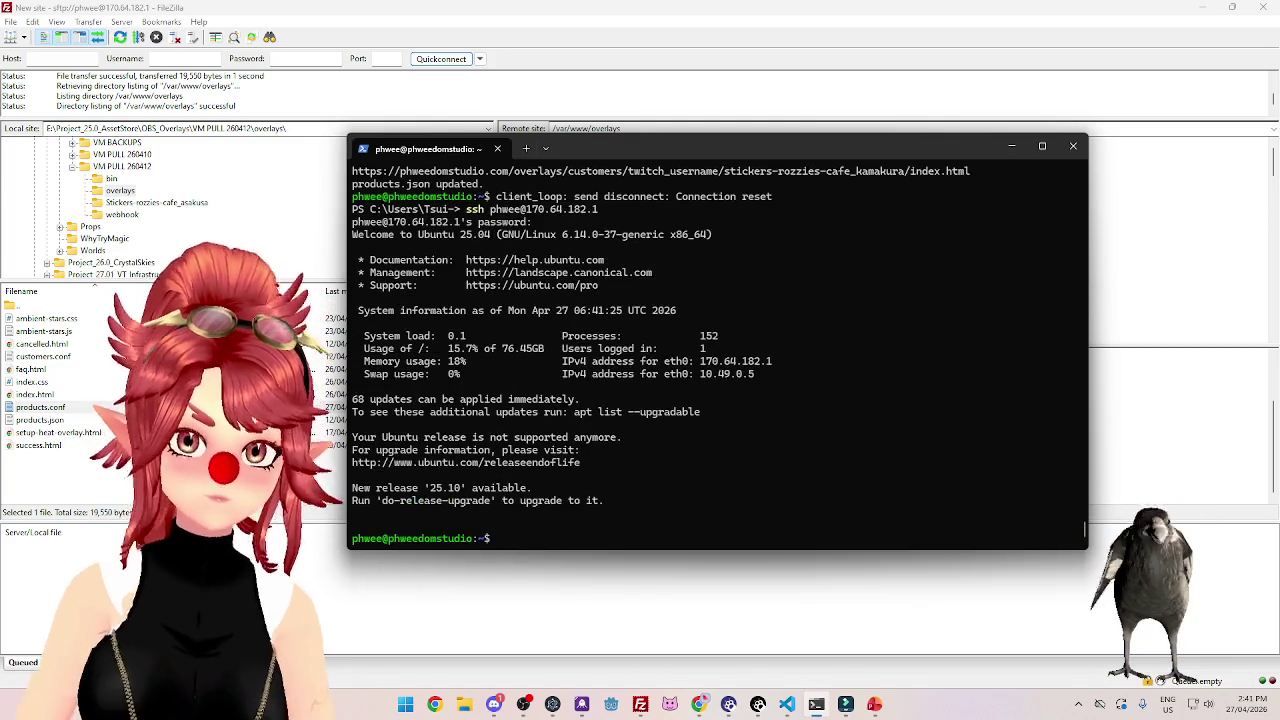
pyautogui.write('sudo update-products')
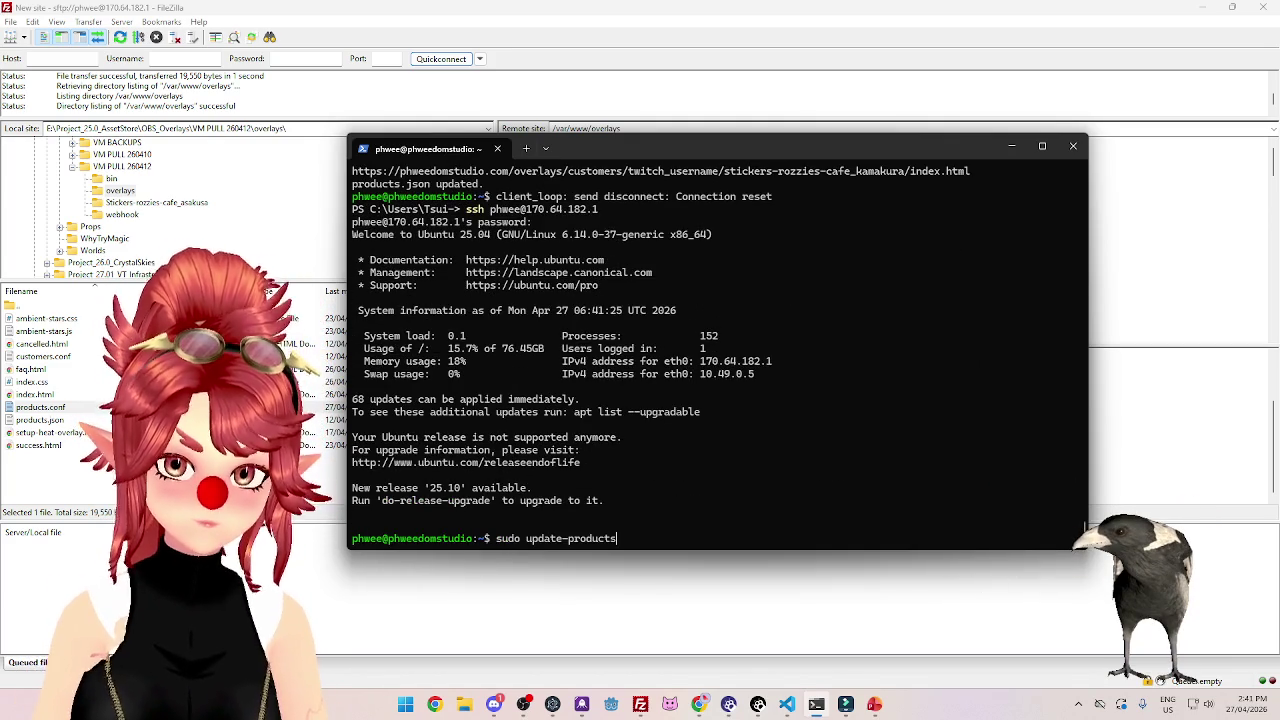
pyautogui.press('Return')
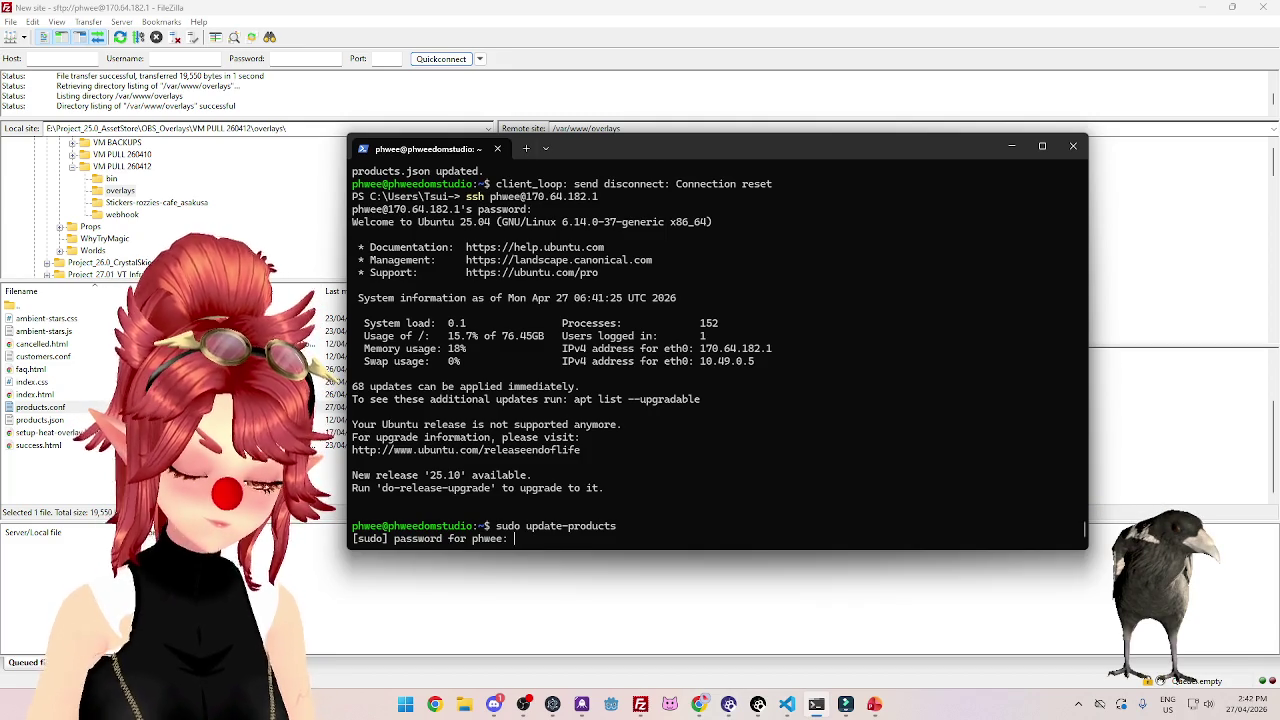
pyautogui.press('Return')
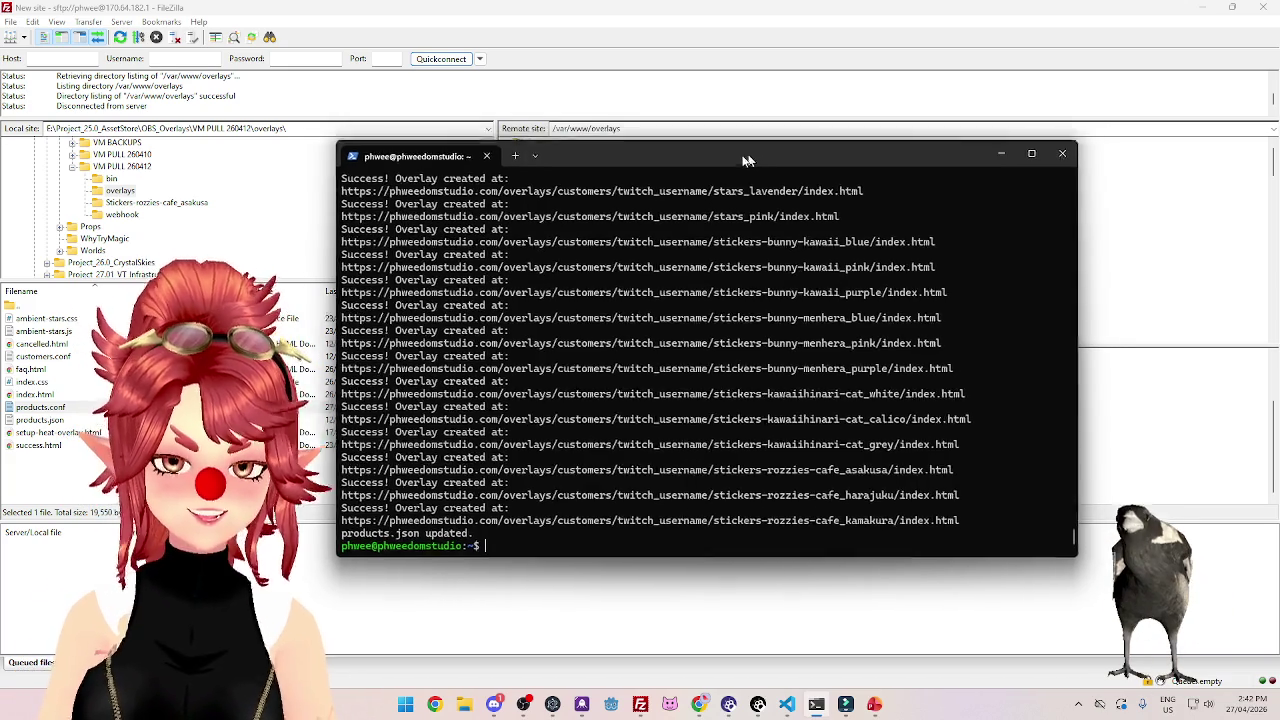
pyautogui.click(699, 27)
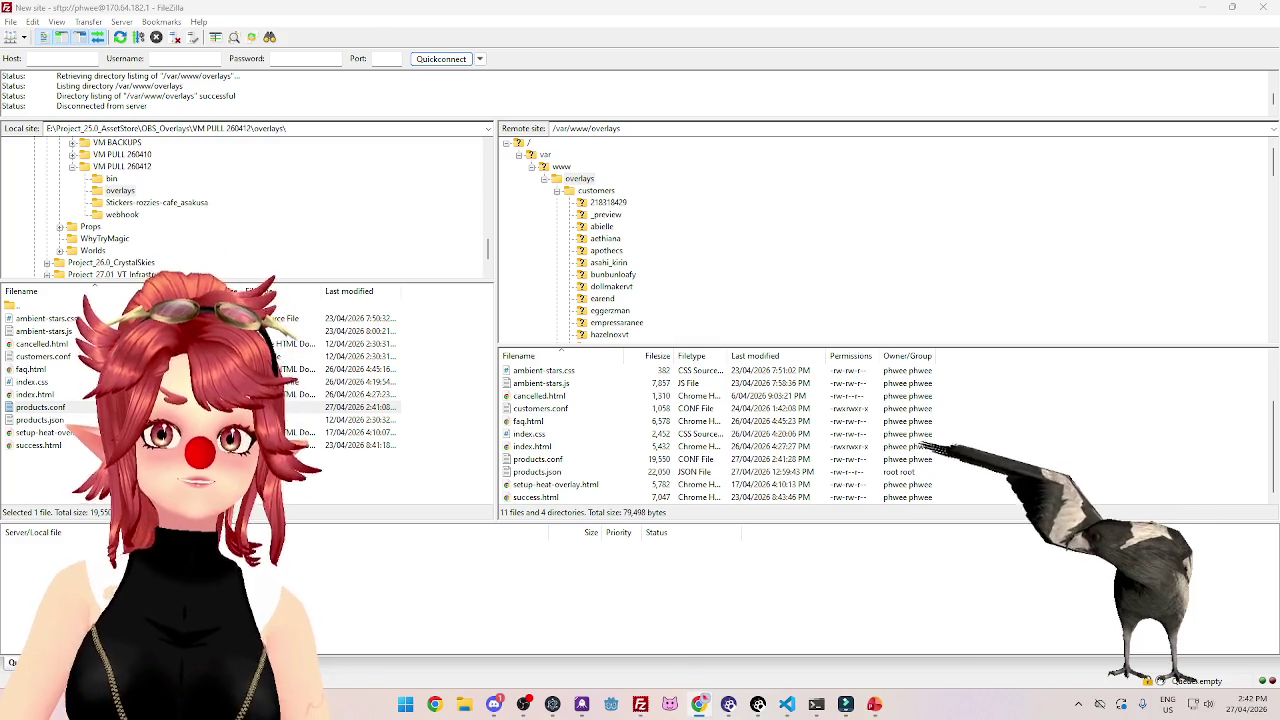
# Open the White cat sticker overlay from the cat stickers section of the overlays page.
pyautogui.click(699, 704)
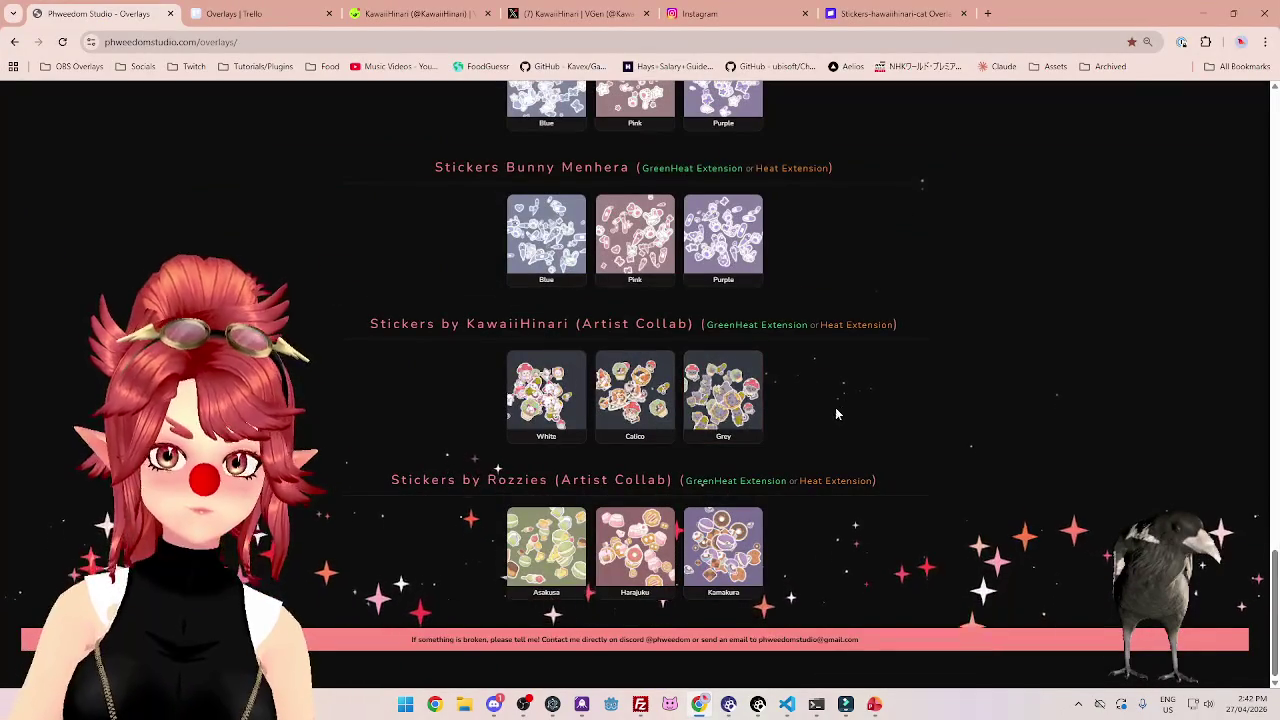
pyautogui.press('Home')
pyautogui.scroll(-10, 900, 330)
pyautogui.scroll(-5, 857, 335)
pyautogui.scroll(-3, 854, 337)
pyautogui.scroll(-4, 850, 339)
pyautogui.scroll(-1, 848, 340)
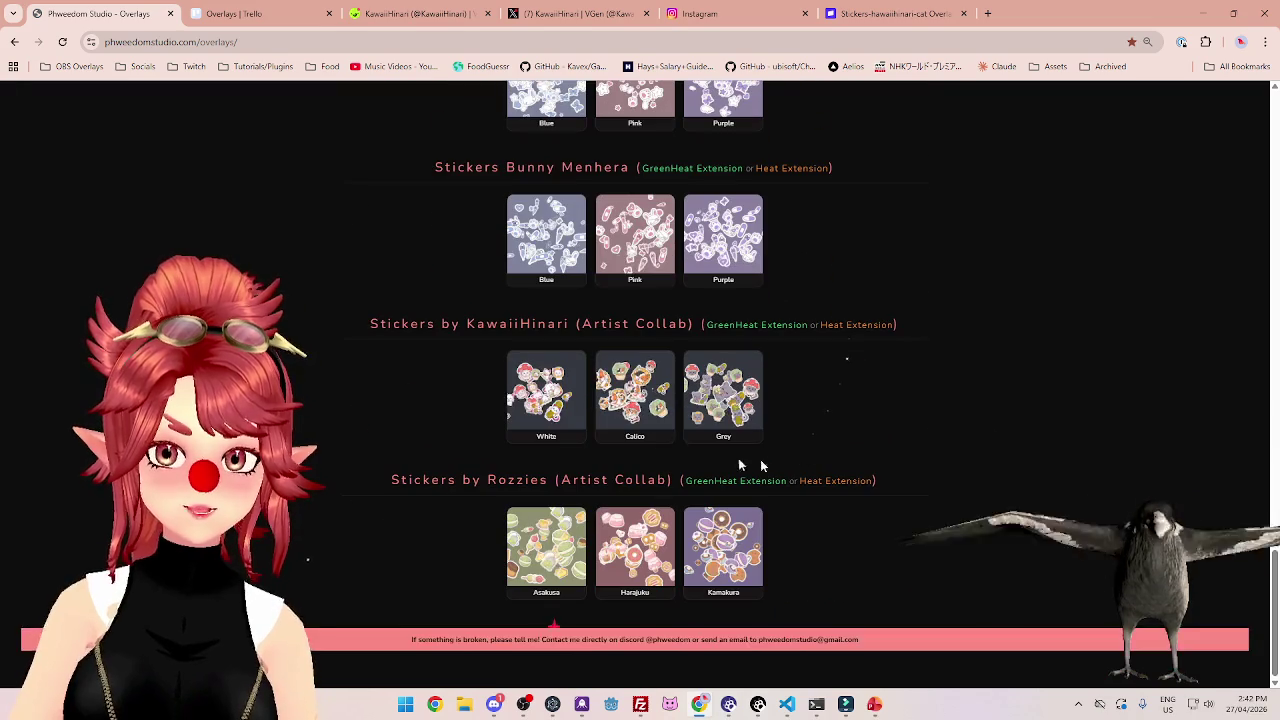
pyautogui.click(555, 411)
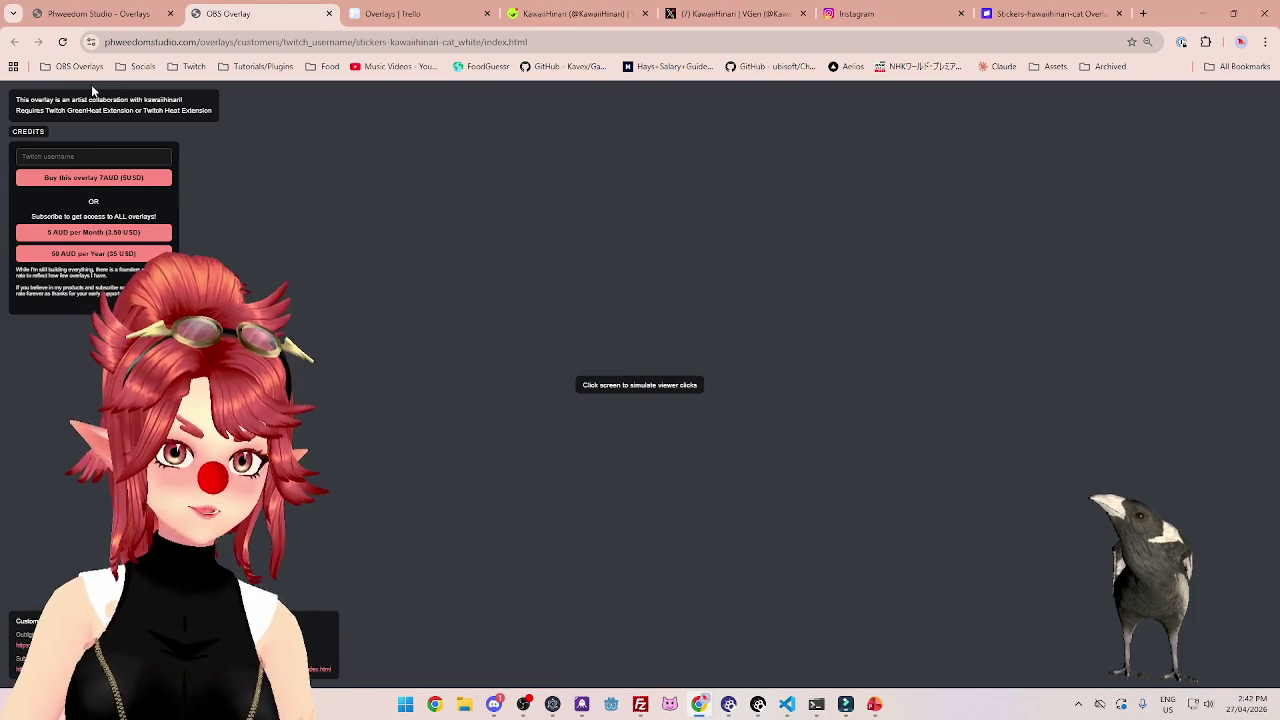
# Click around the overlay canvas to spawn several batches of cat stickers.
pyautogui.click(563, 300)
pyautogui.click(583, 466)
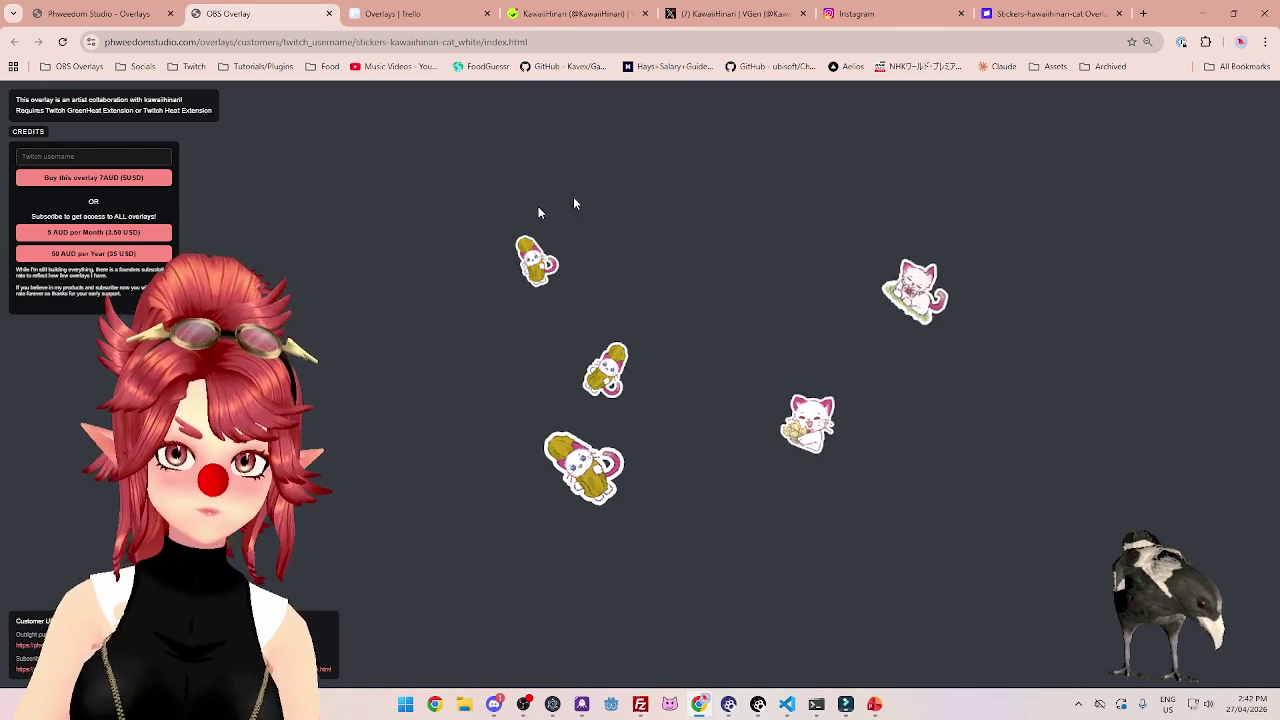
pyautogui.click(573, 196)
pyautogui.click(759, 470)
pyautogui.click(925, 464)
pyautogui.click(490, 472)
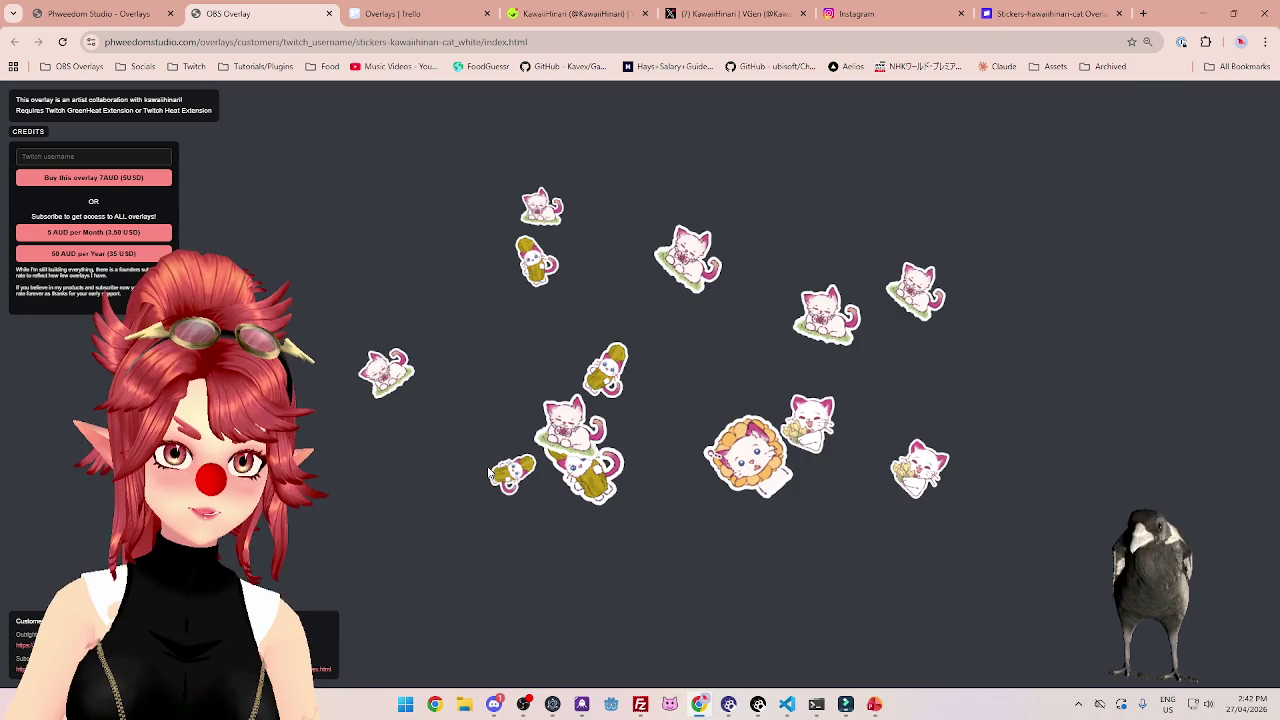
pyautogui.click(318, 342)
pyautogui.click(560, 280)
pyautogui.click(843, 325)
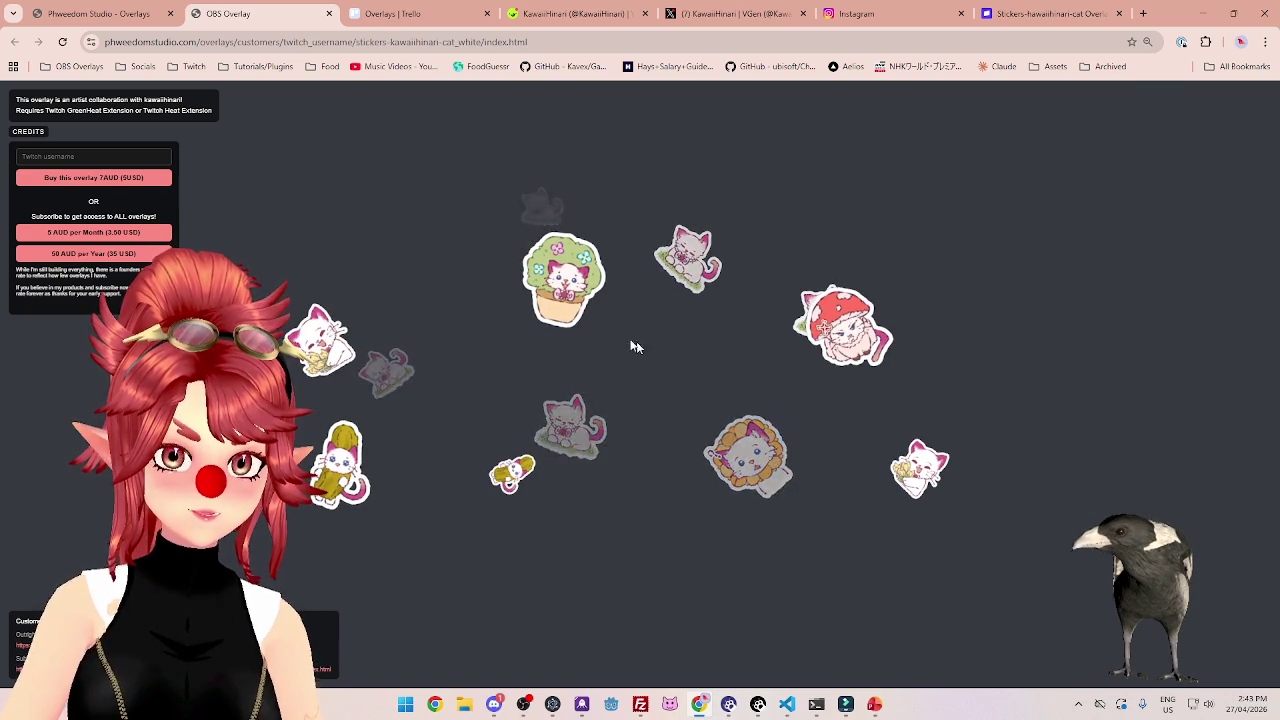
pyautogui.click(792, 207)
pyautogui.click(908, 307)
pyautogui.click(706, 412)
pyautogui.click(508, 268)
pyautogui.click(390, 195)
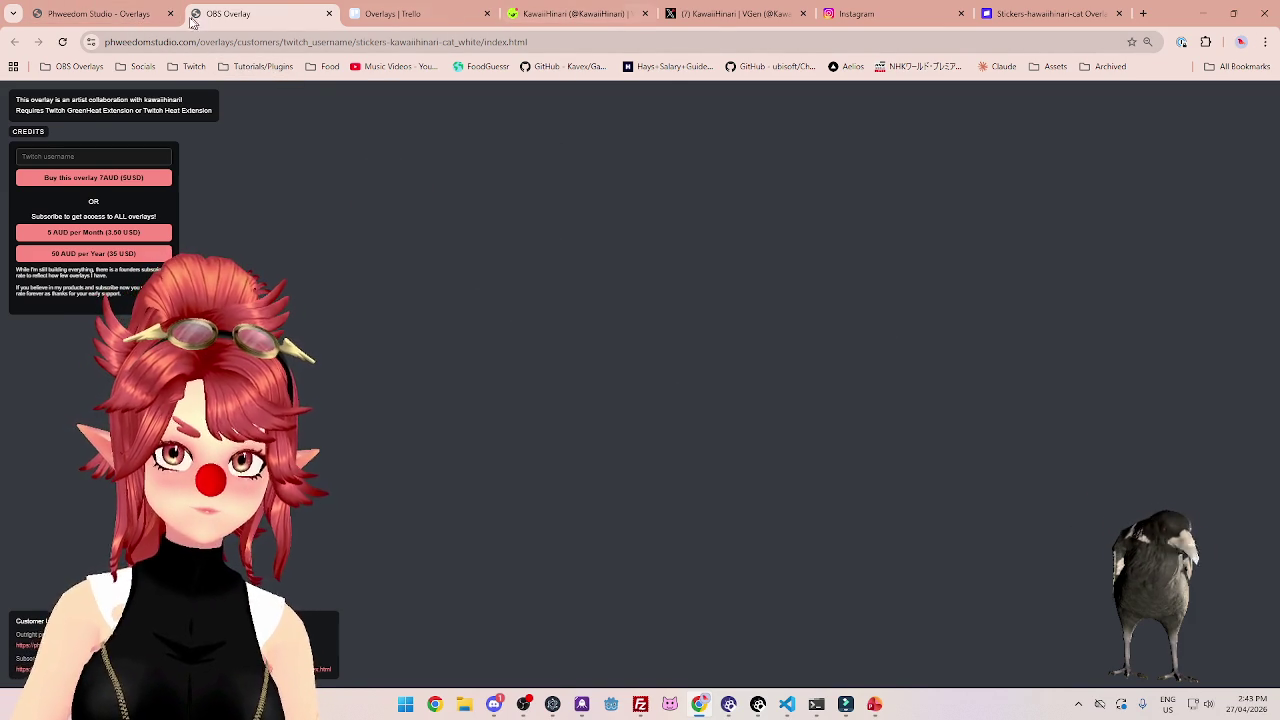
pyautogui.click(133, 12)
# Open the sticker artist's VGen chat and paste the overlays page link.
pyautogui.click(571, 13)
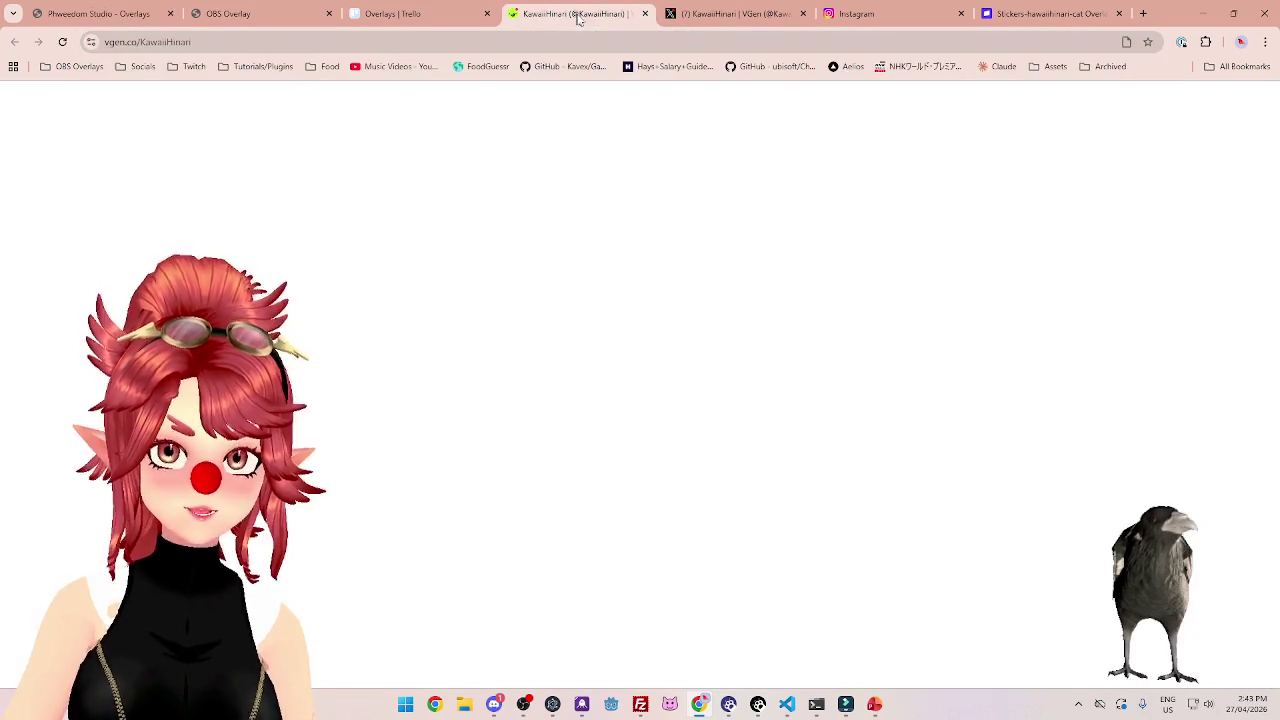
pyautogui.click(1158, 101)
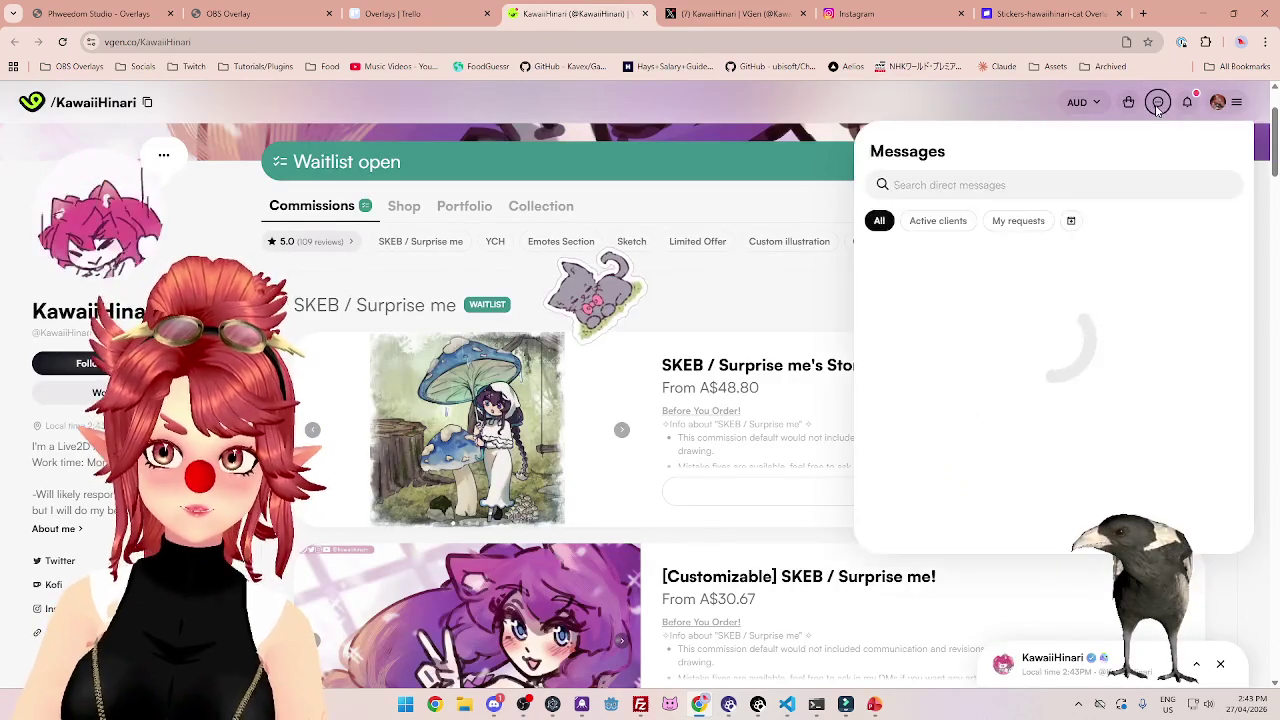
pyautogui.click(1035, 284)
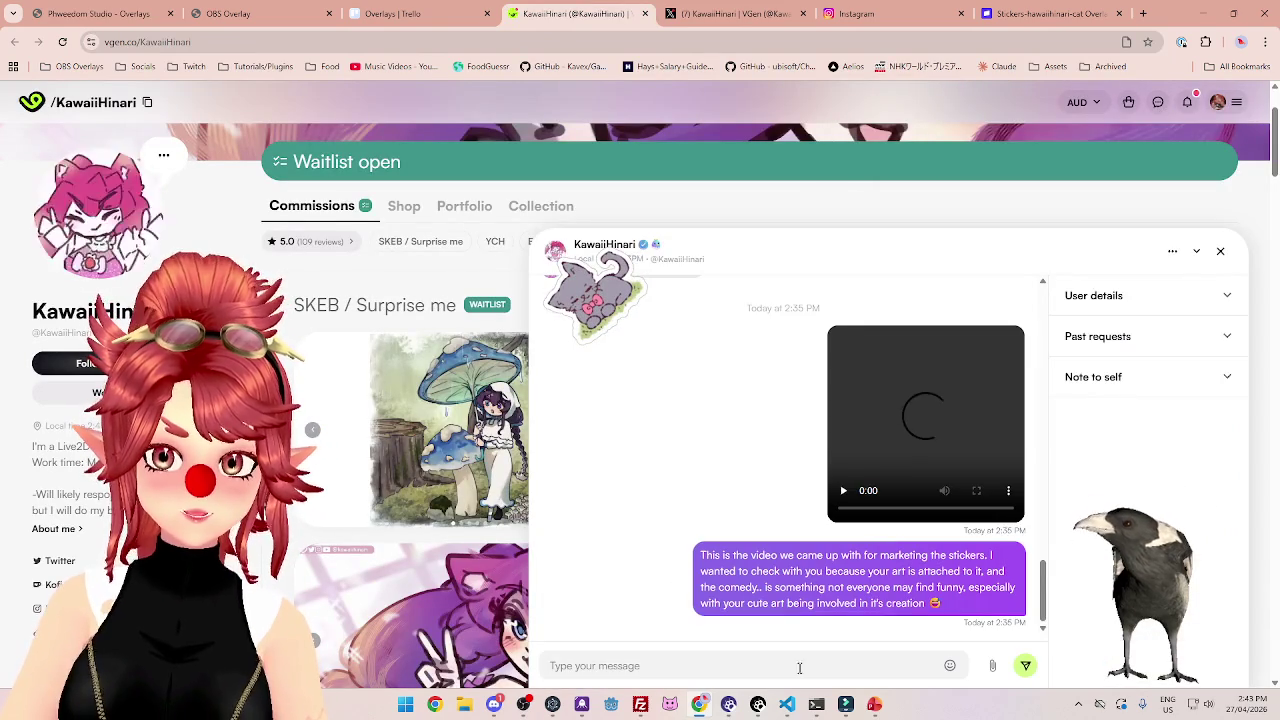
pyautogui.write('https://phweedomstudio.com/overlays/')
pyautogui.hotkey('shift', 'Return')
# Add that the overlay is live on the website, ask about the video, and send.
pyautogui.write('^the')
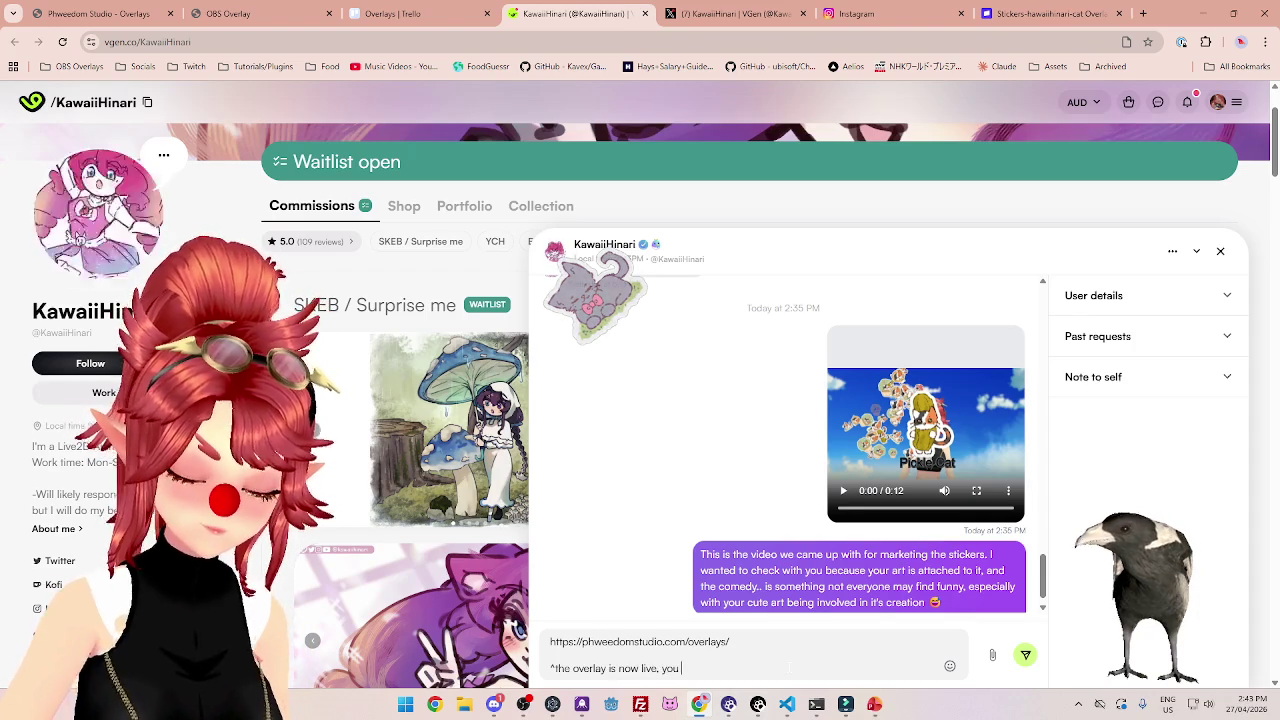
pyautogui.write(' you can ')
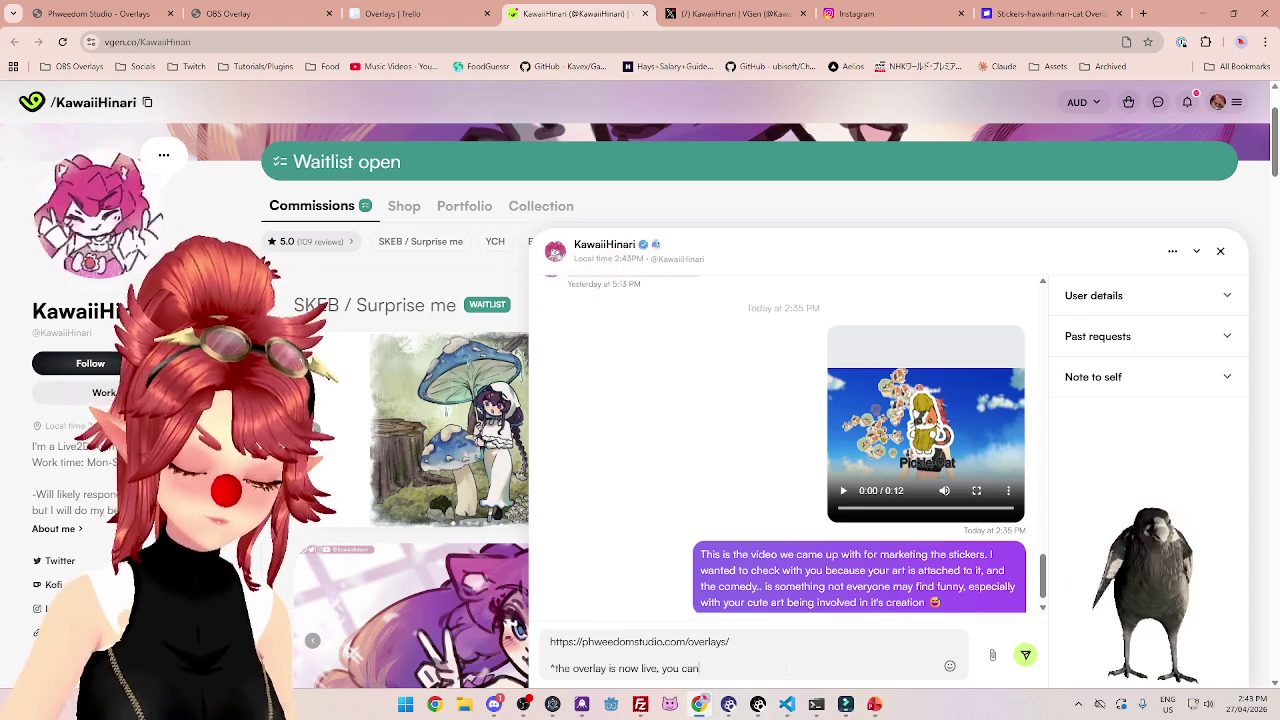
pyautogui.write('click into them and test it out yourself')
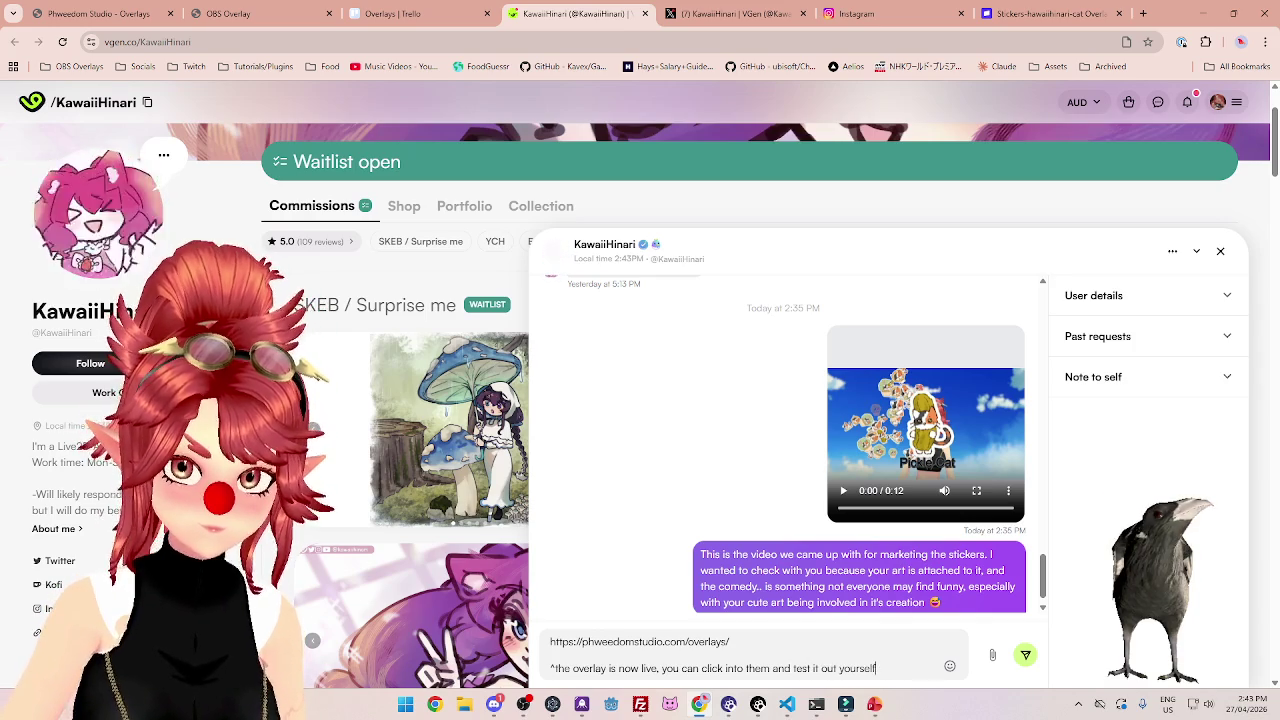
pyautogui.press('BackSpace')
pyautogui.press('BackSpace')
pyautogui.press('BackSpace')
pyautogui.press('BackSpace')
pyautogui.press('BackSpace')
pyautogui.press('BackSpace')
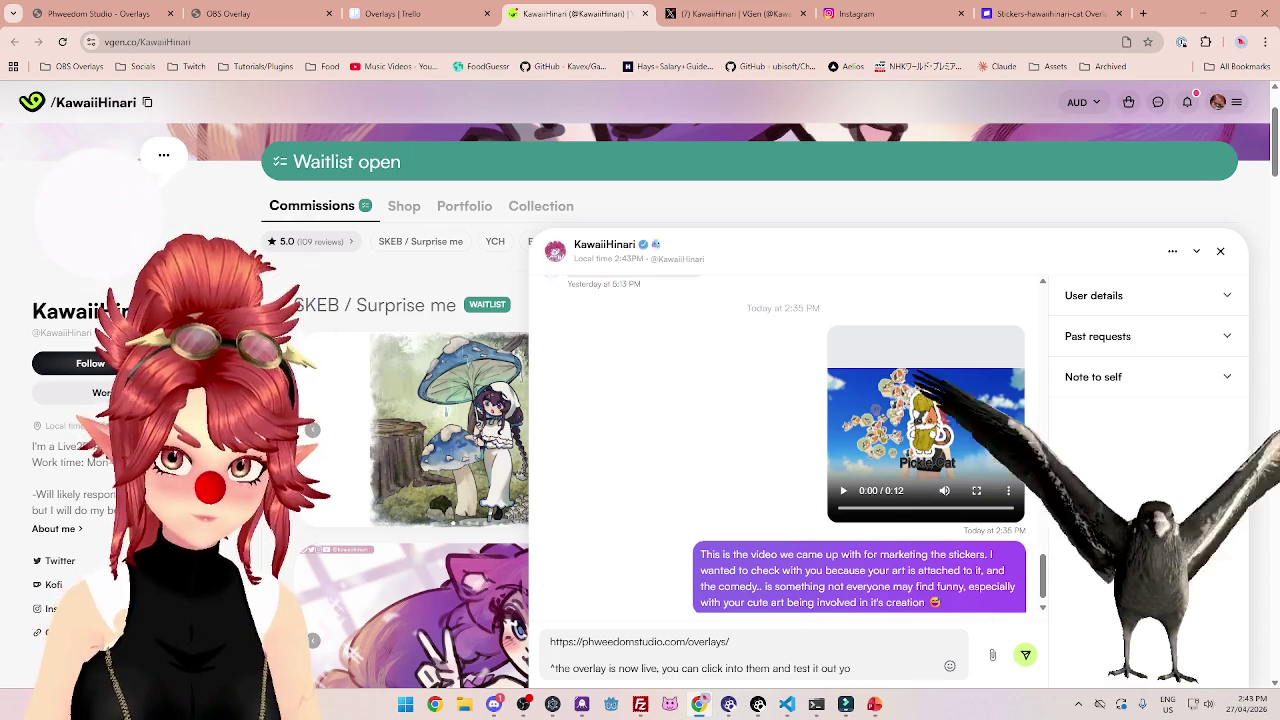
pyautogui.press('BackSpace')
pyautogui.press('BackSpace')
pyautogui.press('BackSpace')
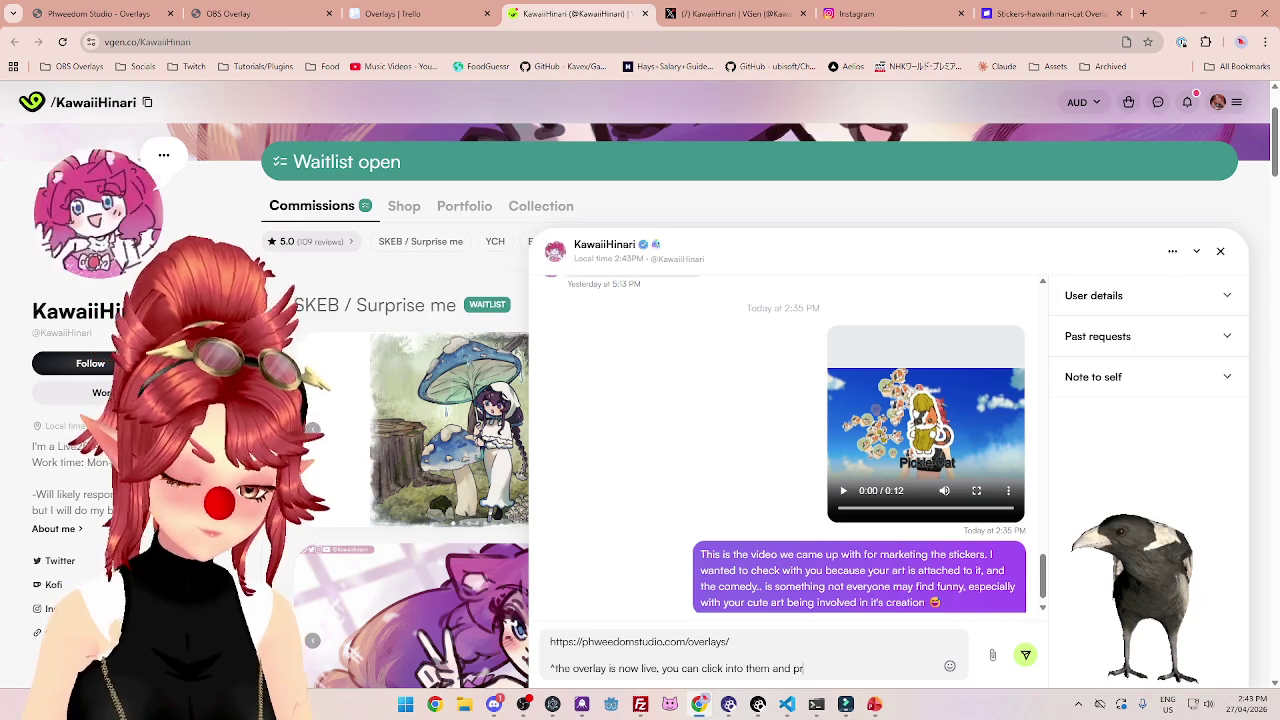
pyautogui.write('preview them!')
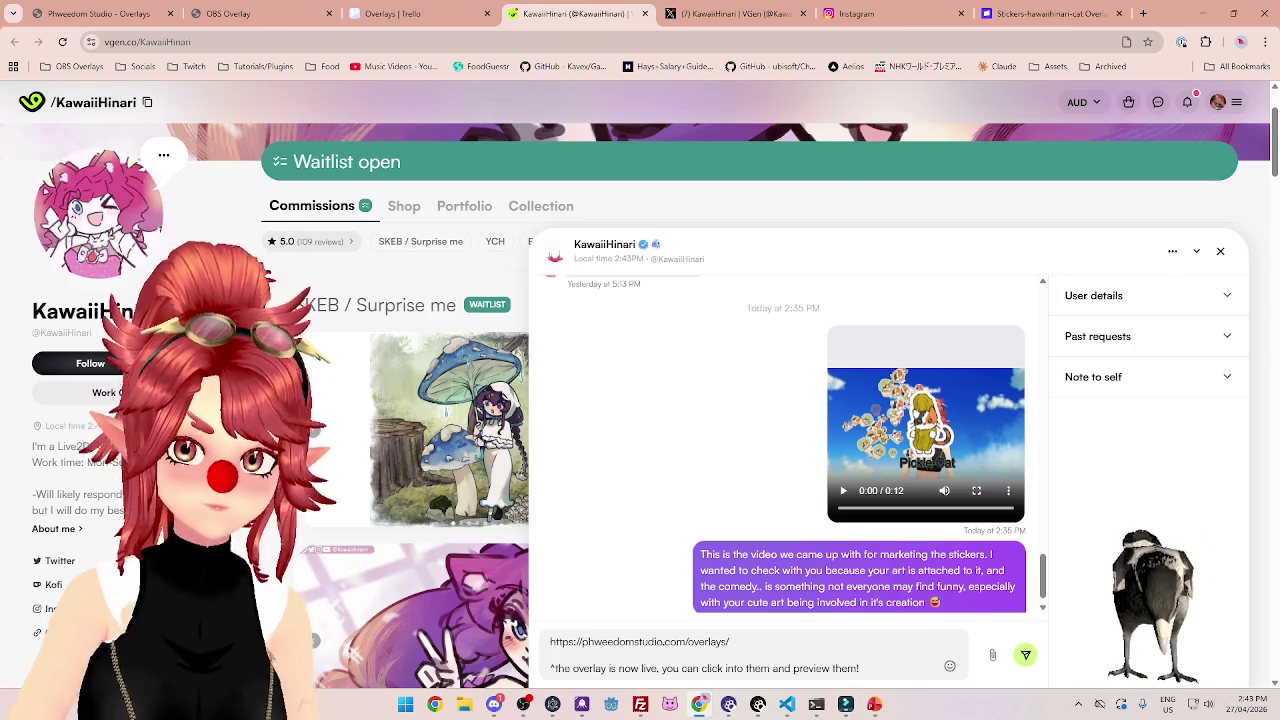
pyautogui.press('BackSpace')
pyautogui.write('on th')
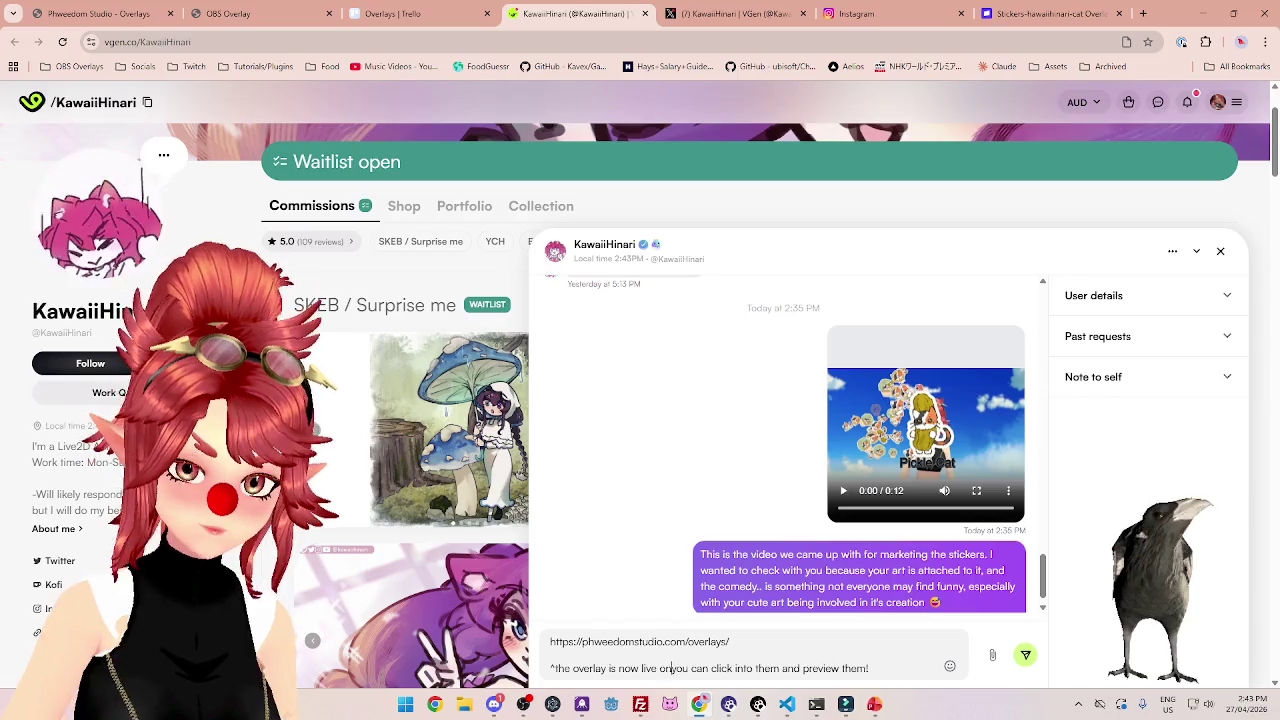
pyautogui.write('e website,')
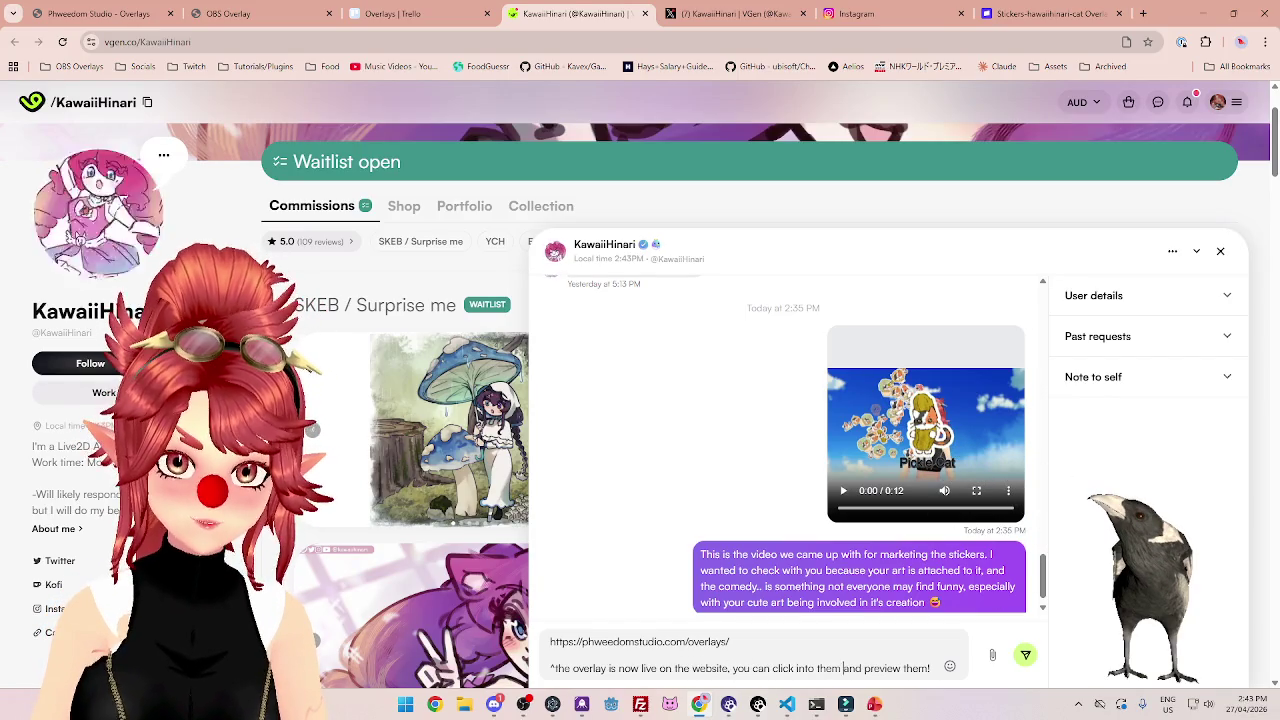
pyautogui.hotkey('shift', 'Return')
pyautogui.write("Let me know if you're ok")
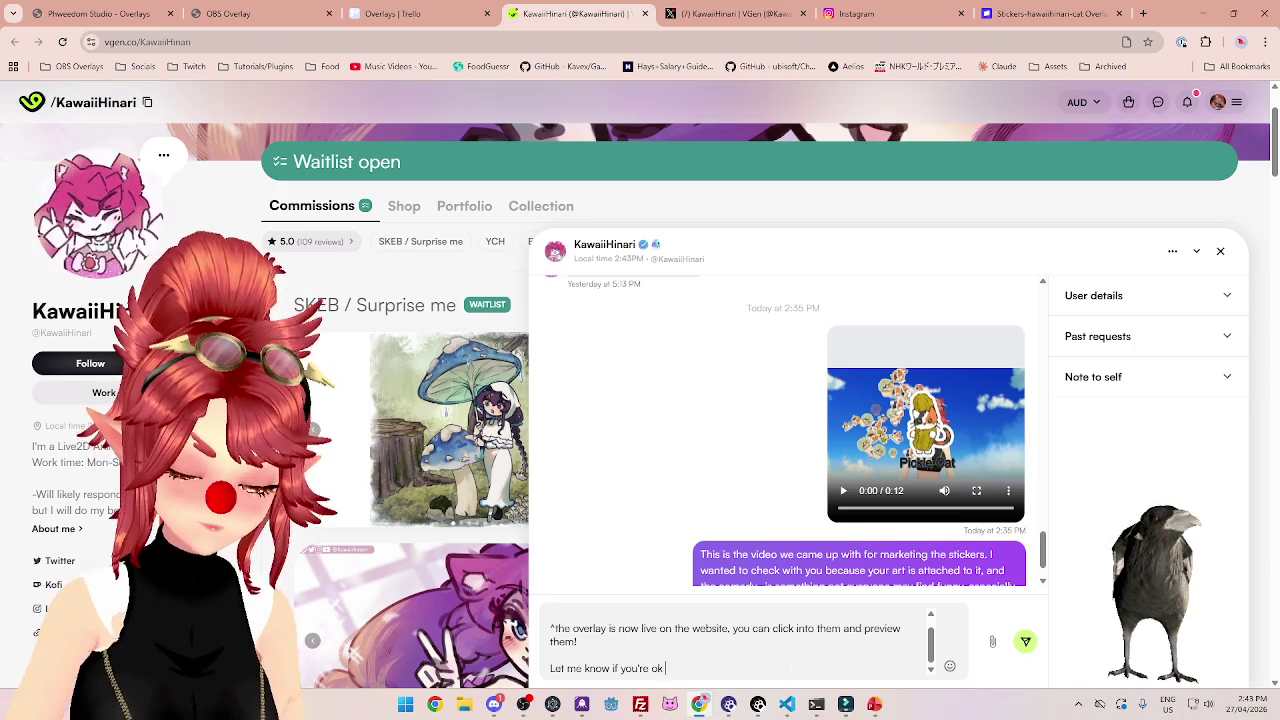
pyautogui.write('with the vid')
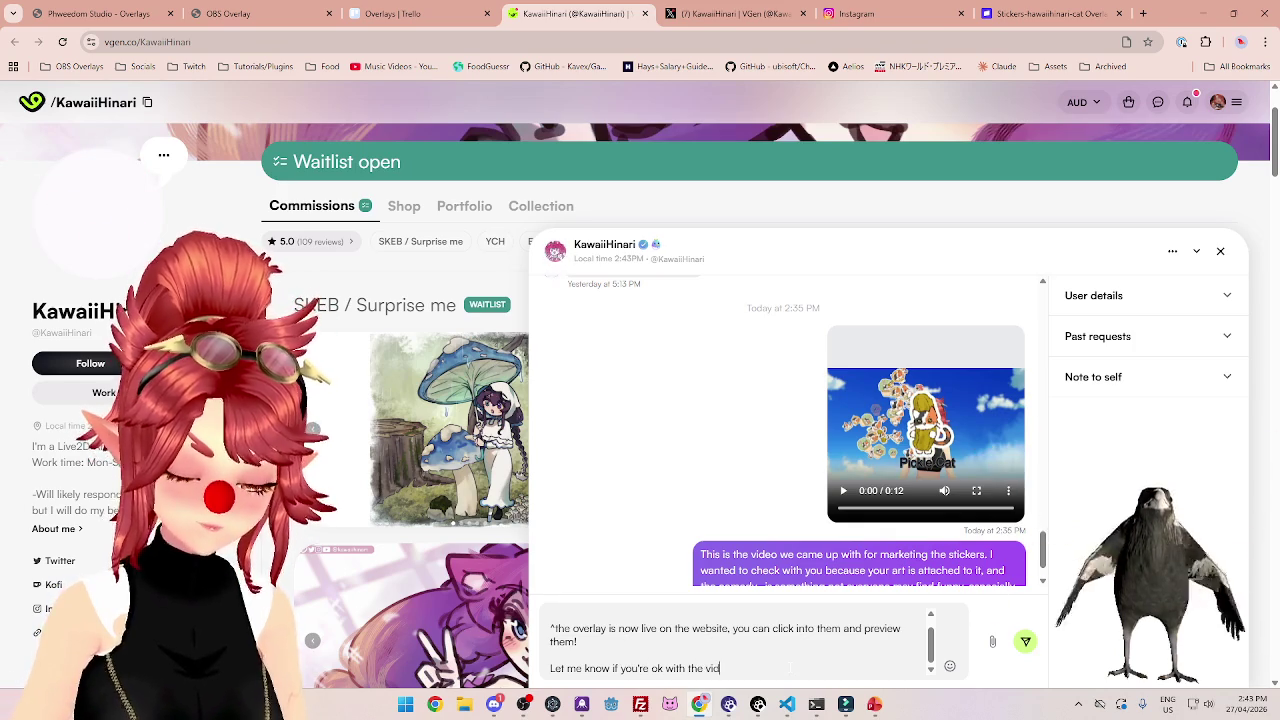
pyautogui.write("eo and I'll post it to socials.")
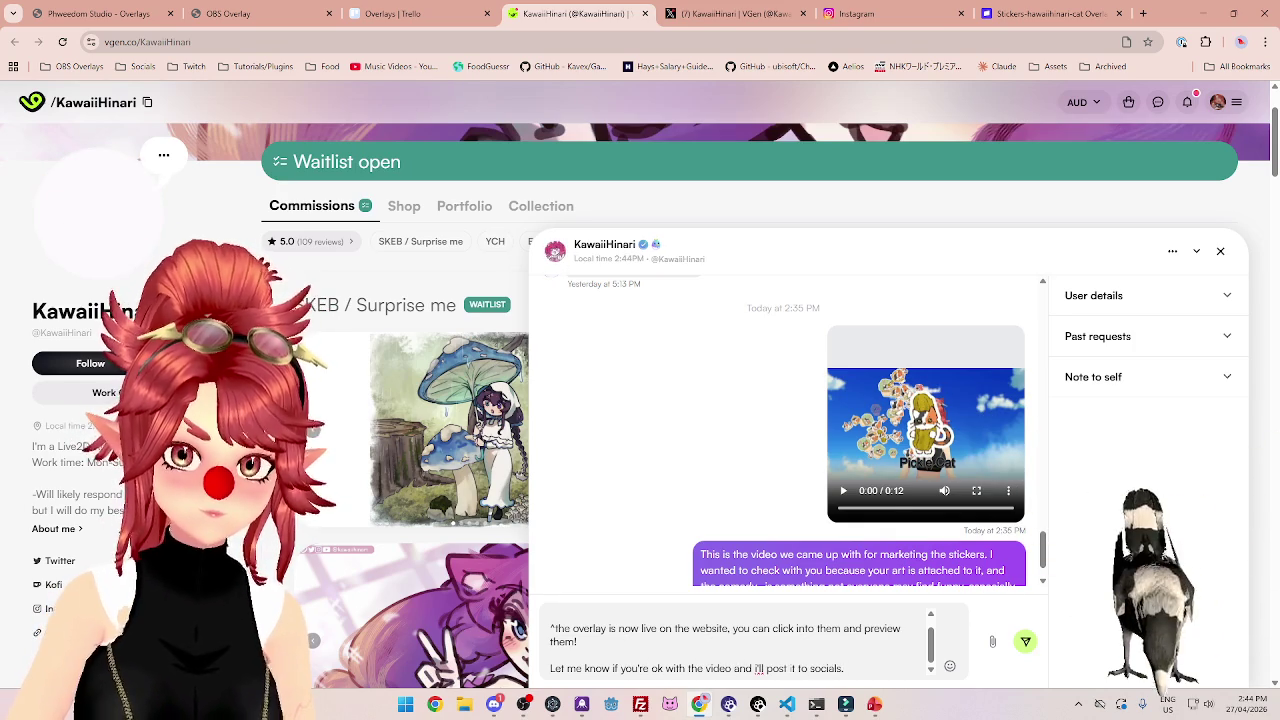
pyautogui.press('Return')
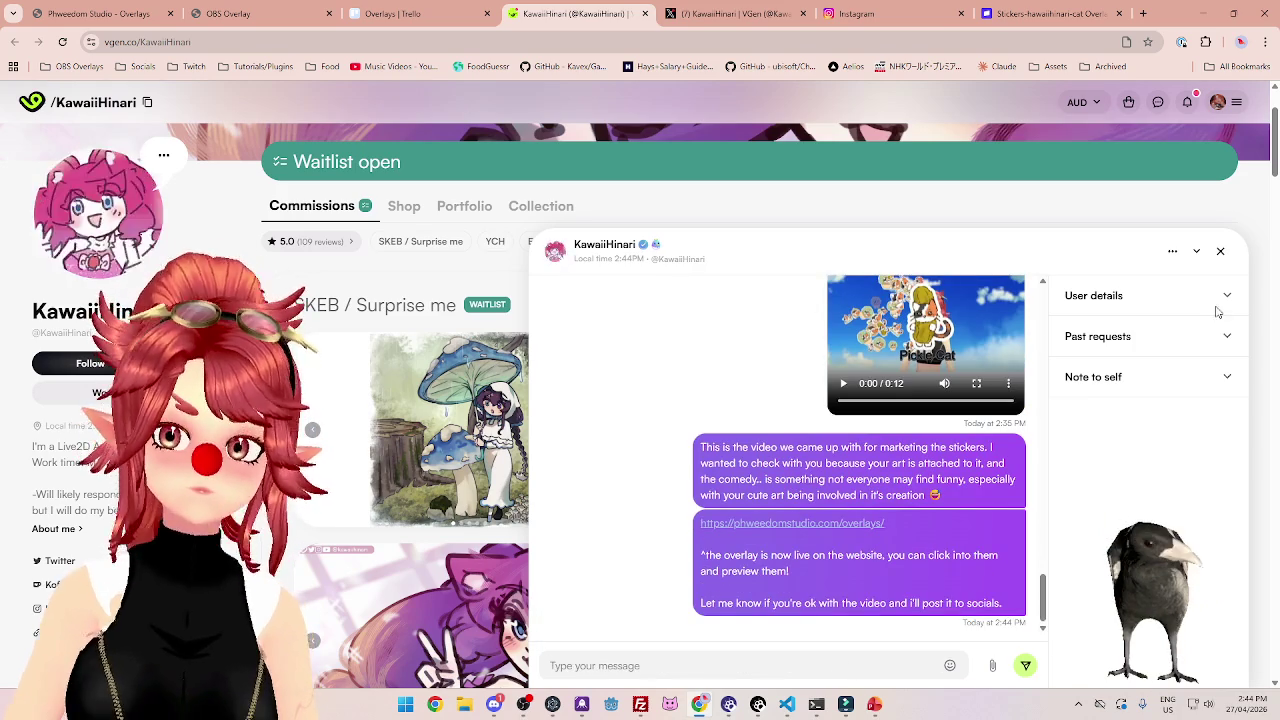
pyautogui.click(1197, 252)
pyautogui.hotkey('alt', 'Tab')
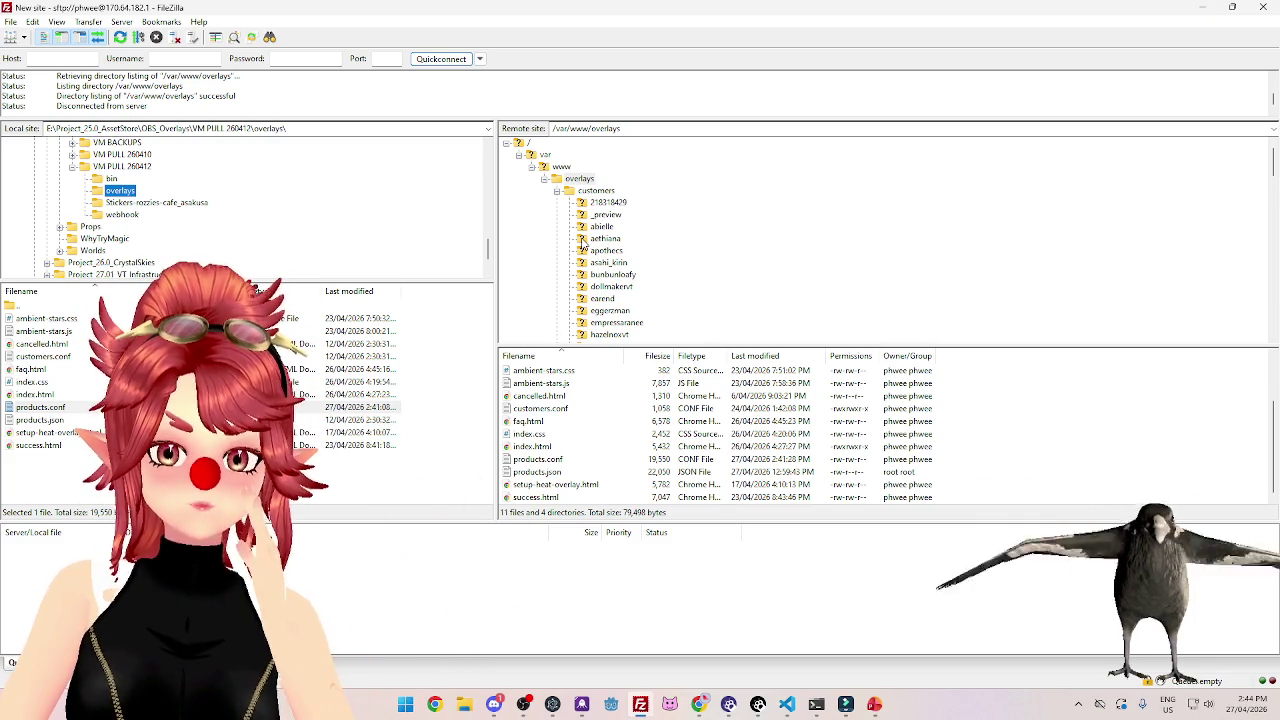
# Open a customer's subscription folder on the server and browse its 57 overlay folders.
pyautogui.click(590, 240)
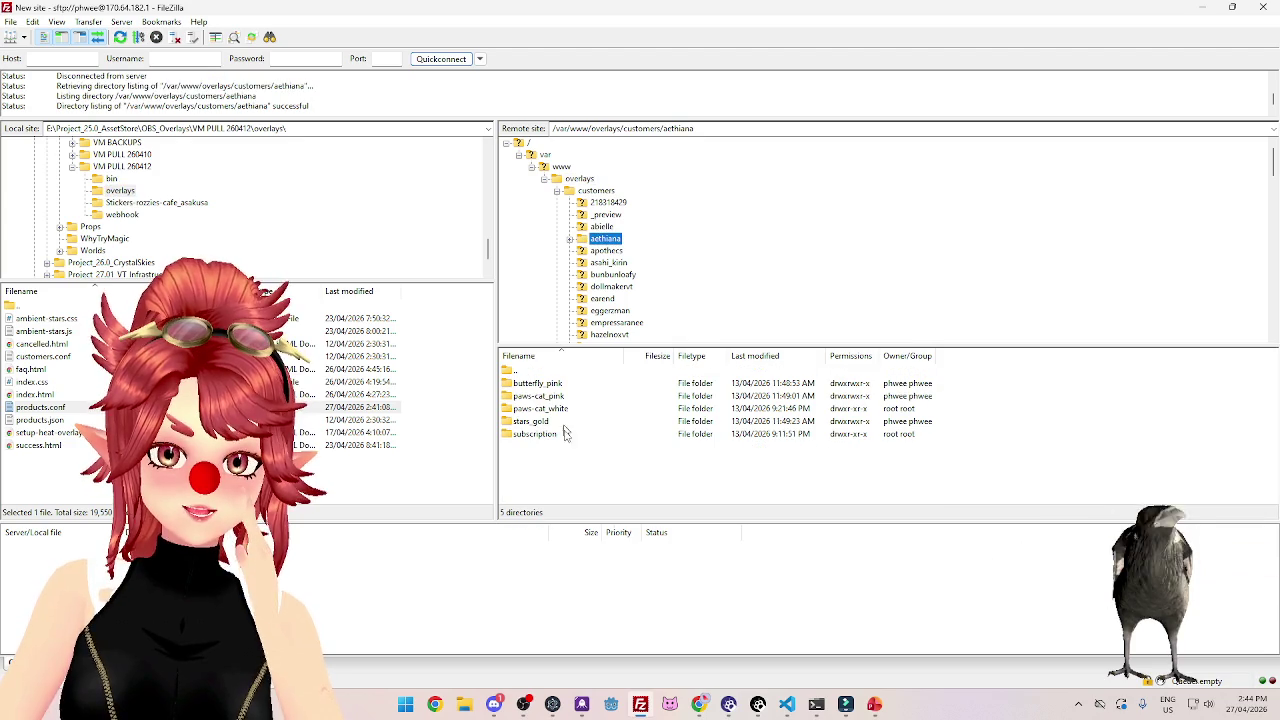
pyautogui.doubleClick(510, 435)
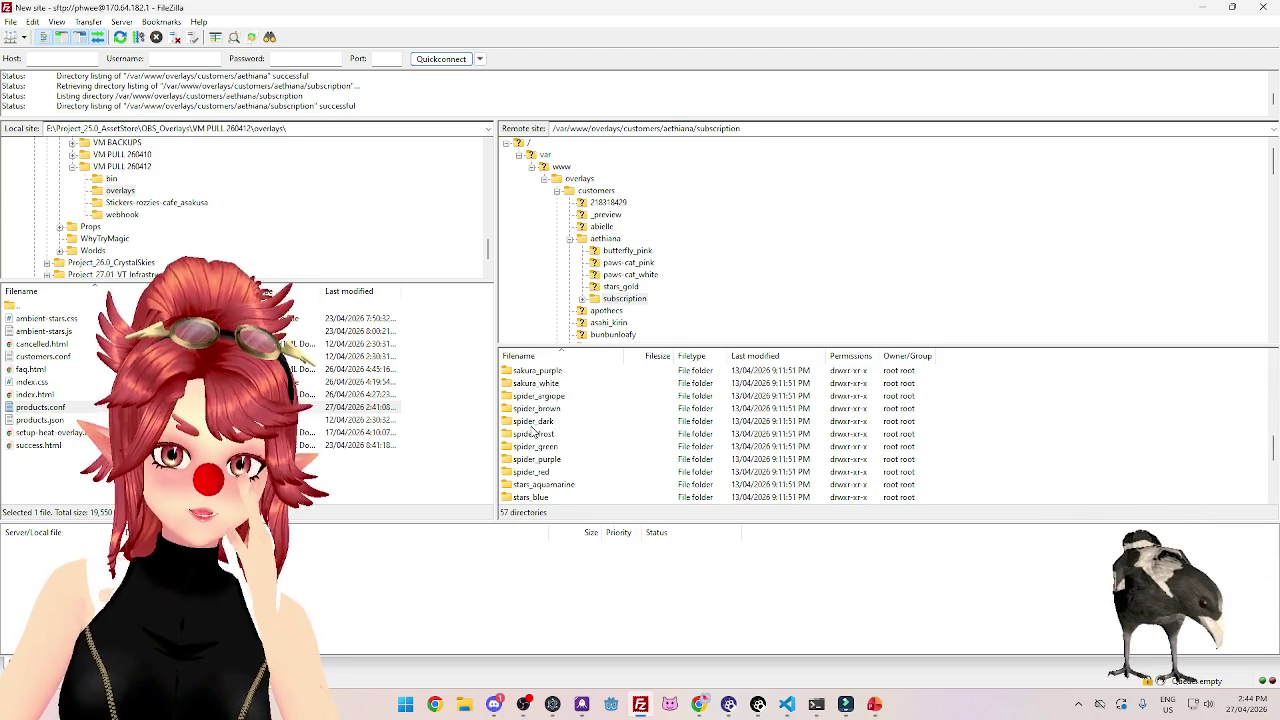
pyautogui.scroll(-4, 540, 435)
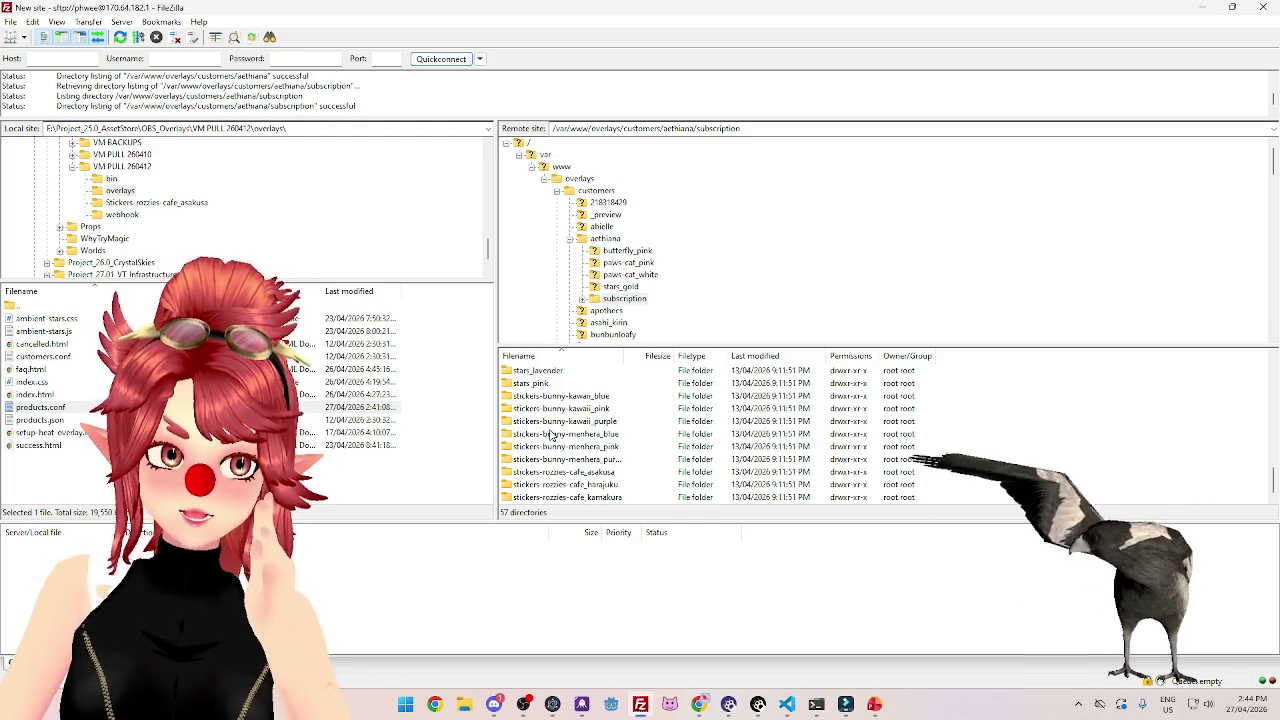
pyautogui.click(876, 705)
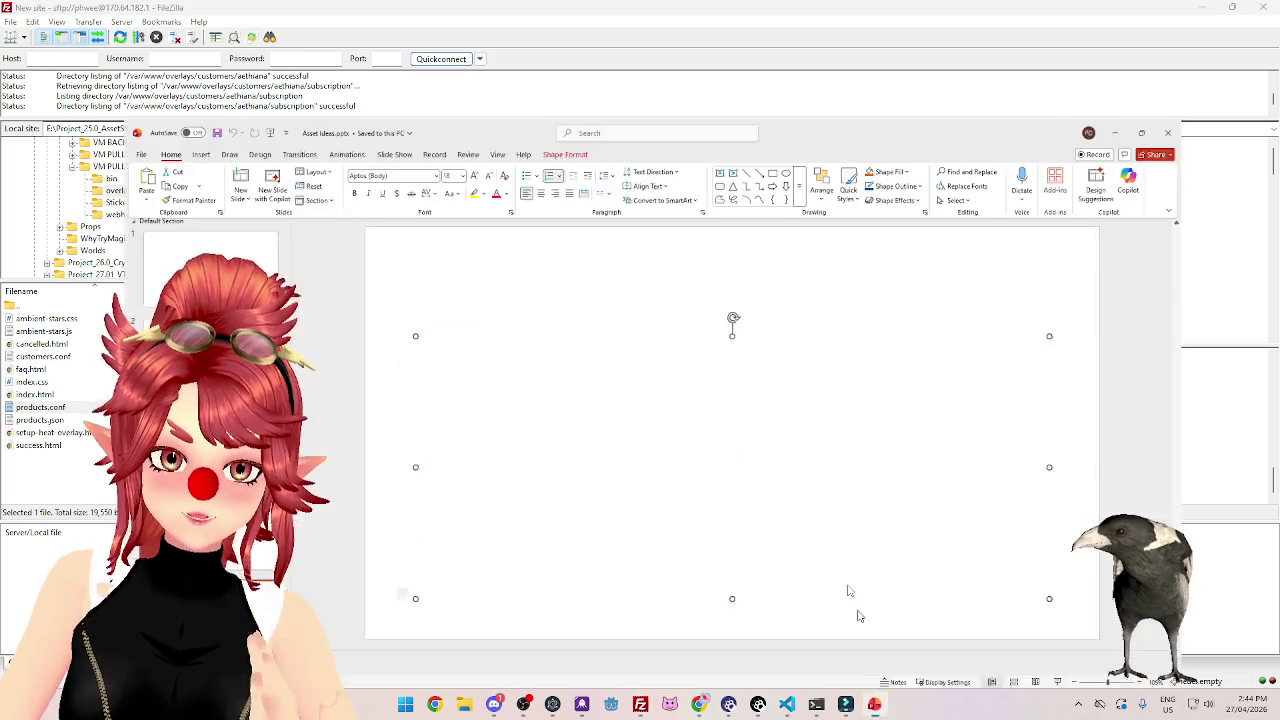
pyautogui.click(464, 706)
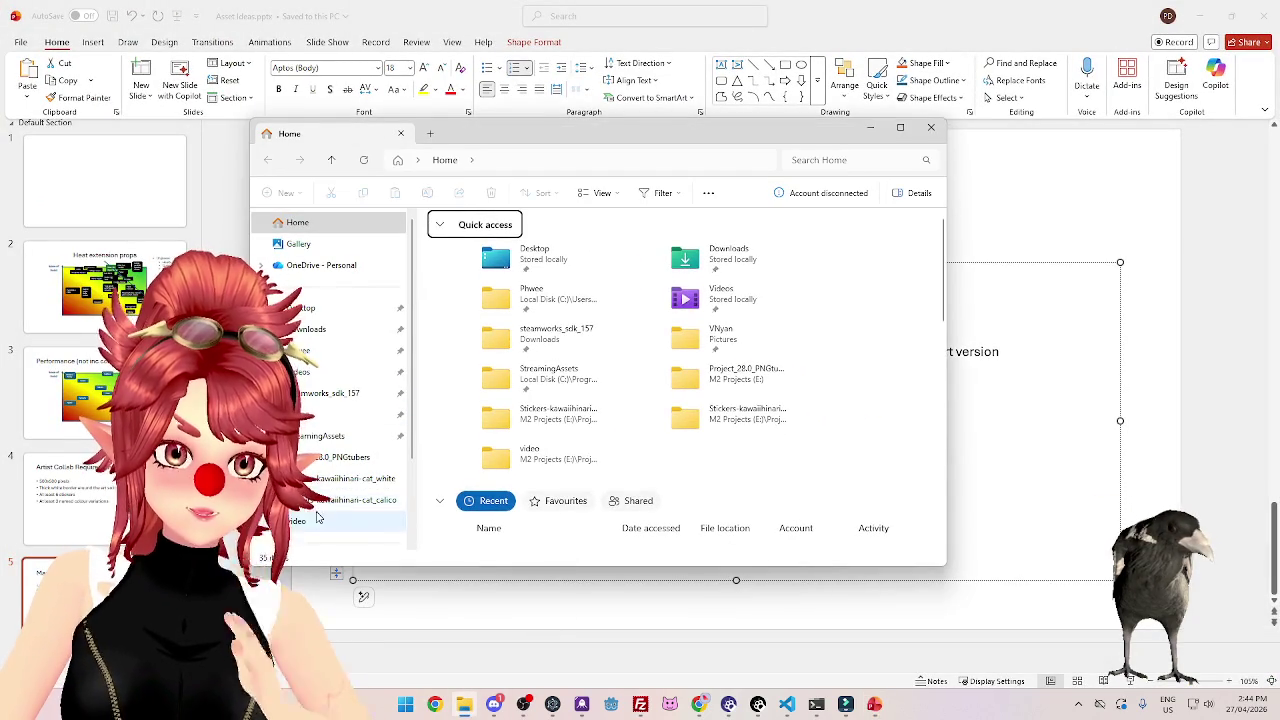
# Navigate up from the calico sticker folder to OBS_Overlays and open server.pptx.
pyautogui.click(360, 500)
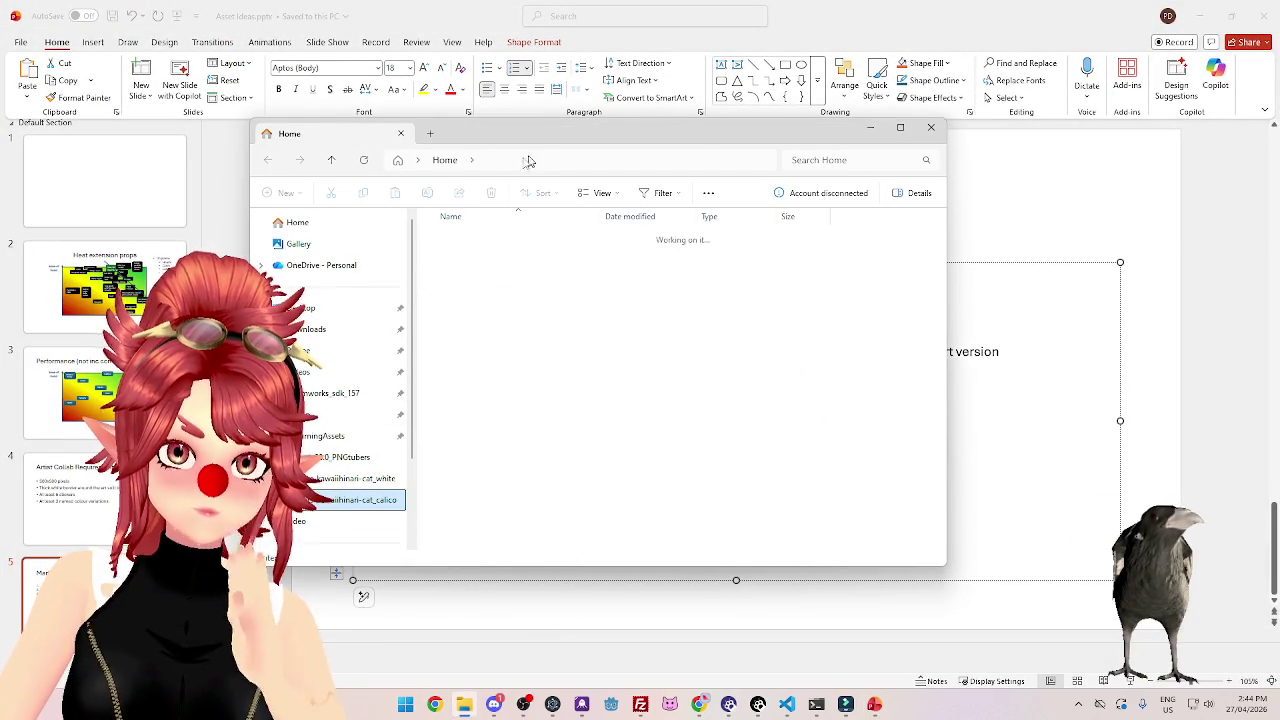
pyautogui.click(470, 160)
pyautogui.click(481, 160)
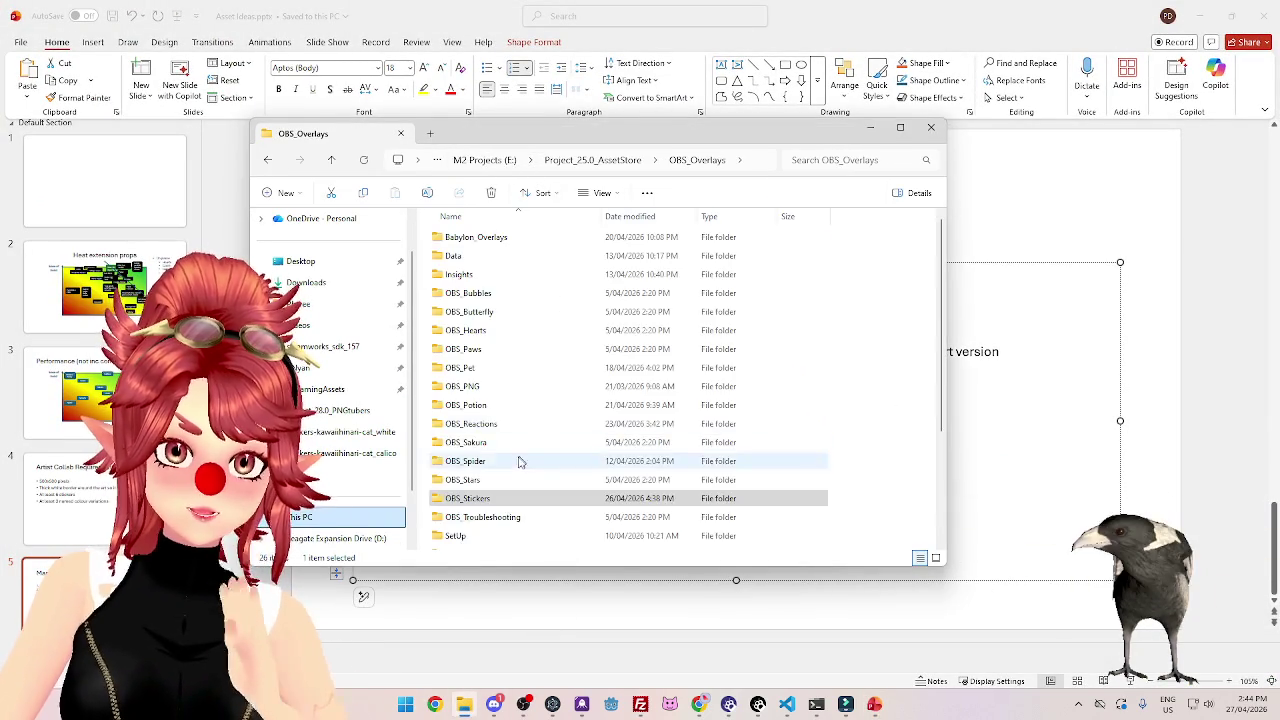
pyautogui.scroll(-5, 520, 457)
pyautogui.click(470, 542)
pyautogui.doubleClick(470, 542)
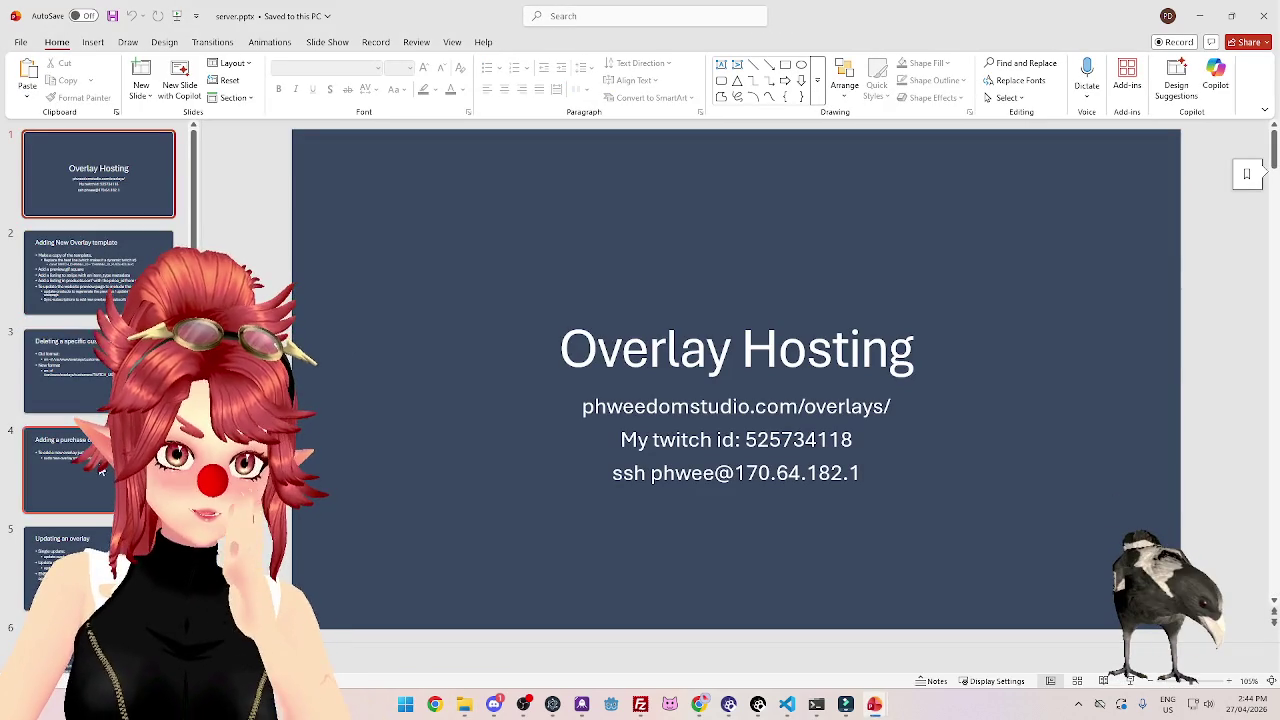
# Scroll the slide thumbnails and view the Subscriptions slide.
pyautogui.scroll(-2, 97, 341)
pyautogui.scroll(-2, 97, 341)
pyautogui.scroll(-2, 97, 341)
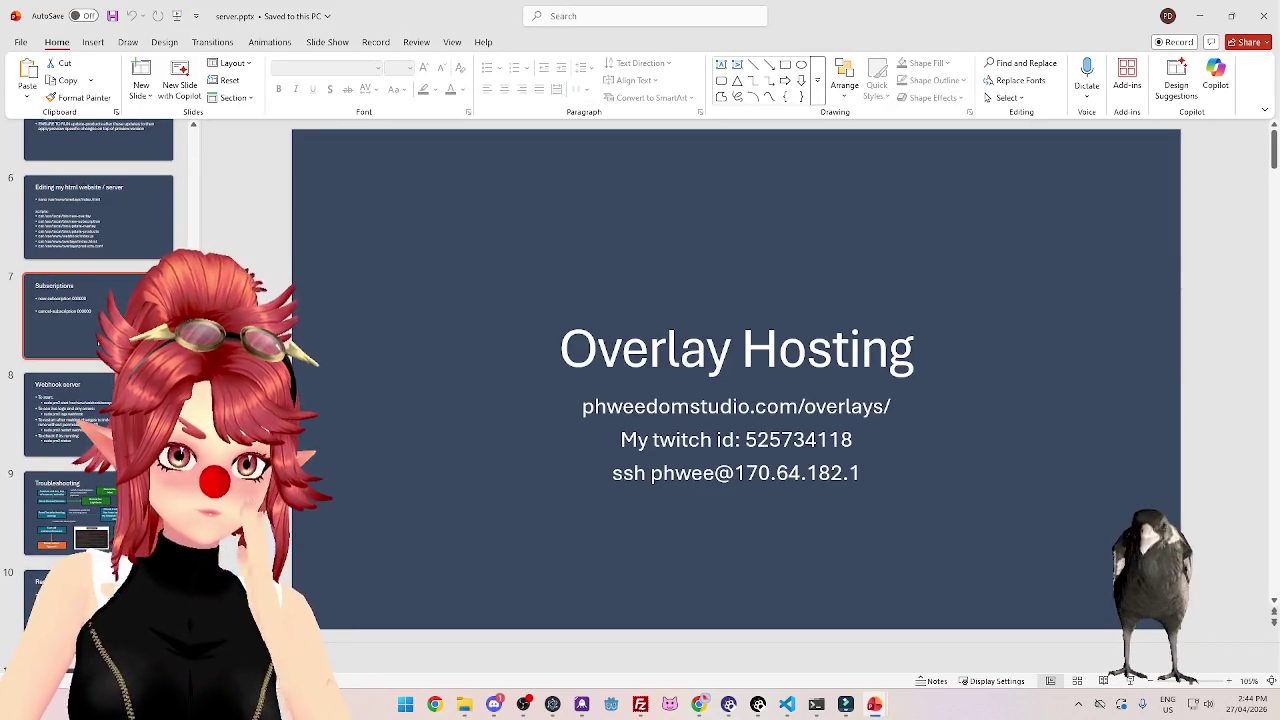
pyautogui.click(97, 333)
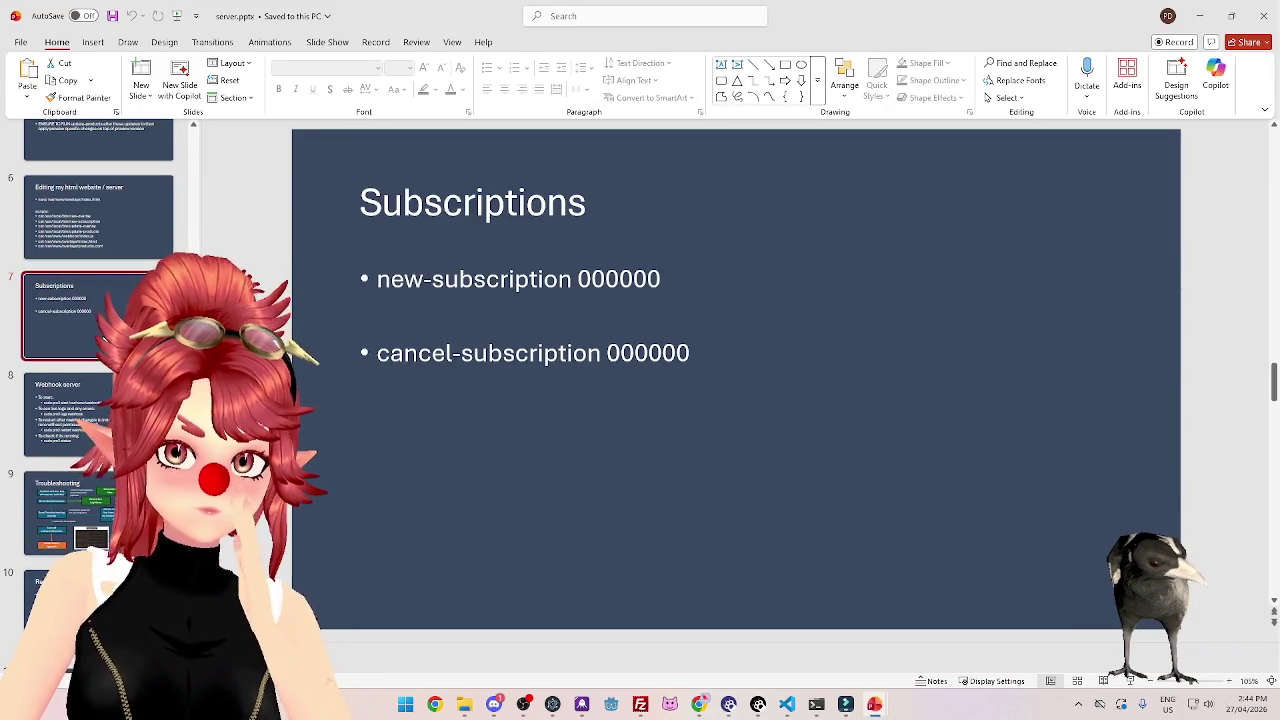
# Select the Sync-subscriptions command on the Adding New Overlay template slide.
pyautogui.scroll(-2, 97, 341)
pyautogui.scroll(-1, 97, 341)
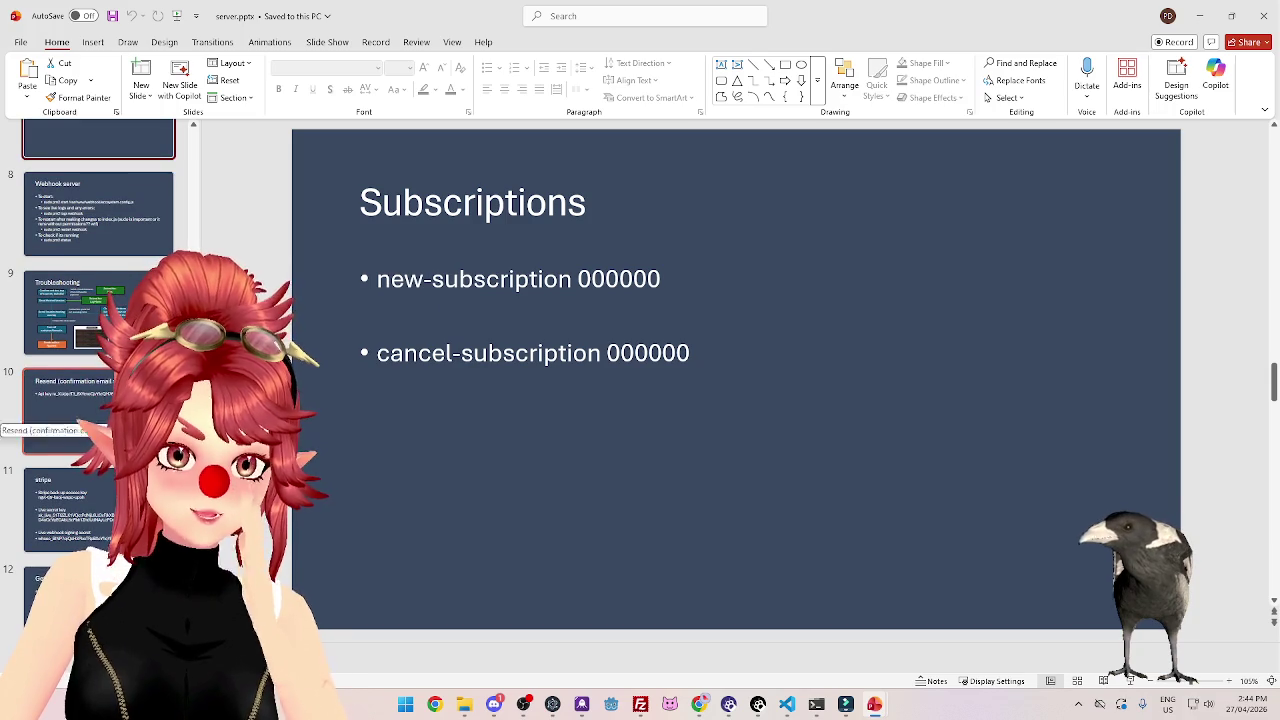
pyautogui.scroll(2, 80, 300)
pyautogui.scroll(2, 80, 300)
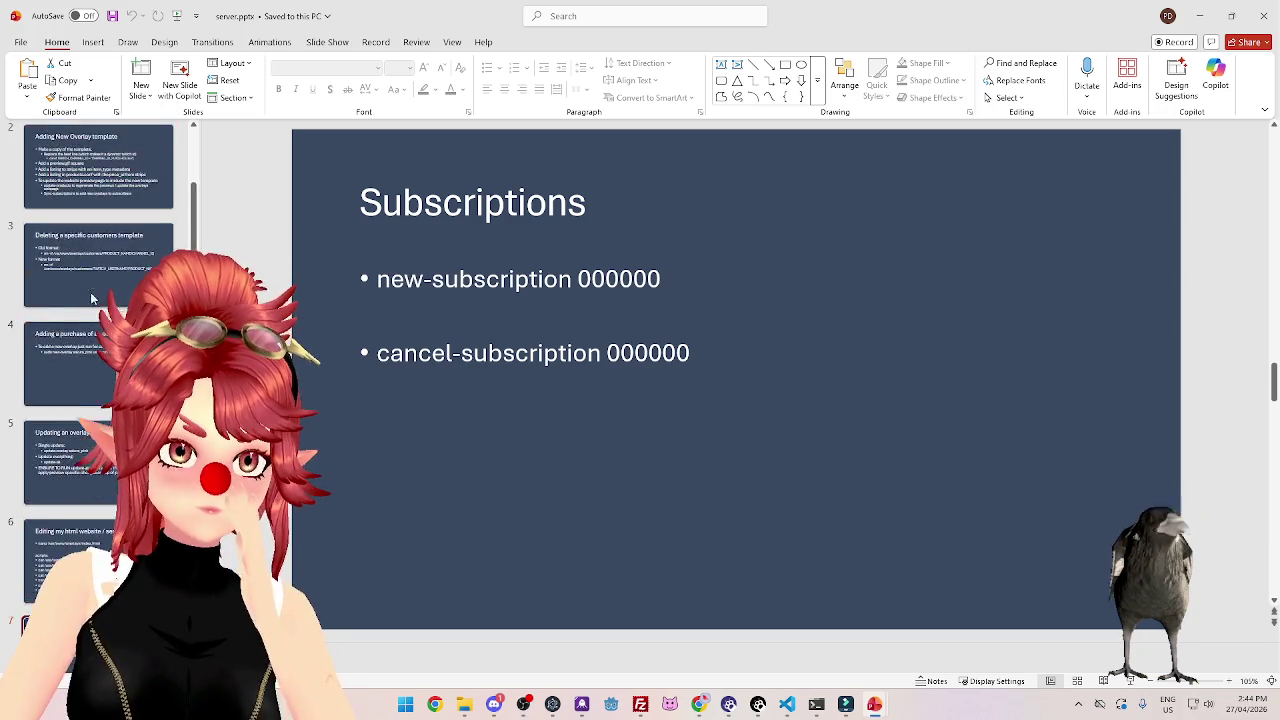
pyautogui.scroll(2, 80, 300)
pyautogui.scroll(2, 80, 300)
pyautogui.click(73, 281)
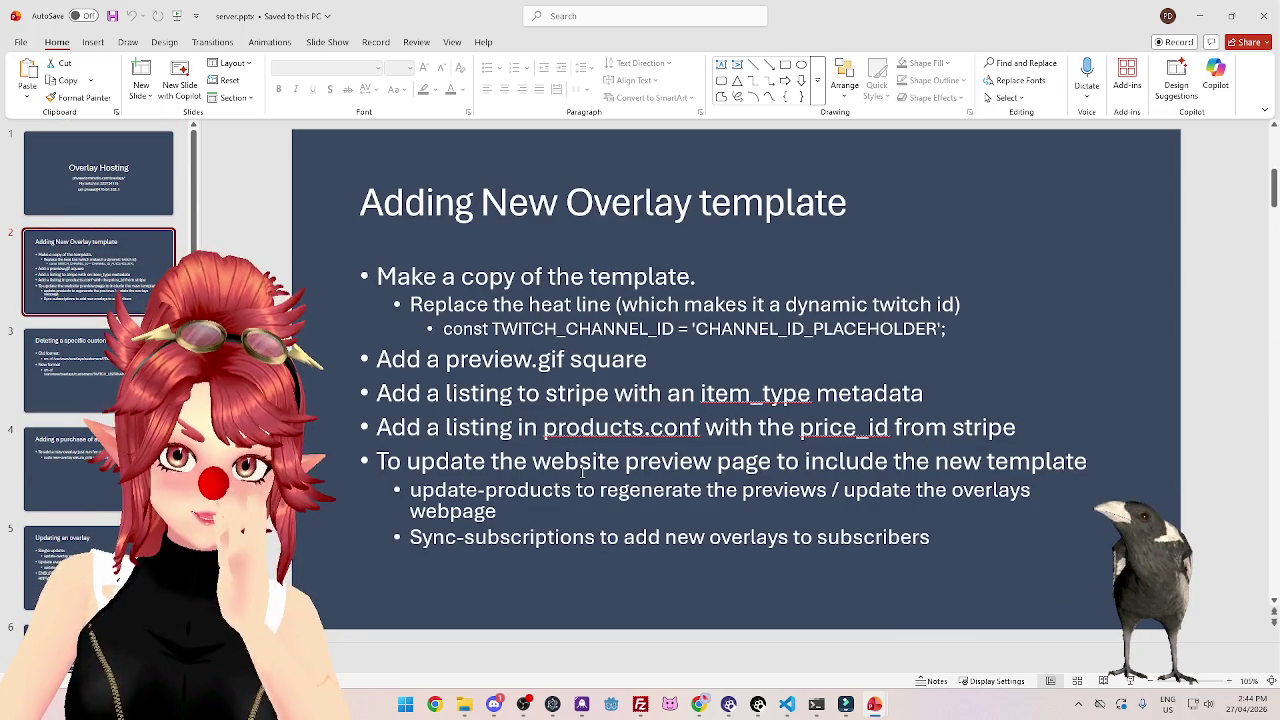
pyautogui.moveTo(410, 537); pyautogui.dragTo(596, 537)
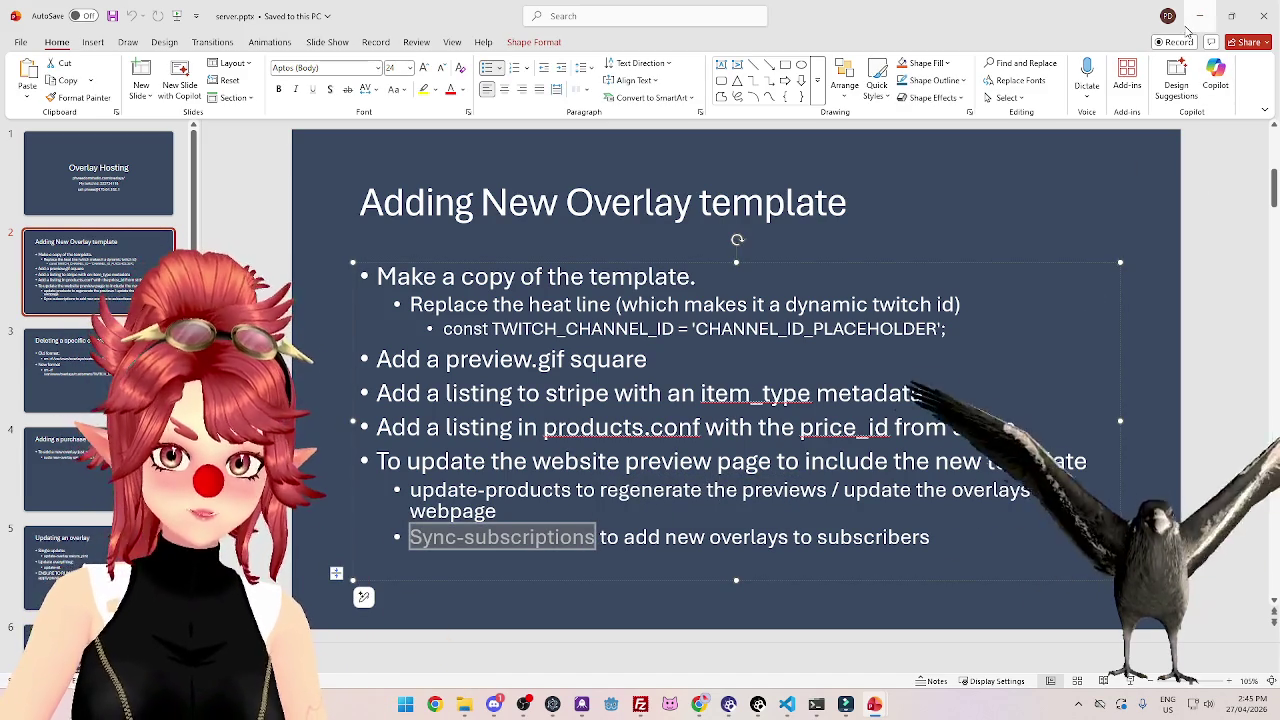
pyautogui.click(1200, 16)
pyautogui.click(816, 704)
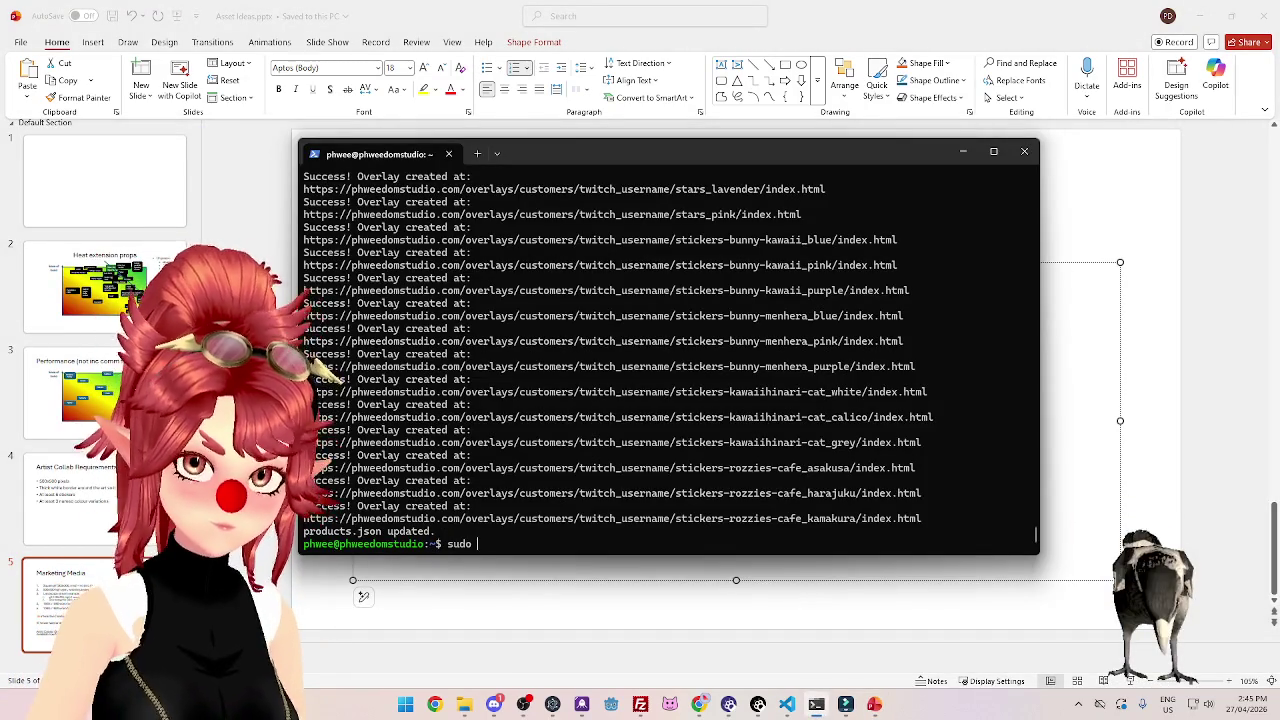
# Run sync-subscriptions, confirm 34 overlays created and 400 existing, then minimize the terminal.
pyautogui.write('sy')
pyautogui.write('nc-s')
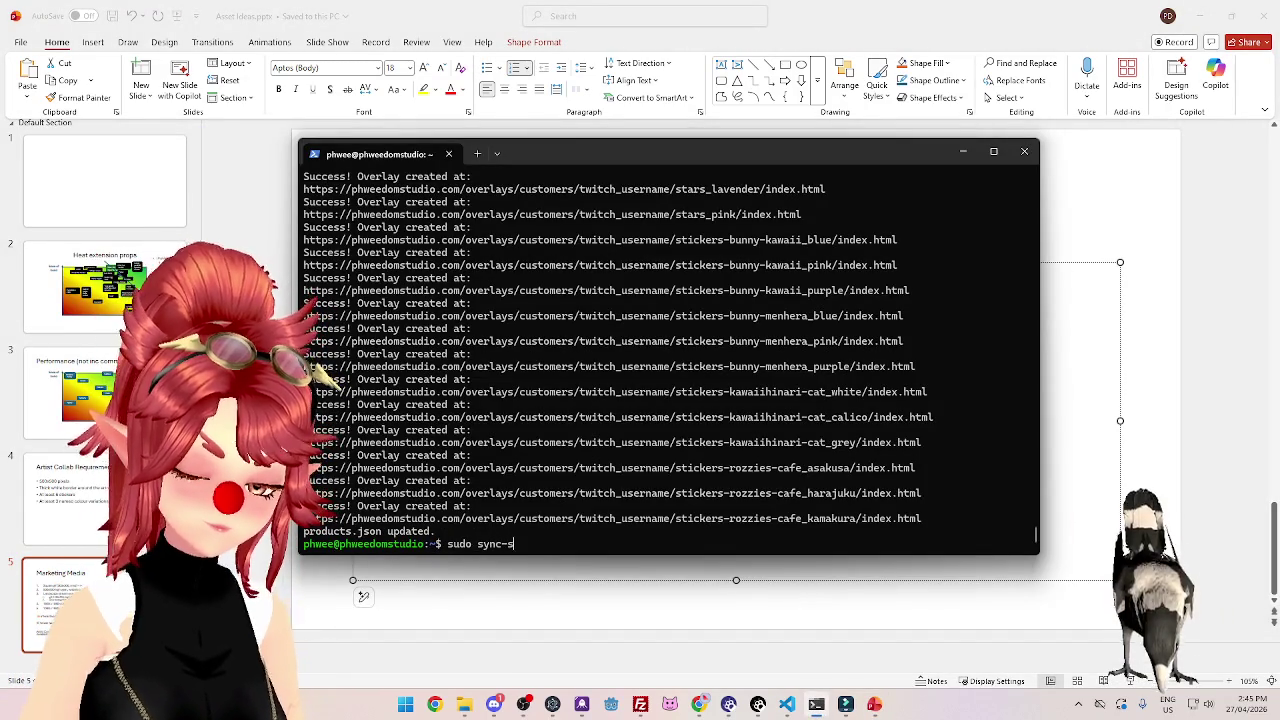
pyautogui.write('ubsc')
pyautogui.write('ns')
pyautogui.press('Return')
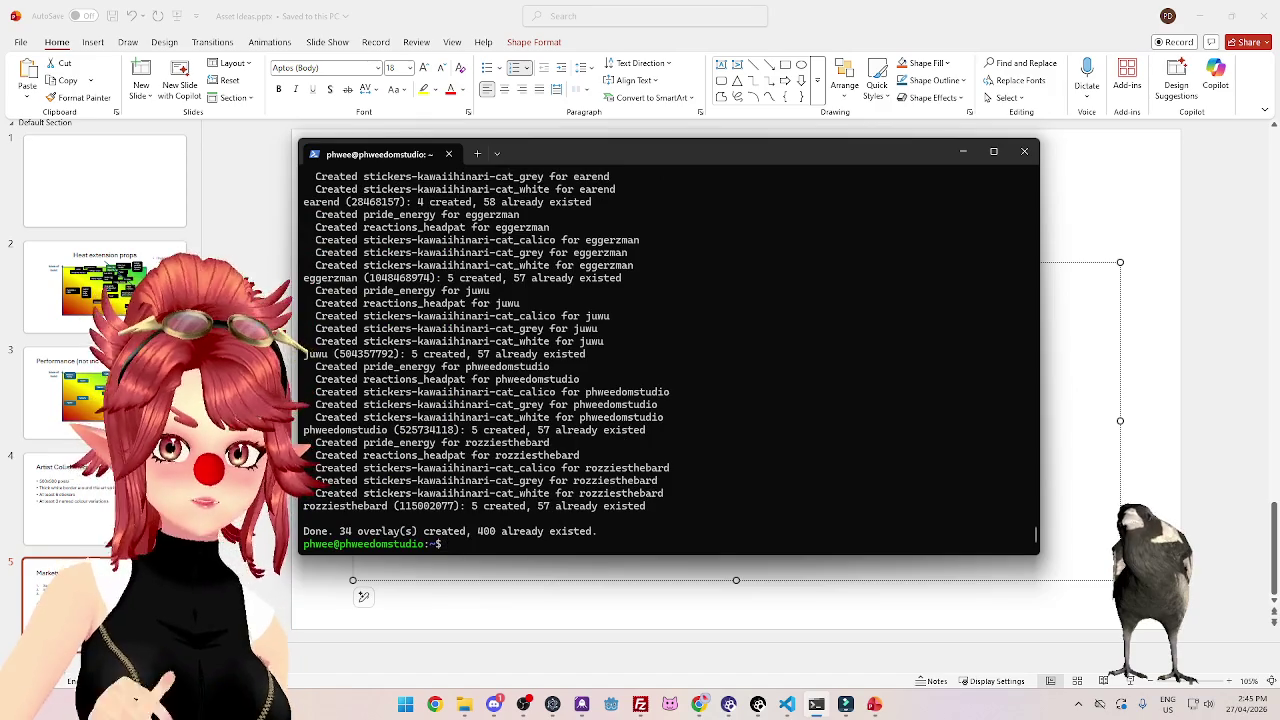
pyautogui.scroll(5, 849, 414)
pyautogui.scroll(4, 700, 380)
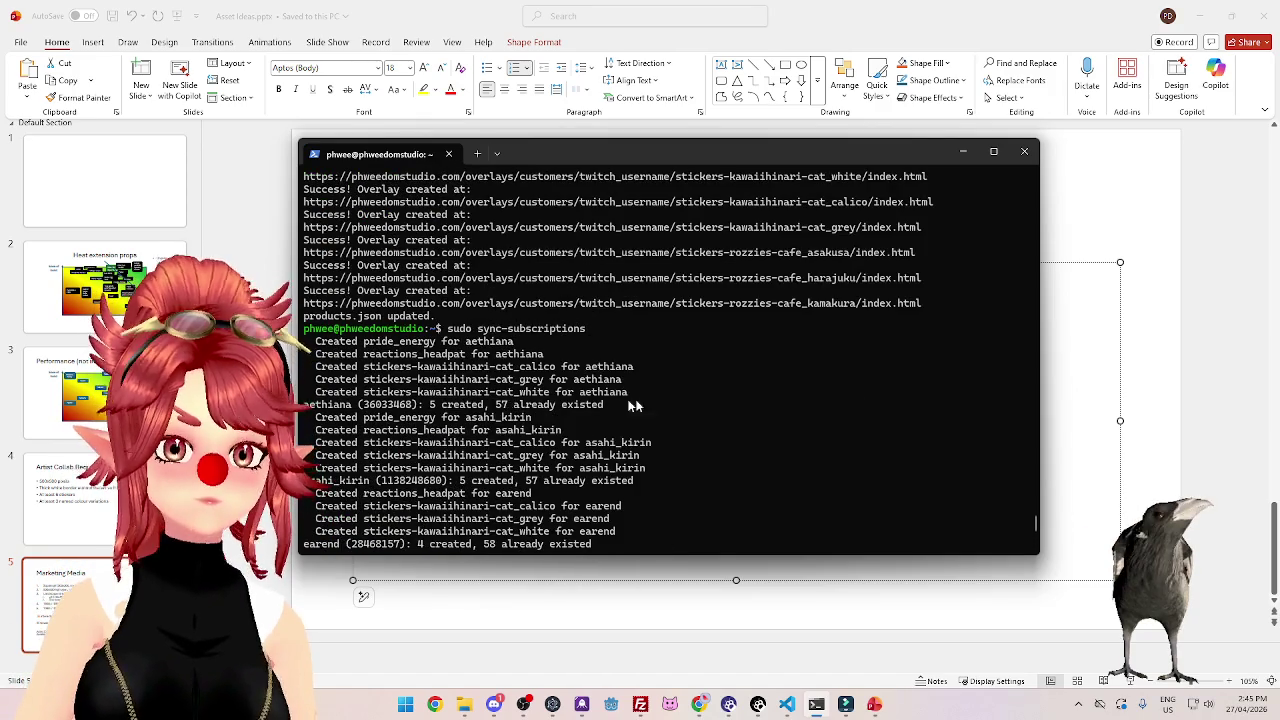
pyautogui.scroll(-6, 660, 450)
pyautogui.scroll(-3, 675, 460)
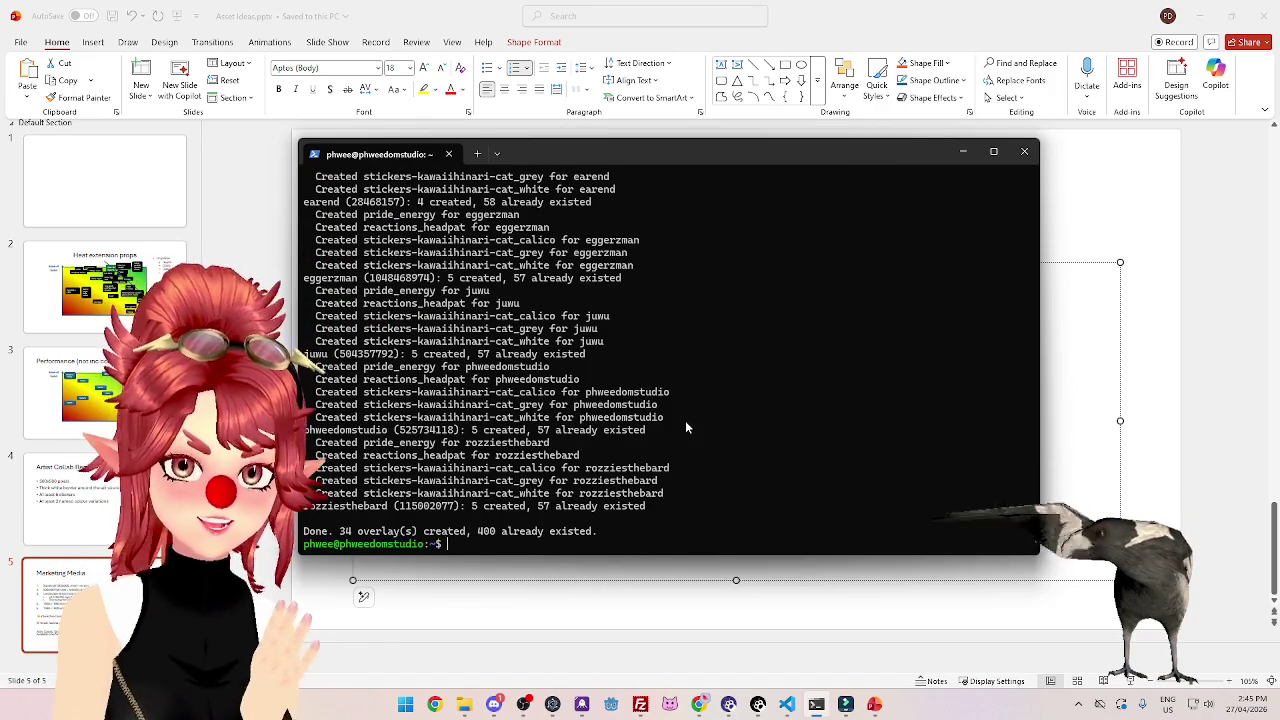
pyautogui.click(963, 152)
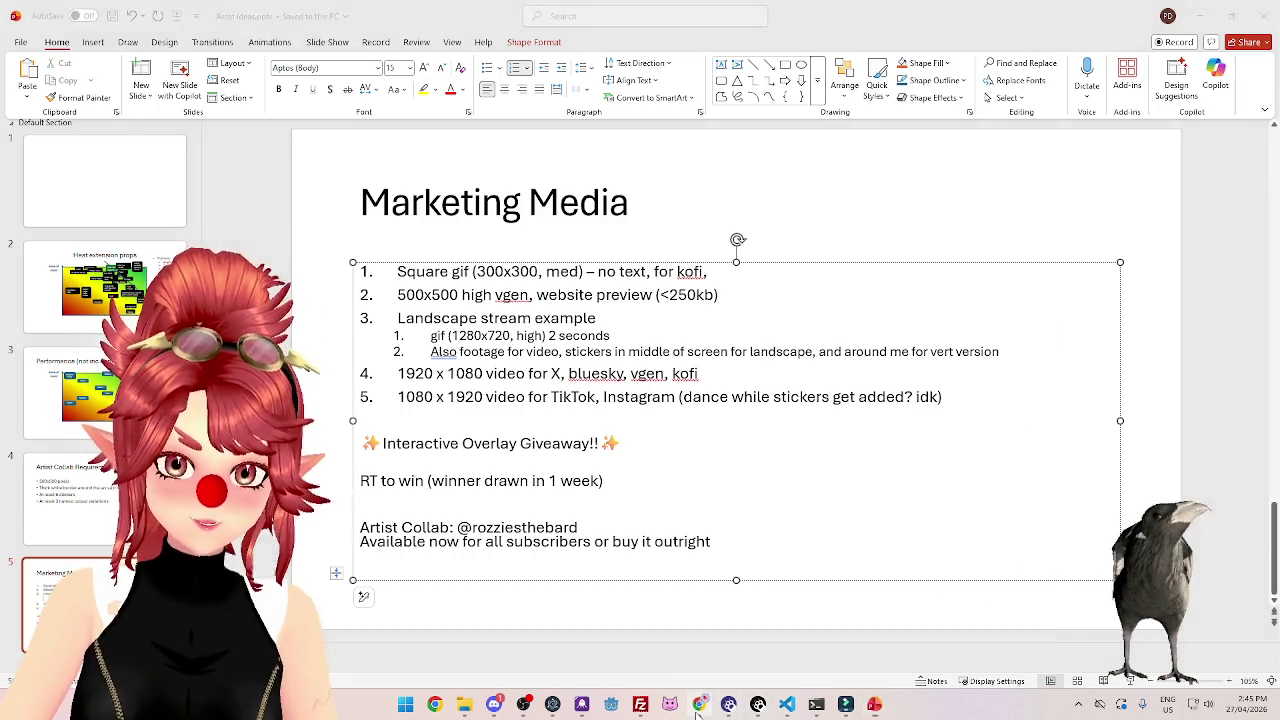
pyautogui.hotkey('alt', 'Tab')
# On the Overlays board, check the Pride Energy card's checklist and close it.
pyautogui.hotkey('ctrl', 'shift', 'Tab')
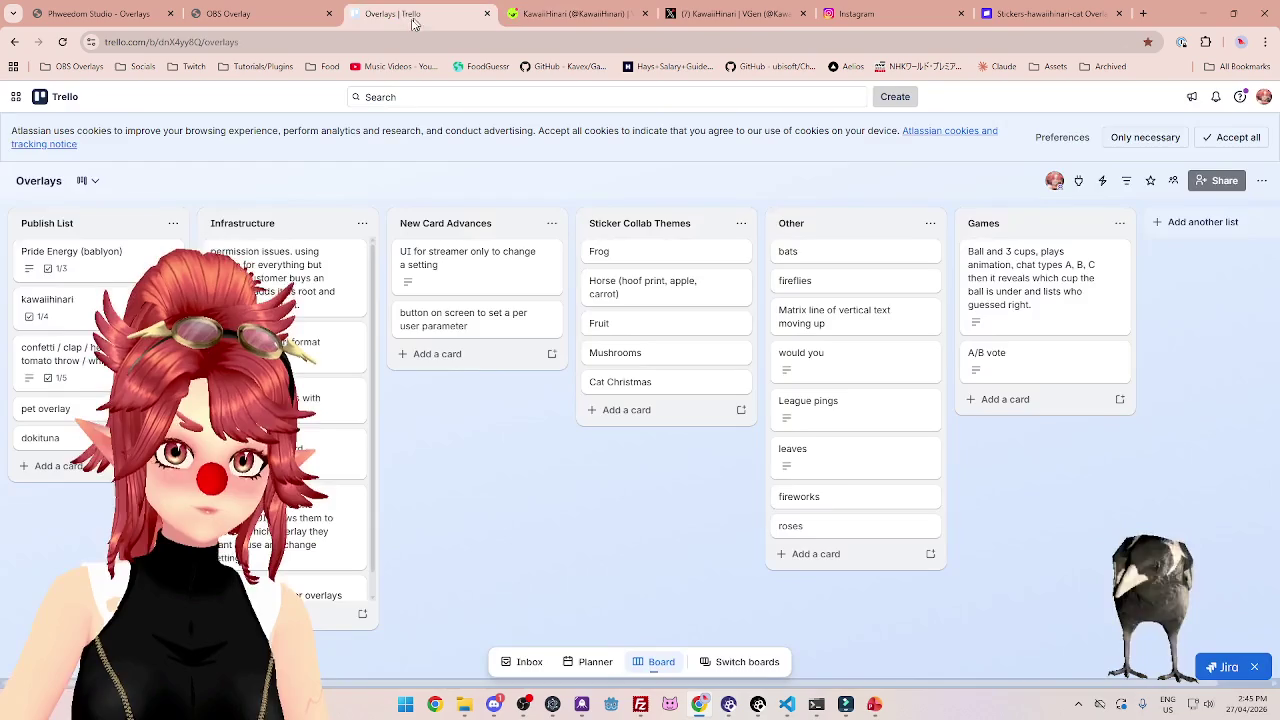
pyautogui.click(90, 258)
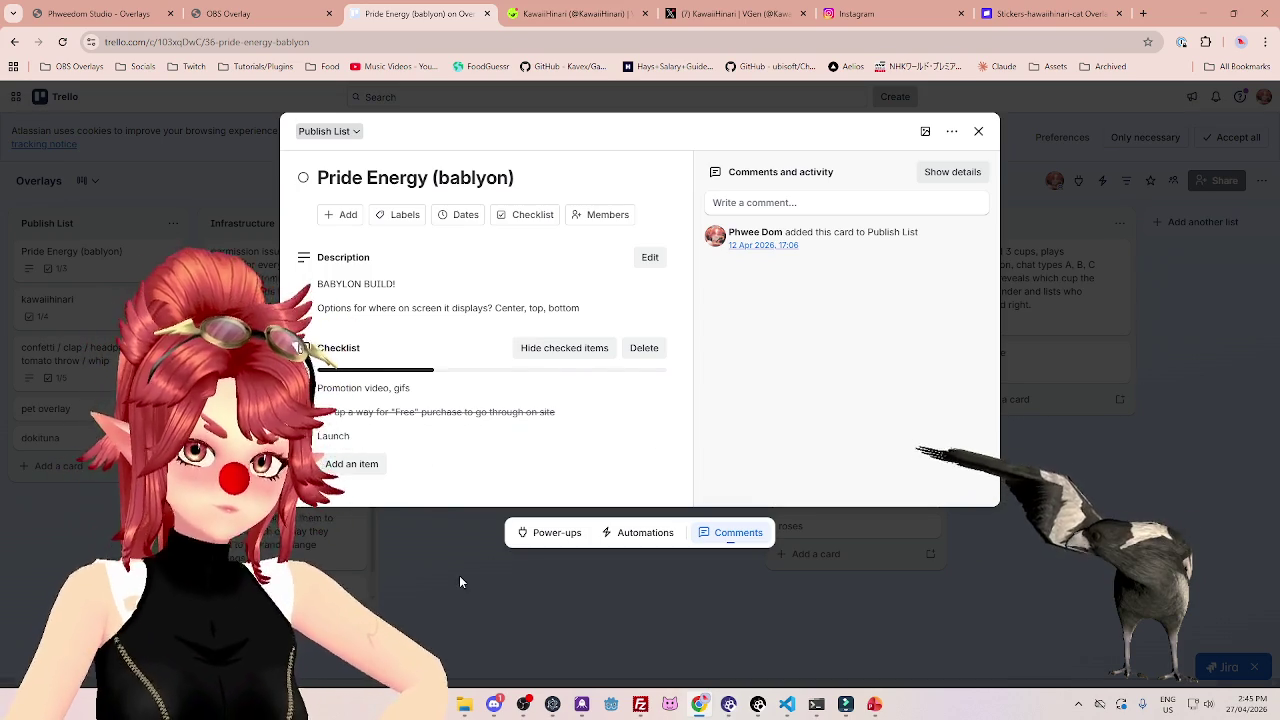
pyautogui.click(459, 575)
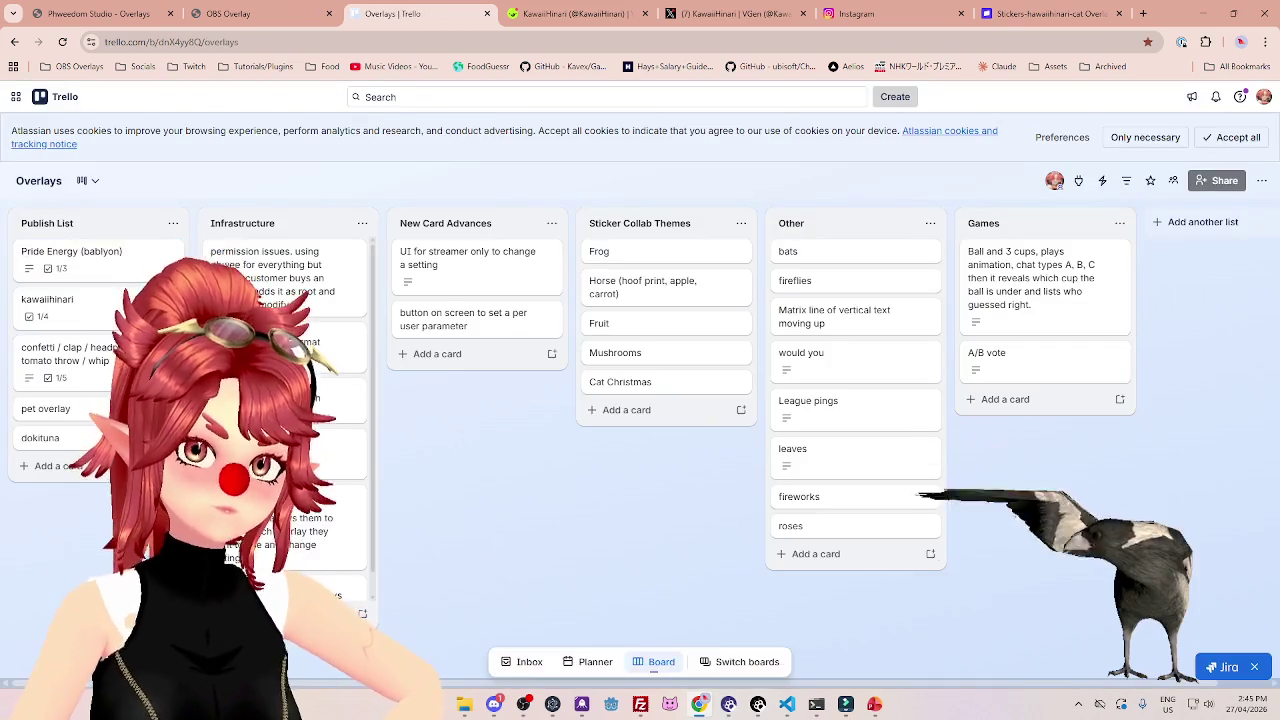
pyautogui.click(100, 258)
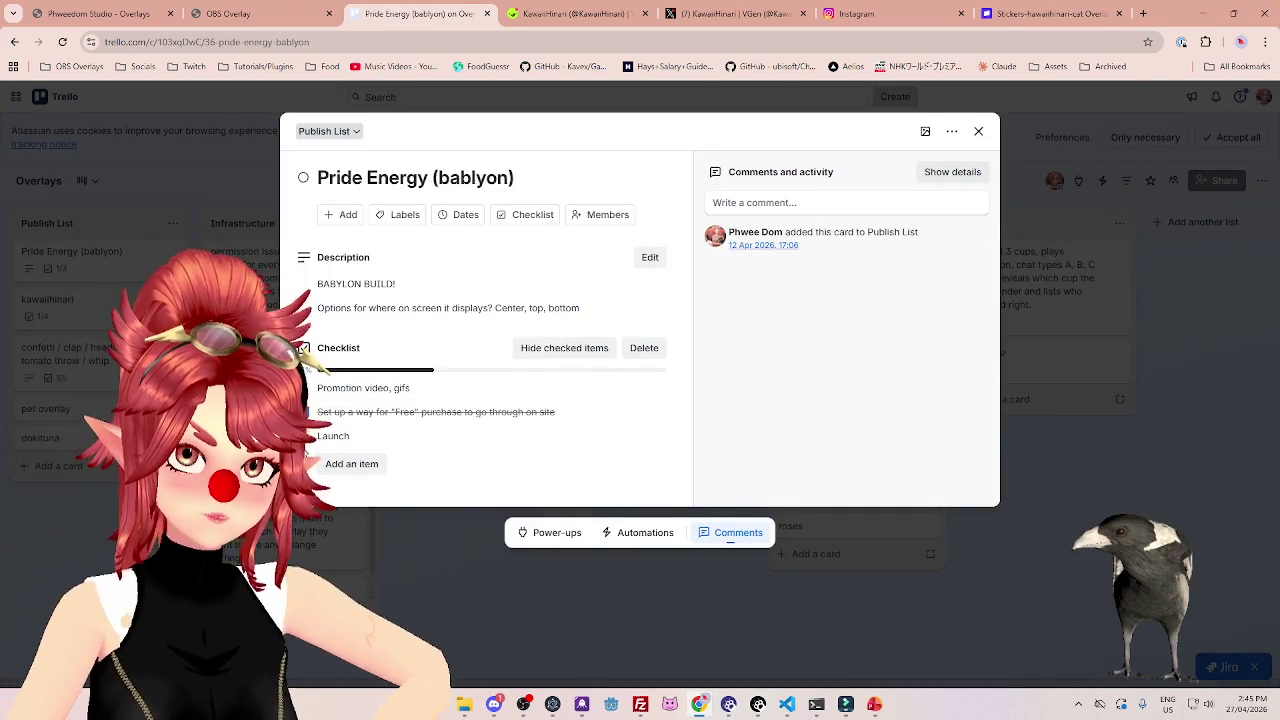
pyautogui.moveTo(459, 388)
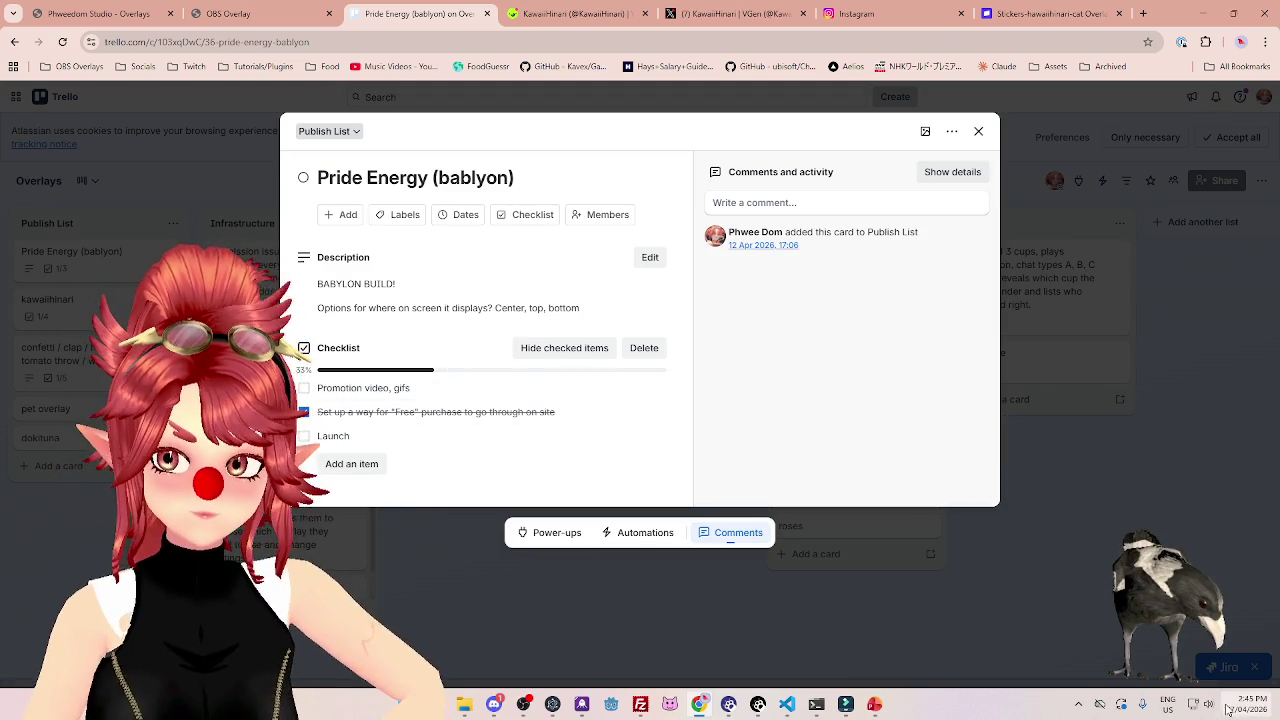
pyautogui.click(112, 262)
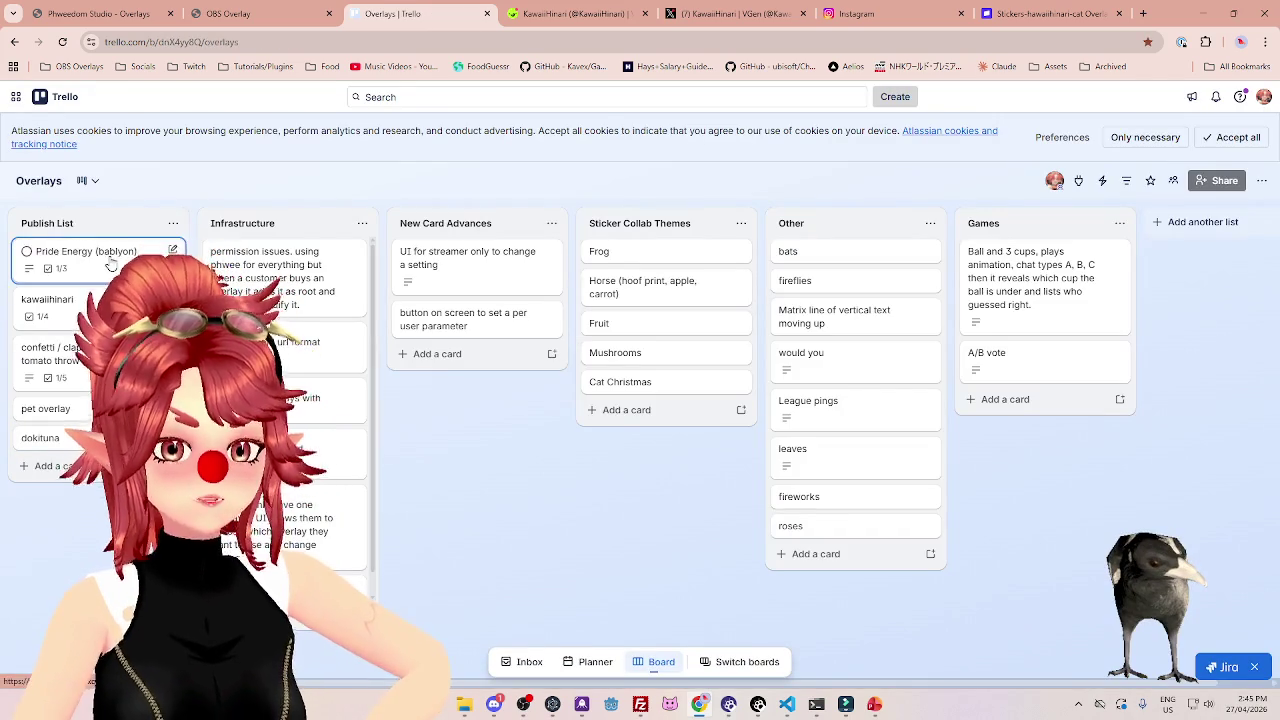
# Mark Promotion video done on the second Publish List card, leaving only Launch open.
pyautogui.click(55, 305)
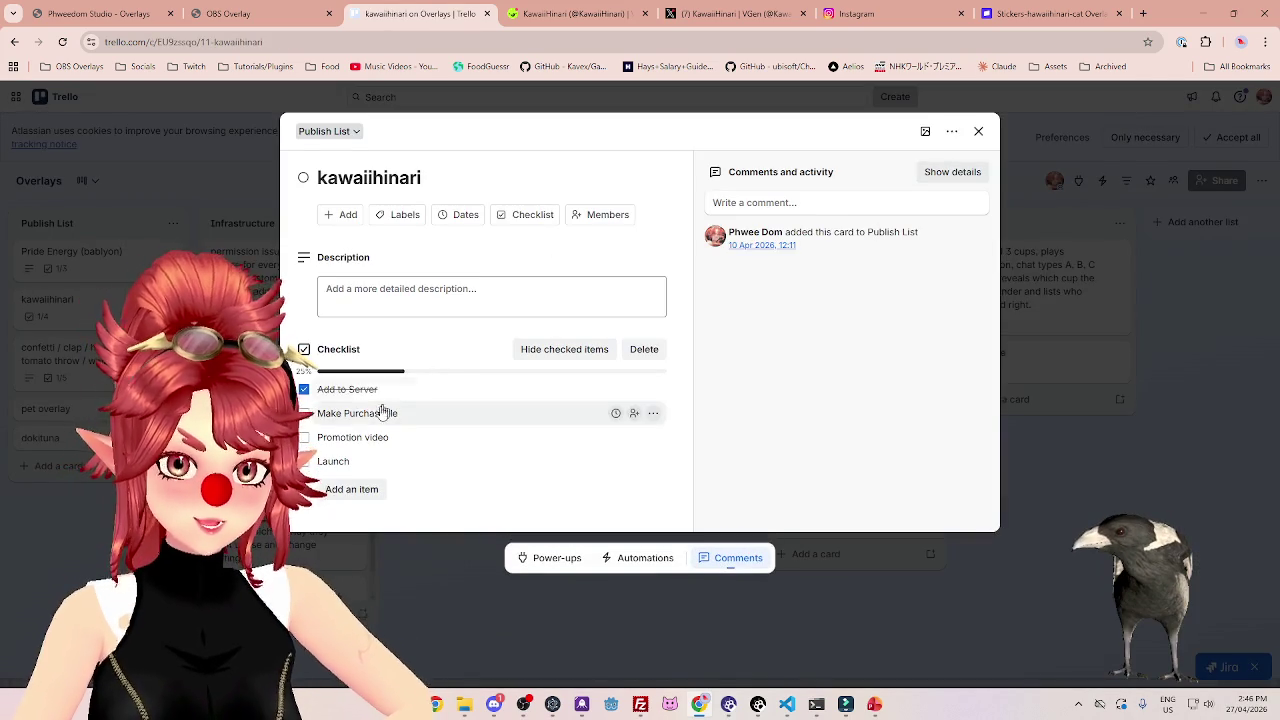
pyautogui.click(304, 437)
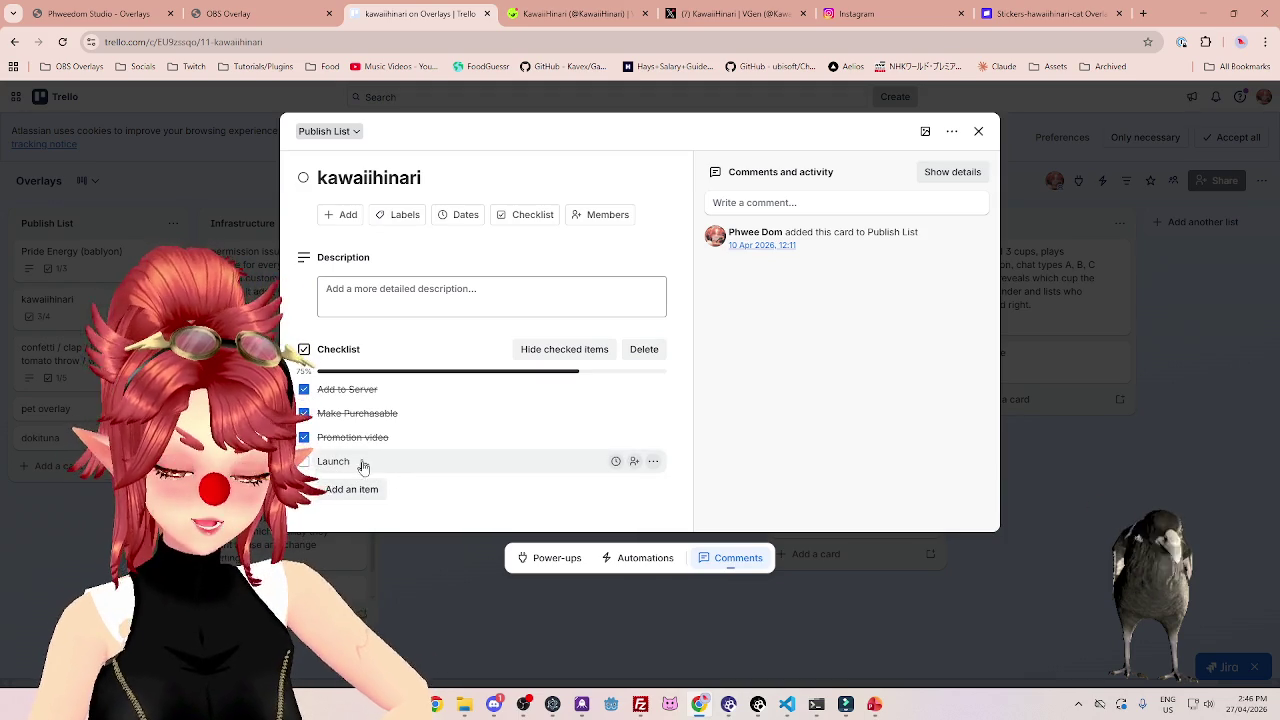
pyautogui.click(61, 312)
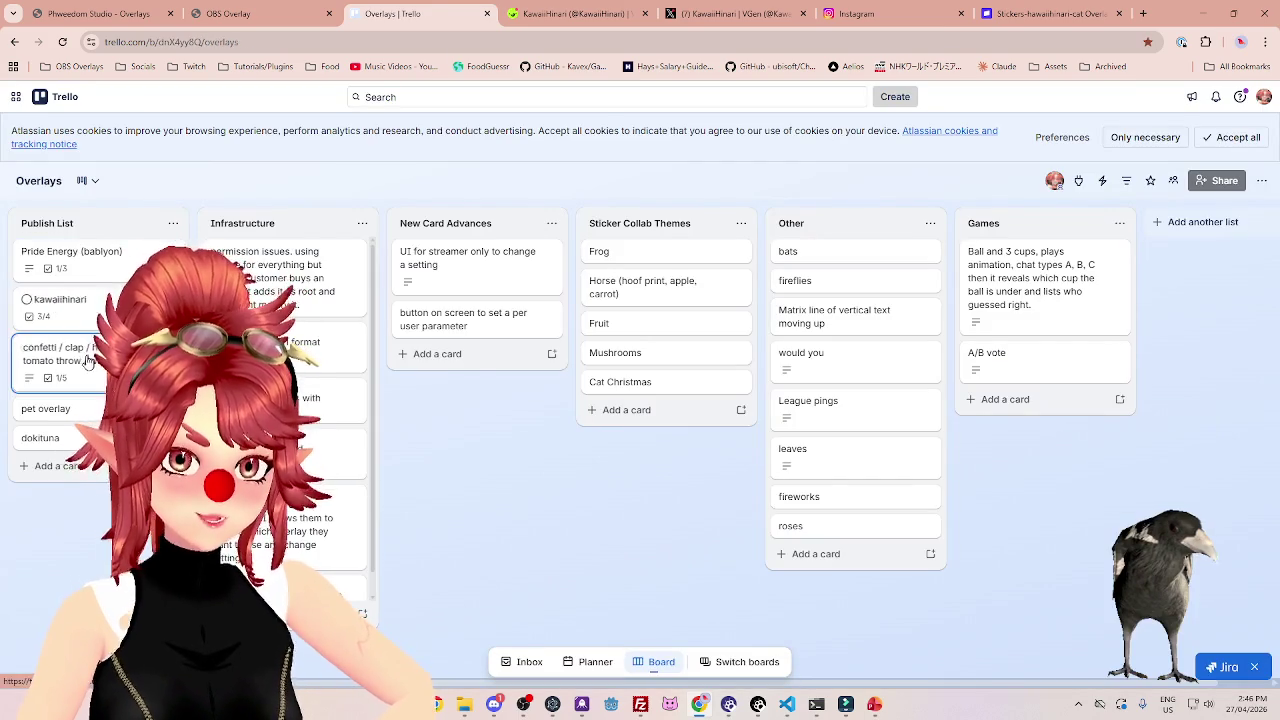
pyautogui.click(88, 362)
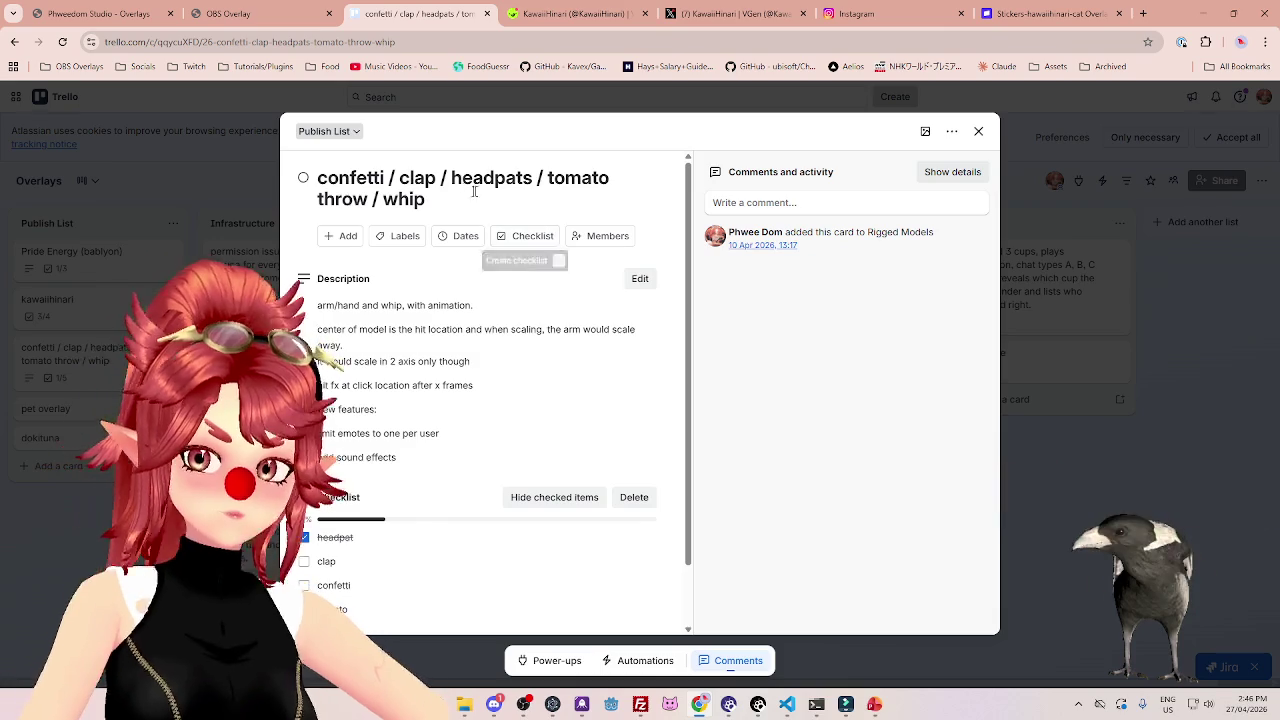
pyautogui.doubleClick(519, 178)
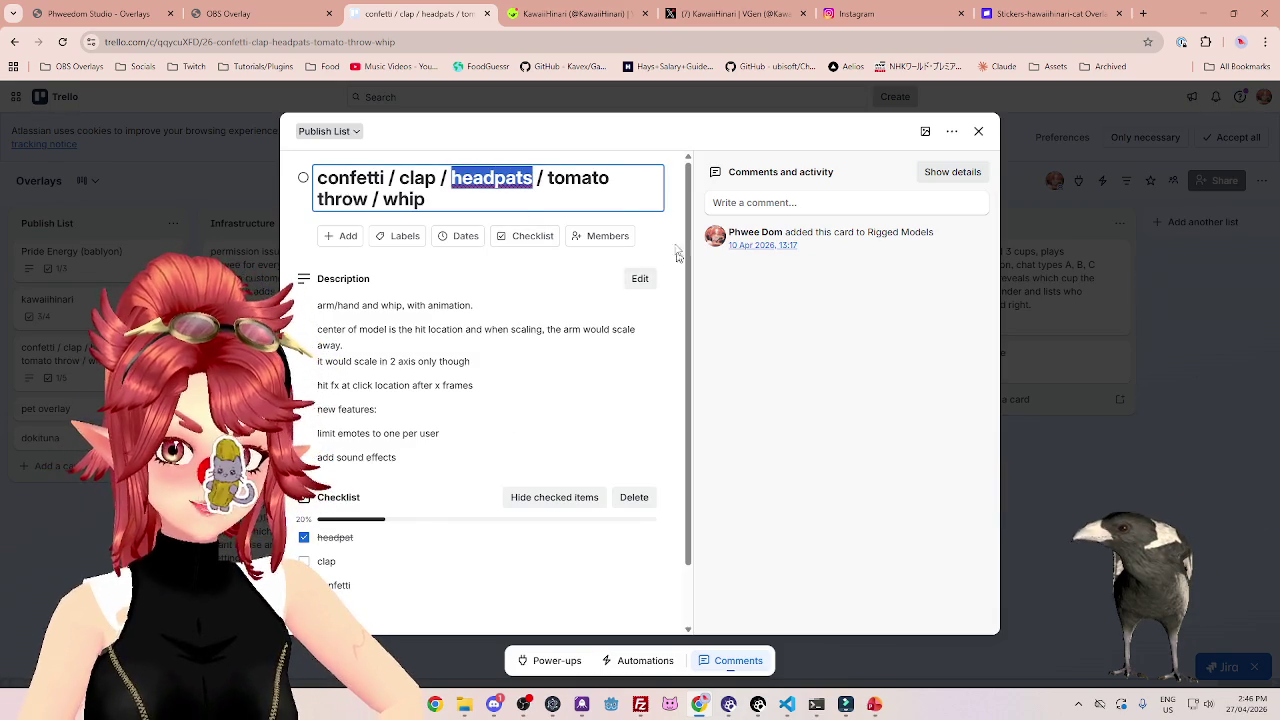
pyautogui.moveTo(547, 178); pyautogui.dragTo(603, 179)
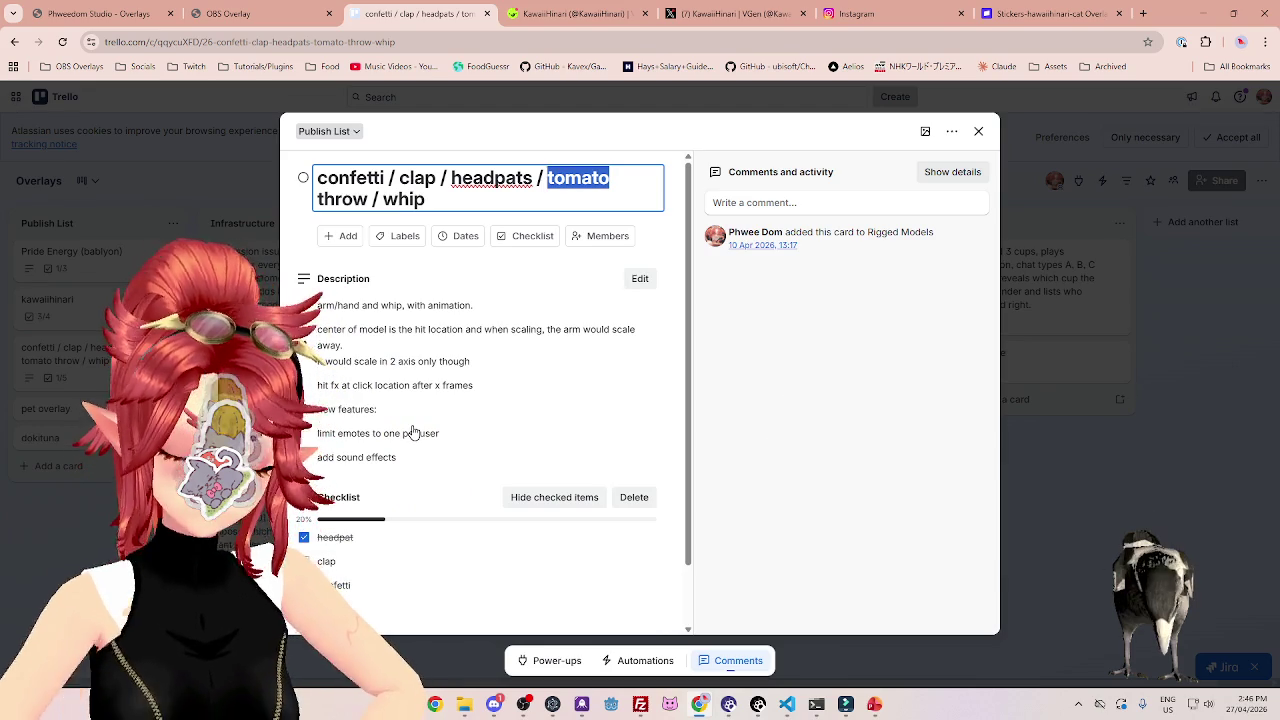
pyautogui.scroll(-2, 413, 432)
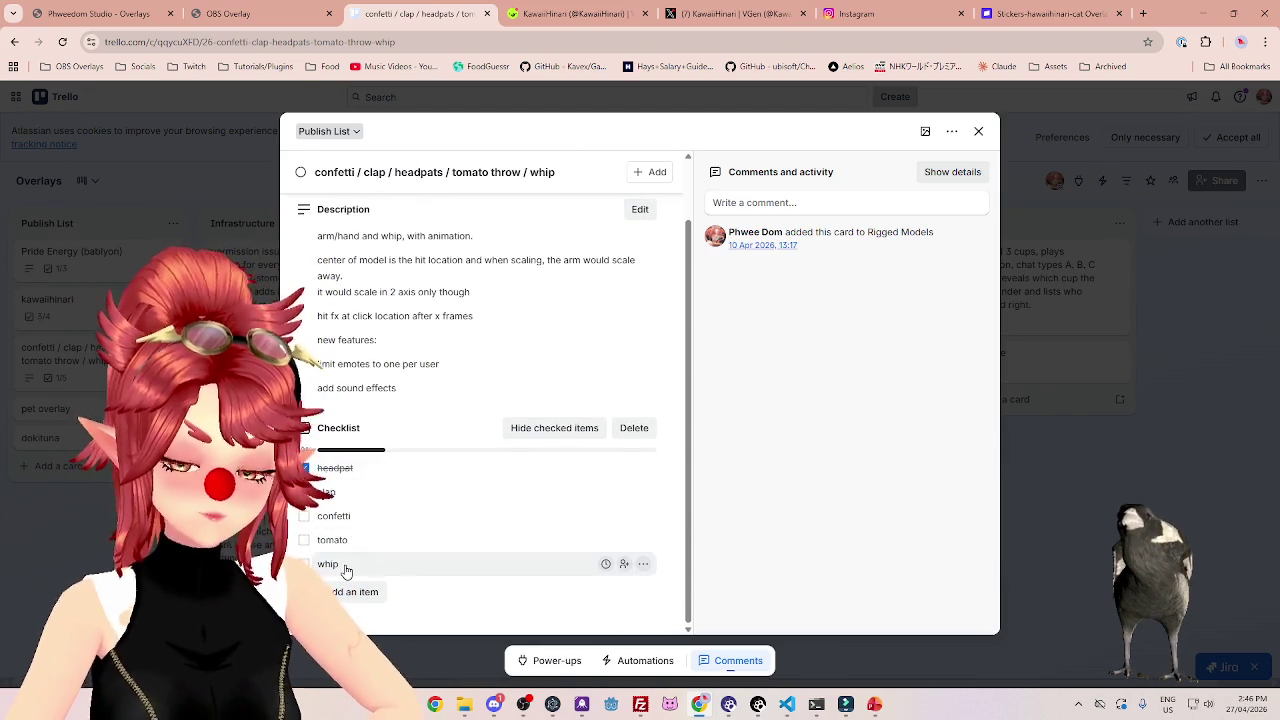
pyautogui.scroll(1, 370, 420)
pyautogui.scroll(-1, 360, 480)
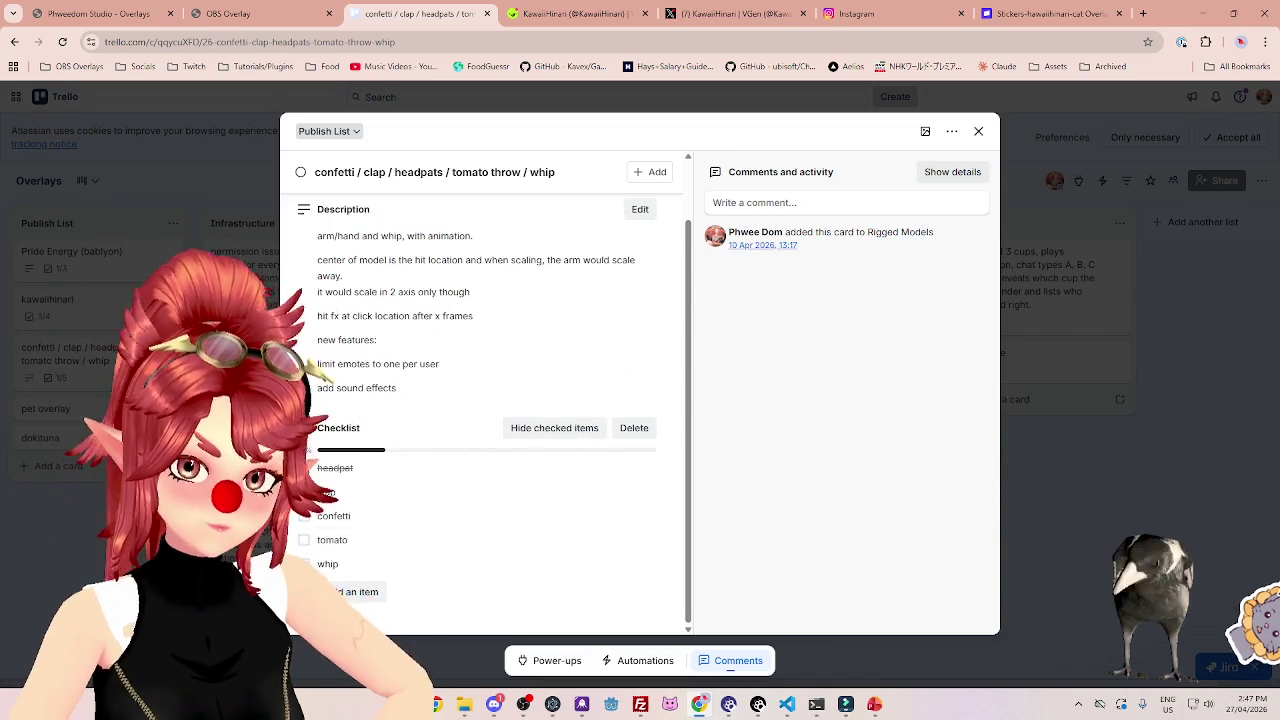
pyautogui.press('Escape')
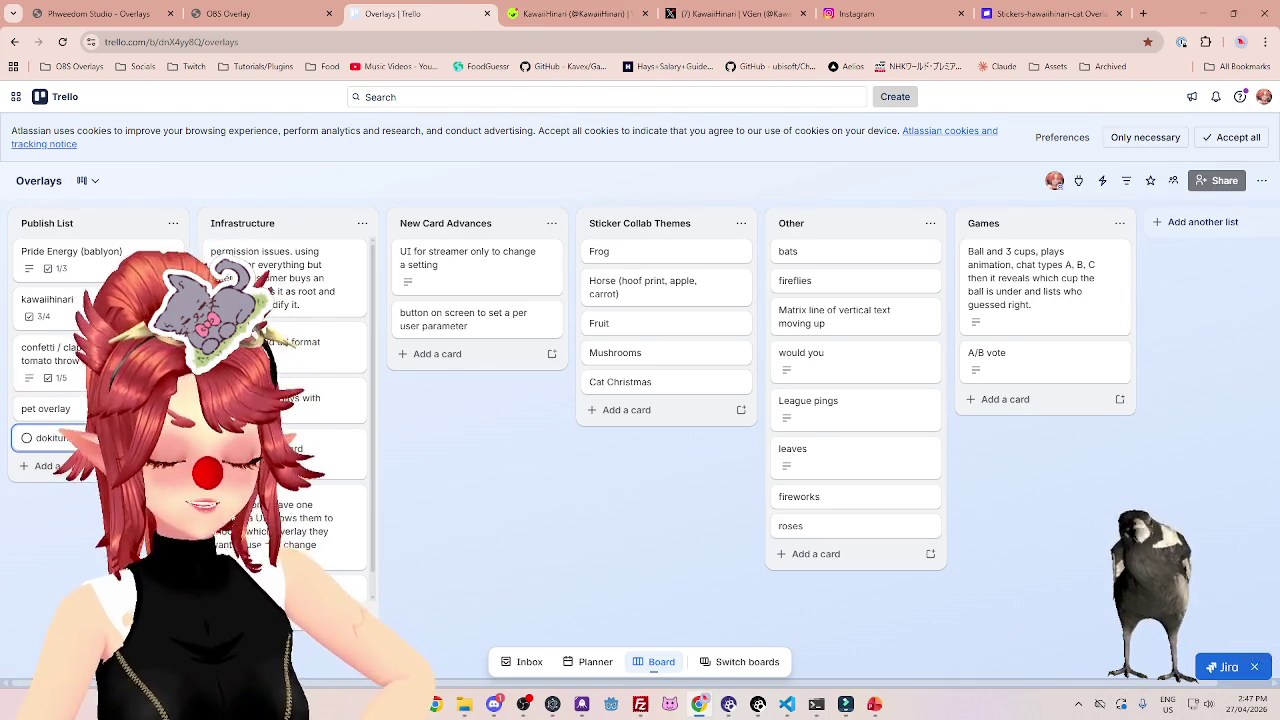
pyautogui.click(549, 14)
# Open the sticker artist's VGen direct messages and view their shared illustration full size.
pyautogui.click(1157, 101)
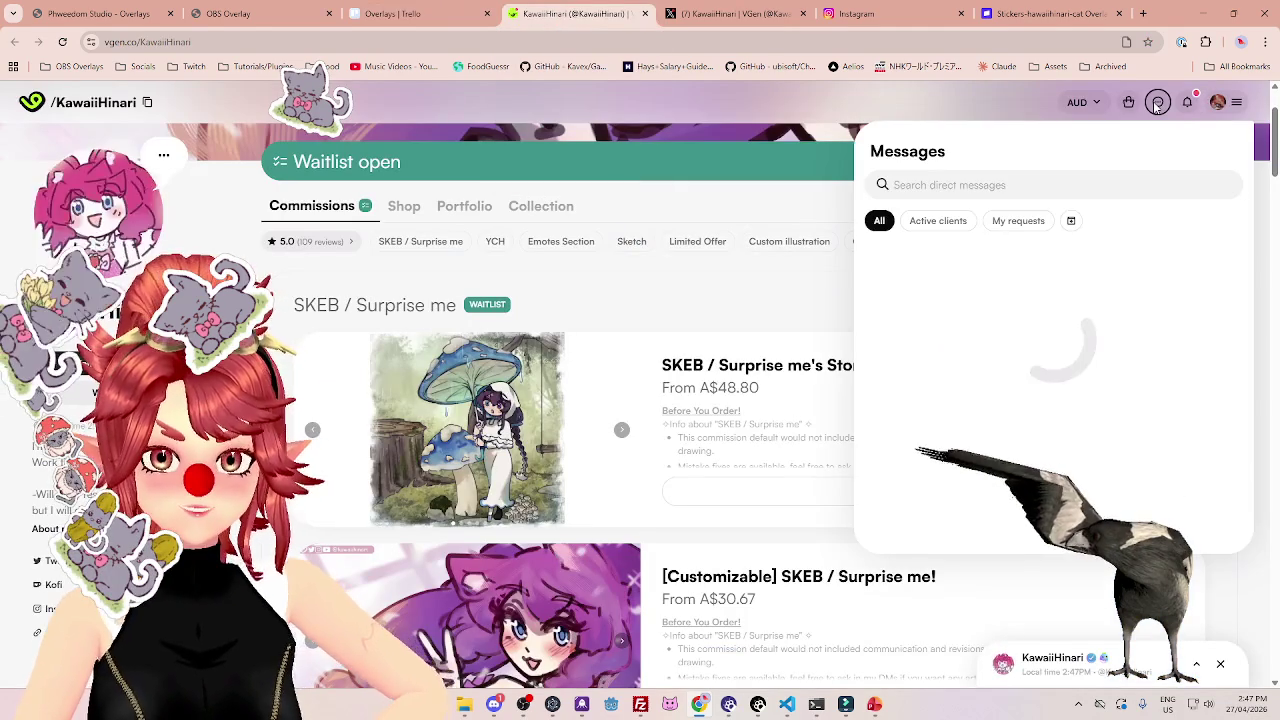
pyautogui.click(997, 325)
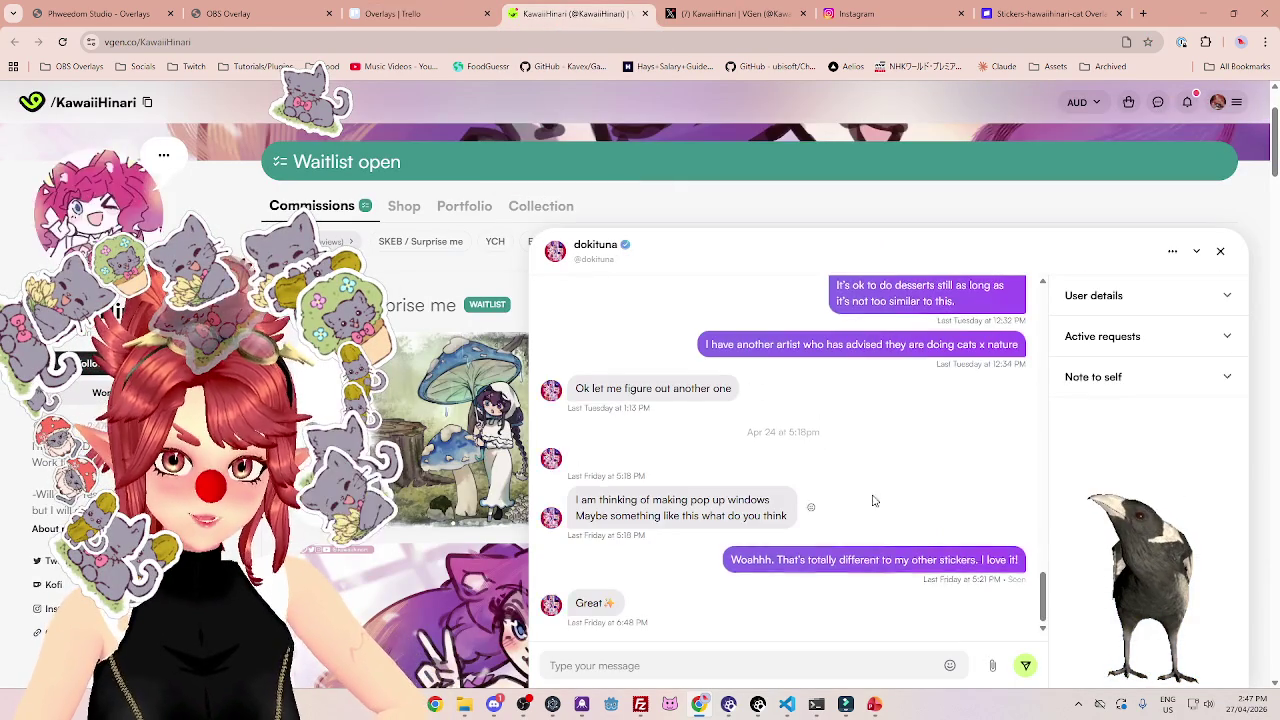
pyautogui.scroll(-3, 858, 527)
pyautogui.click(617, 487)
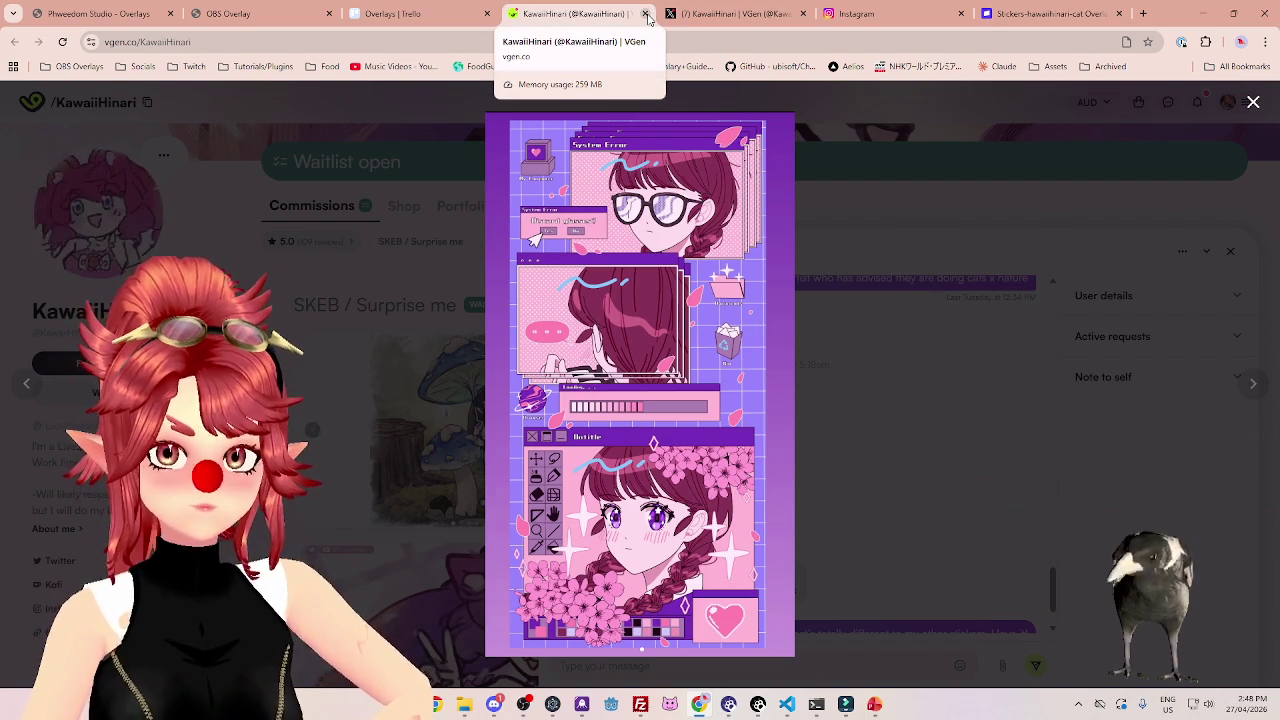
# Close the VGen, X, Instagram and Stripe sticker product tabs.
pyautogui.click(646, 14)
pyautogui.click(646, 14)
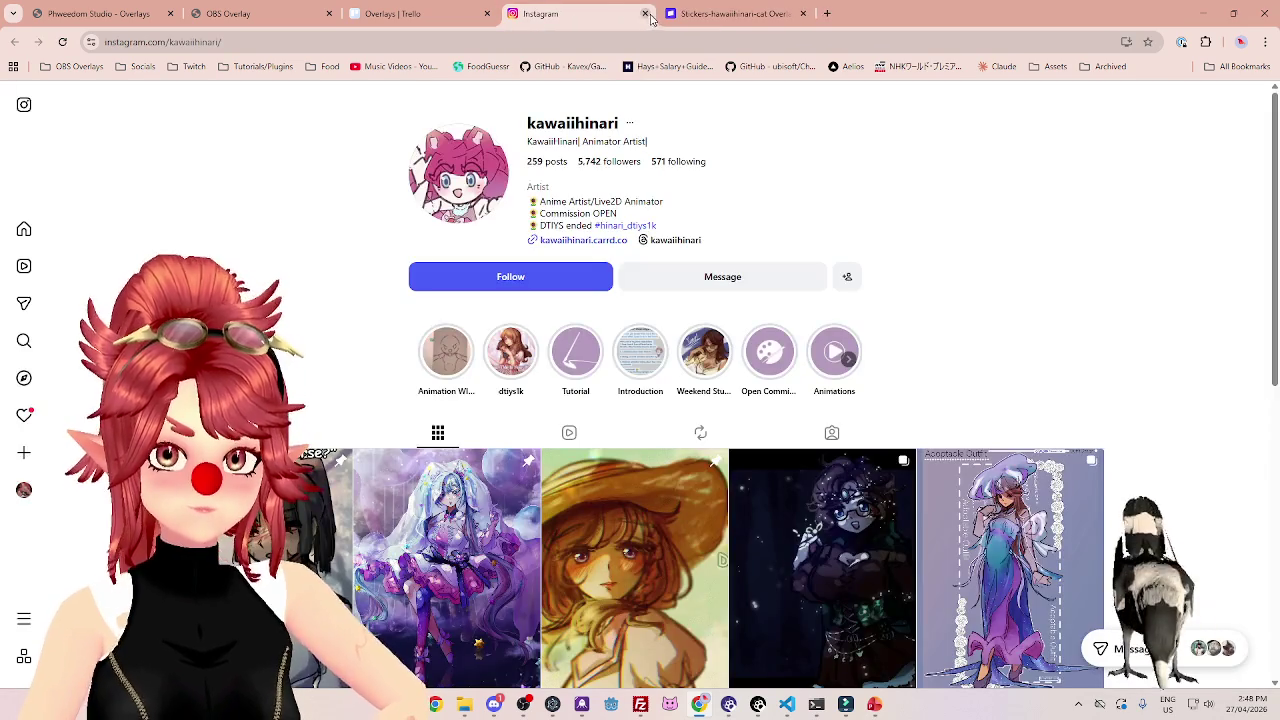
pyautogui.click(646, 14)
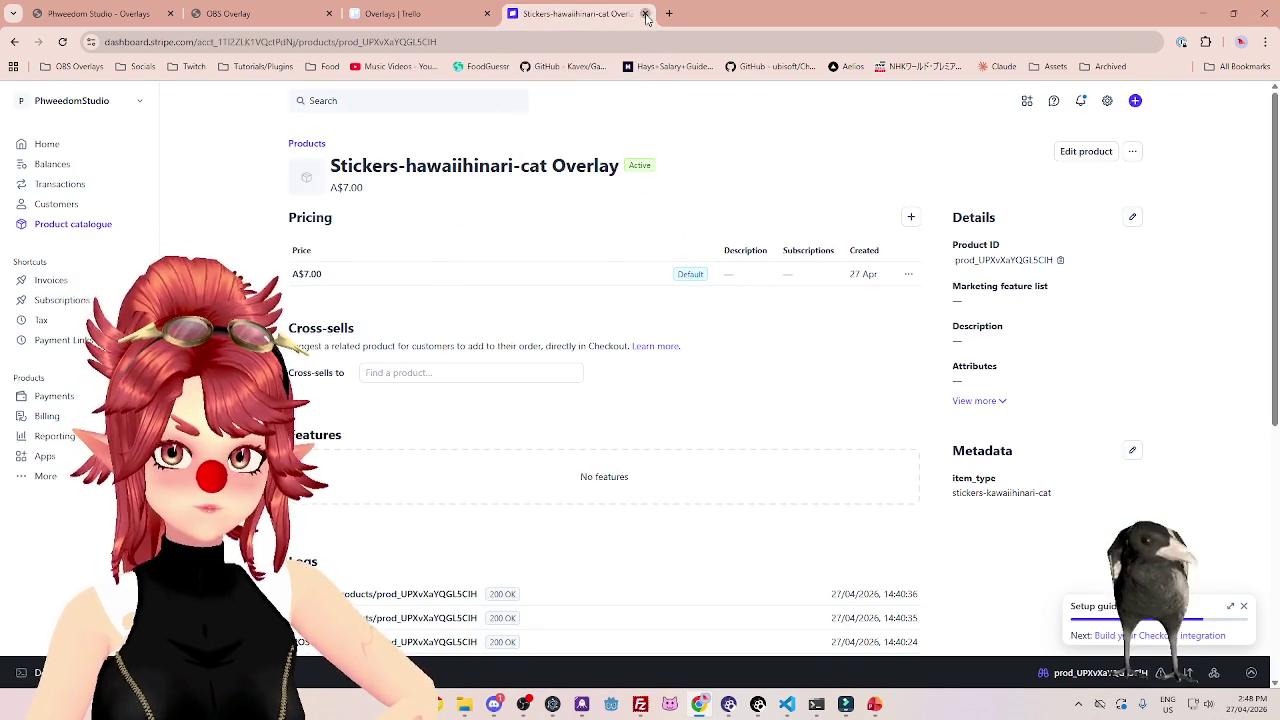
pyautogui.click(646, 16)
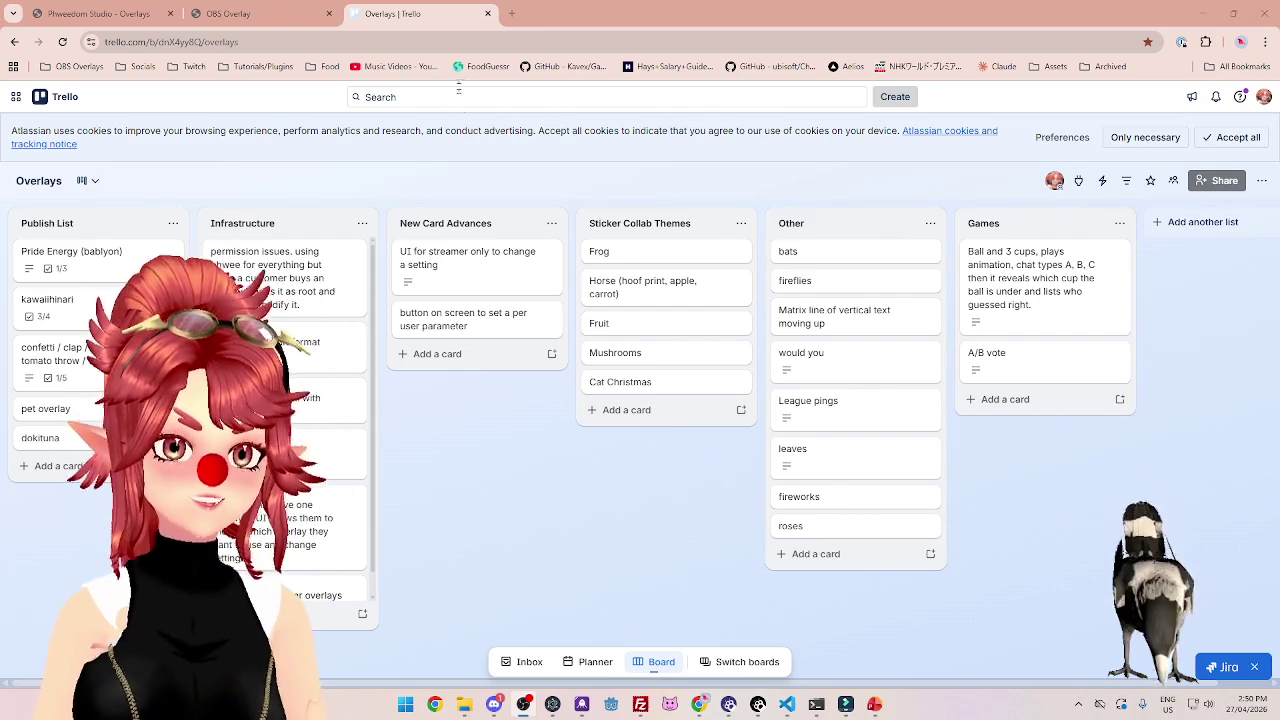
# In a new tab, load twitch.tv/phweedomstudio from the Twitch bookmarks folder.
pyautogui.hotkey('ctrl', 't')
pyautogui.click(194, 66)
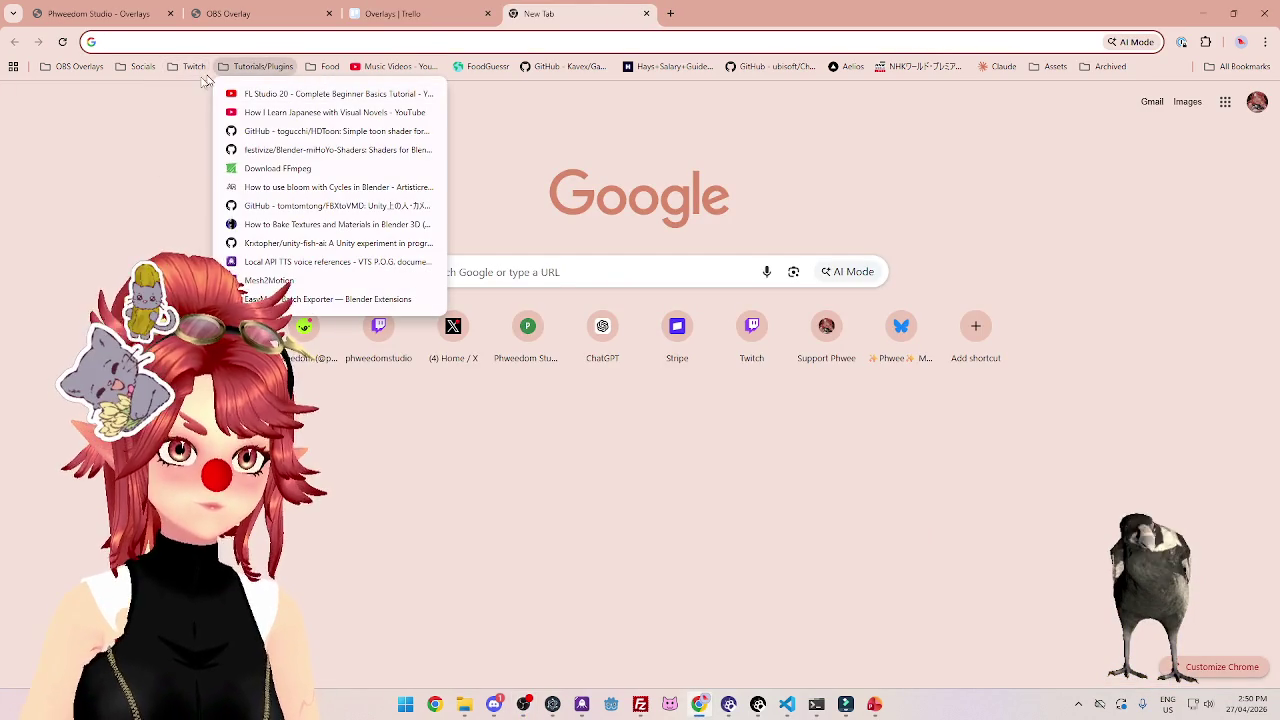
pyautogui.click(70, 156)
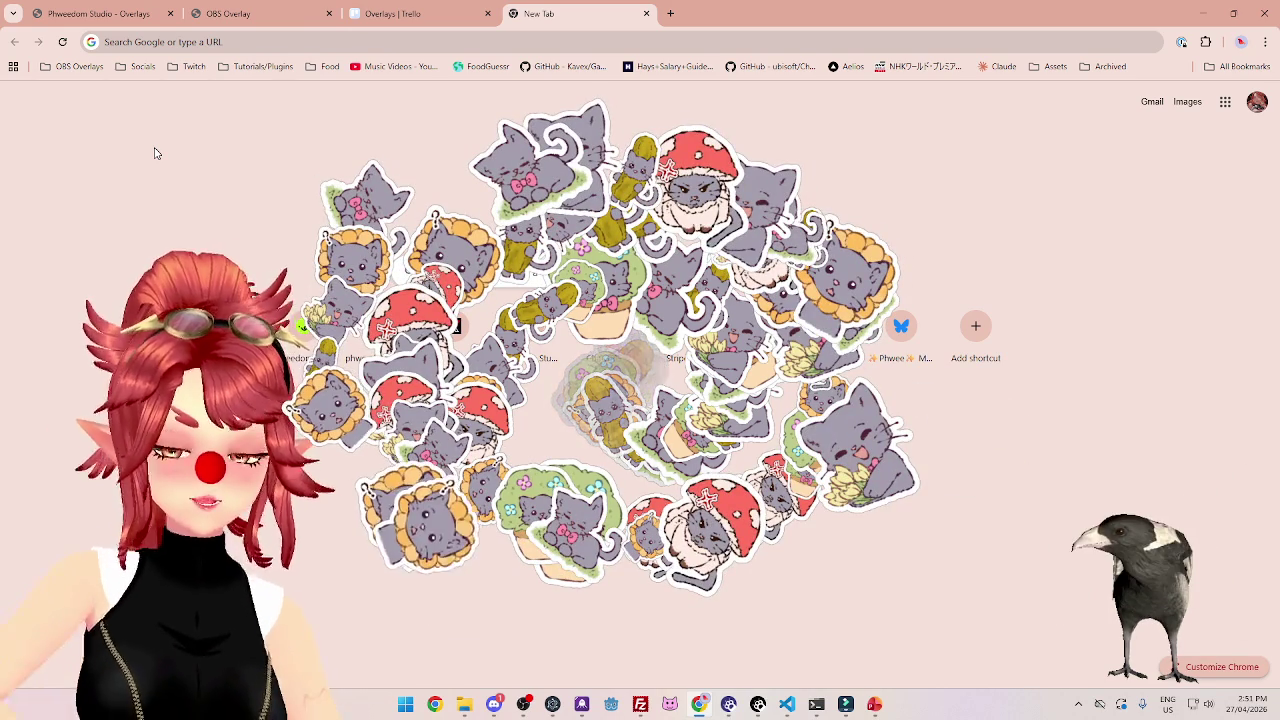
pyautogui.click(192, 66)
pyautogui.click(207, 94)
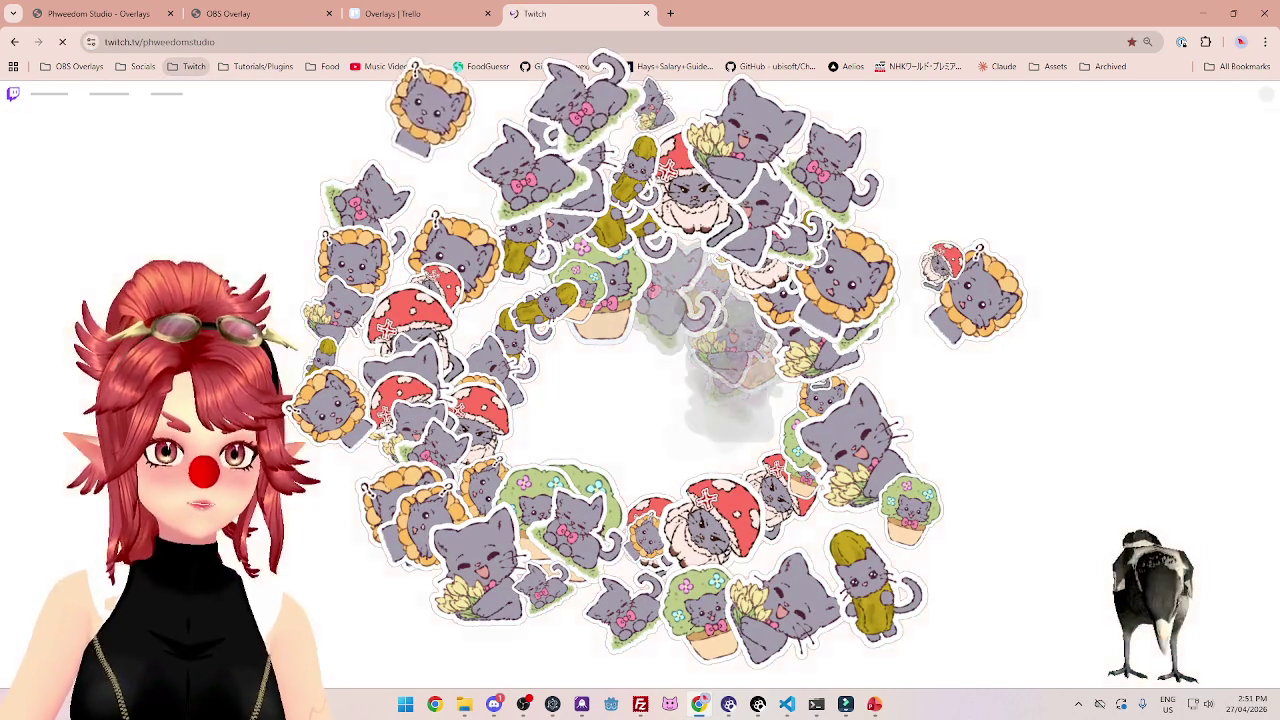